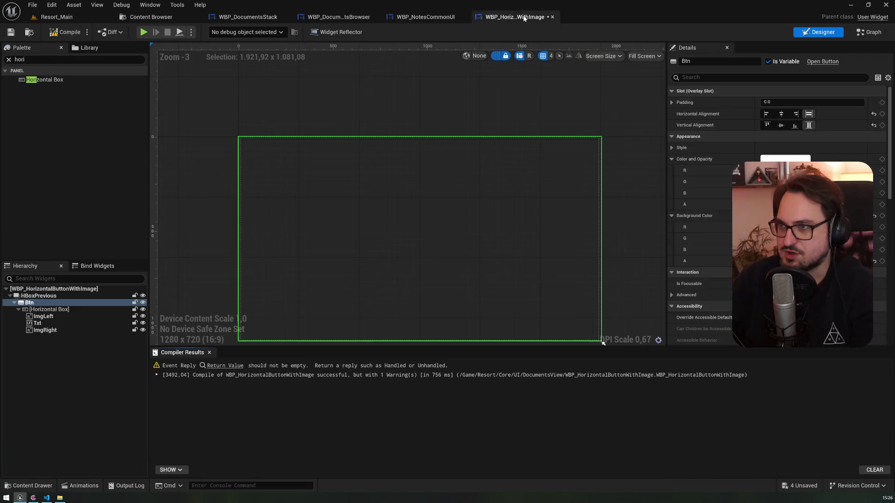
# Open WBP_HorizontalButtonWithImage and inspect the HBoxPrevious and Btn entries in the Hierarchy
pyautogui.click(46, 309)
pyautogui.click(32, 297)
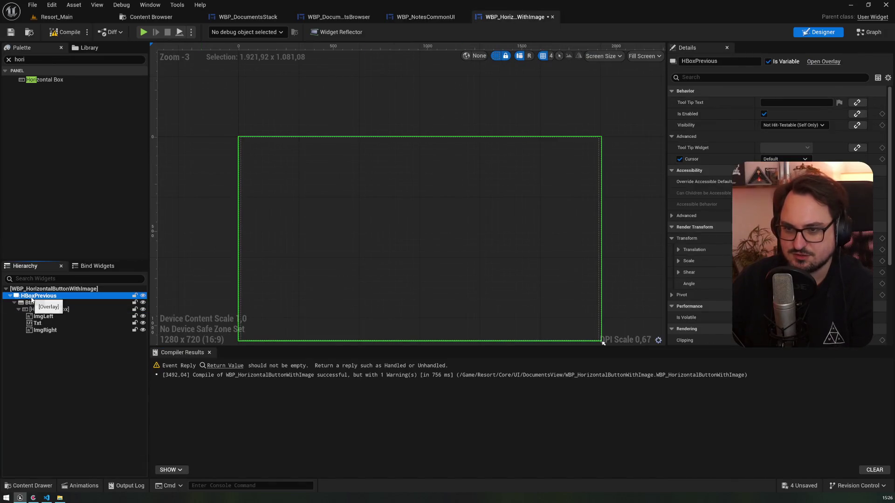
pyautogui.click(30, 303)
pyautogui.click(32, 297)
pyautogui.click(29, 303)
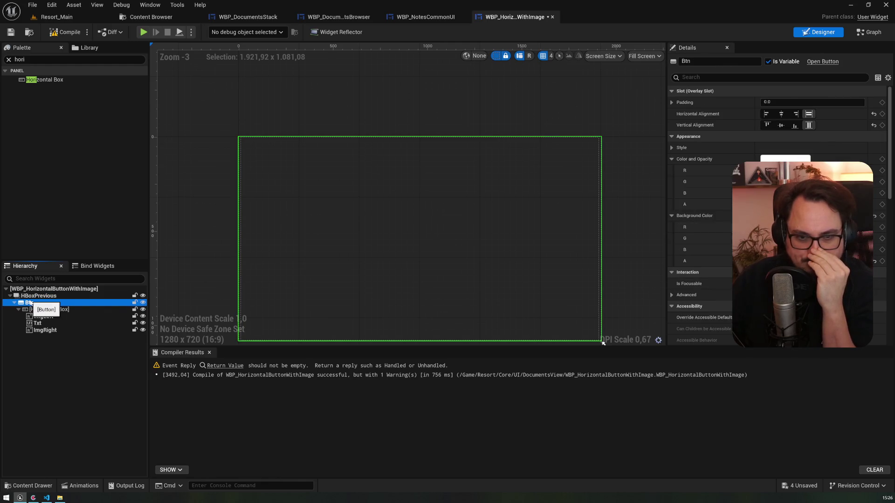
pyautogui.click(30, 296)
pyautogui.click(24, 303)
pyautogui.click(27, 296)
pyautogui.click(22, 303)
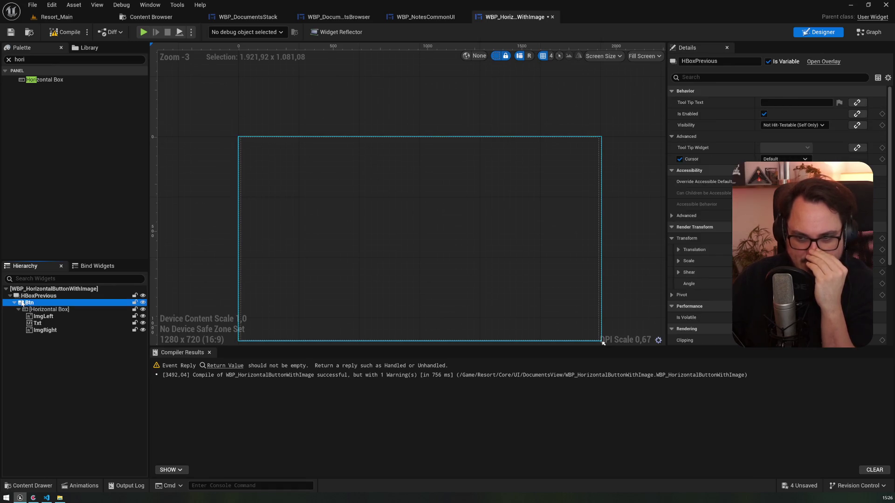
# Replace HBoxPrevious with its child so Btn directly holds the Horizontal Box
pyautogui.rightClick(25, 303)
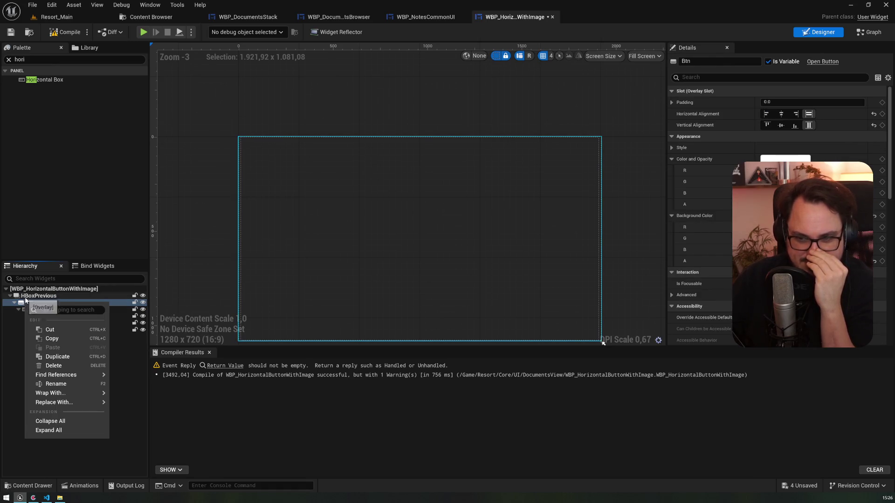
pyautogui.moveTo(87, 395)
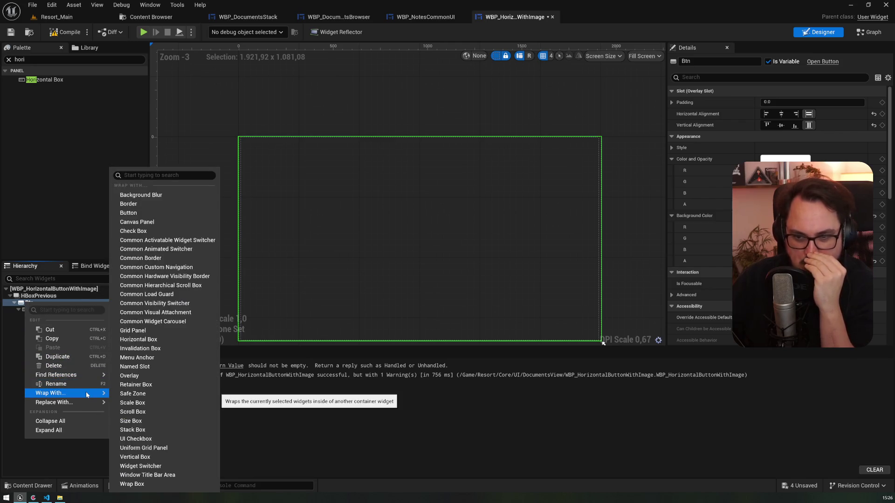
pyautogui.rightClick(32, 297)
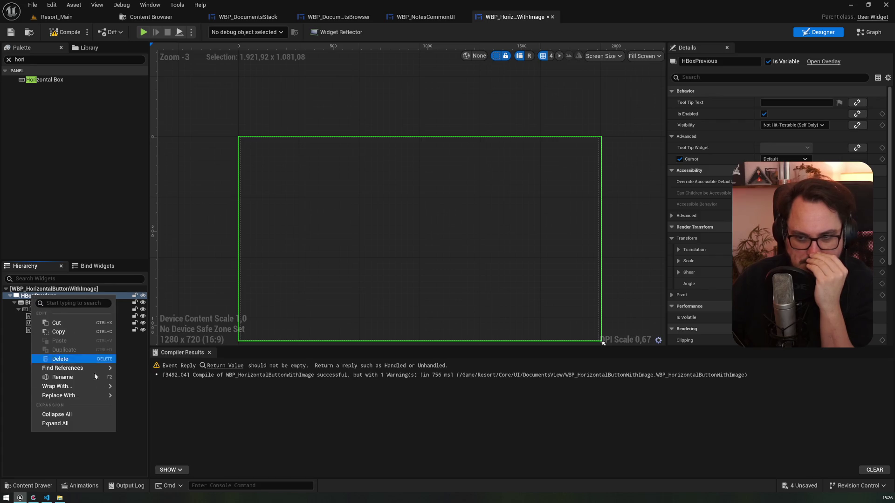
pyautogui.moveTo(106, 396)
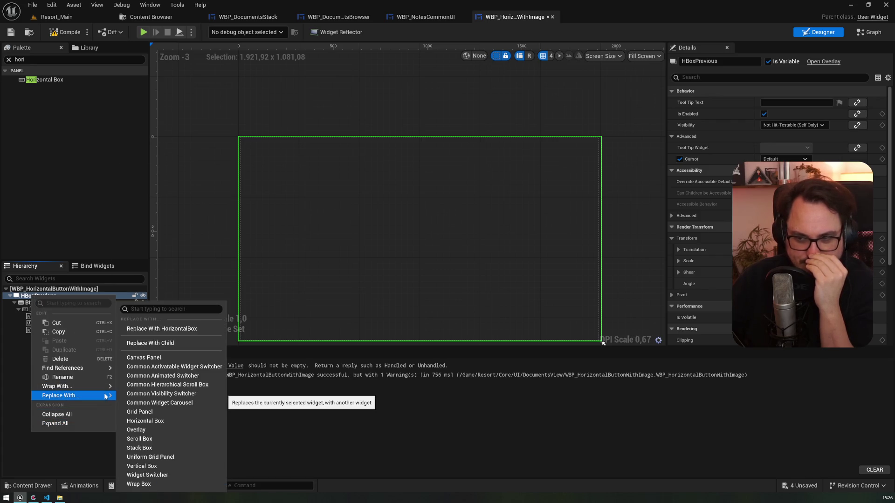
pyautogui.click(164, 345)
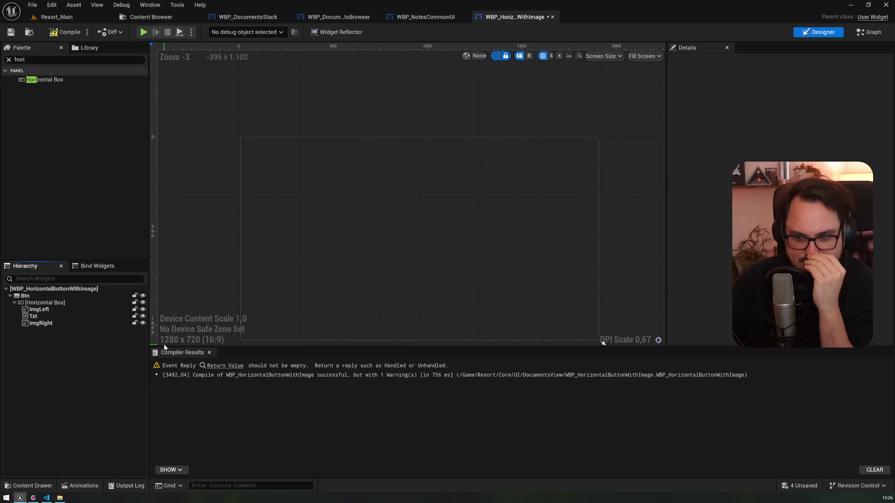
# Compile WBP_HorizontalButtonWithImage, check WBP_NotesCommonUI, then go to the button's EventGraph
pyautogui.click(65, 32)
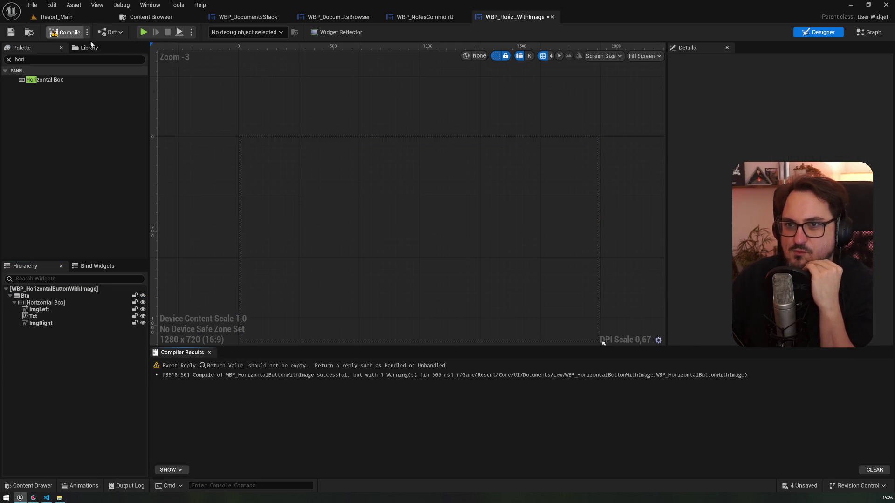
pyautogui.click(426, 17)
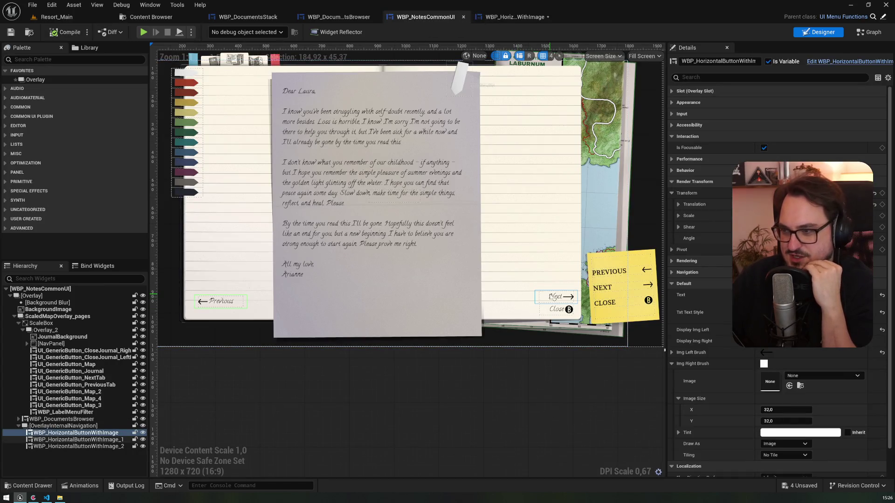
pyautogui.click(514, 18)
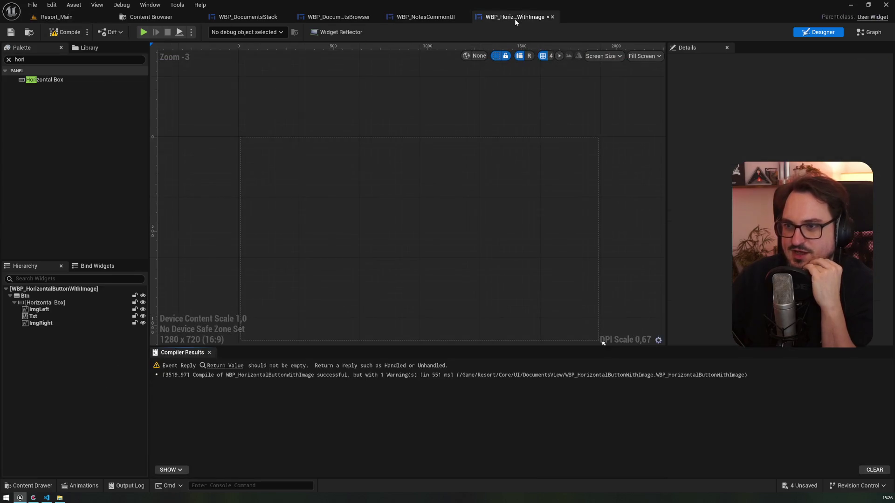
pyautogui.click(870, 32)
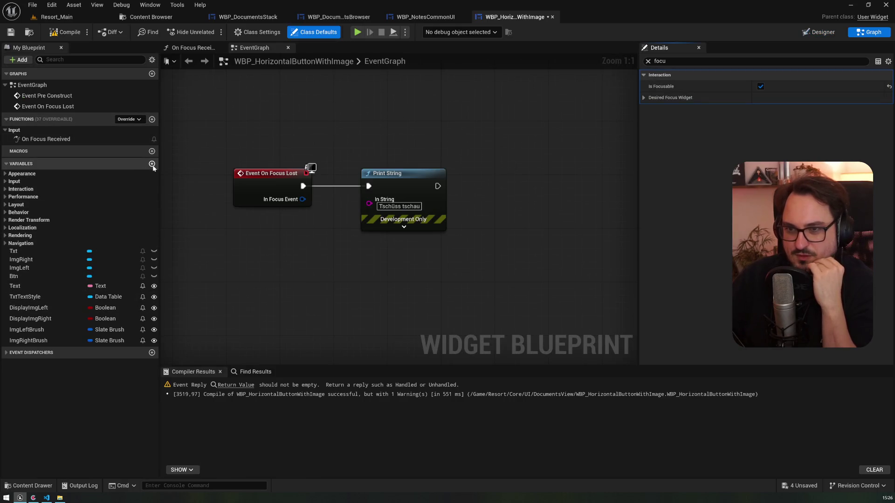
# Add On Hovered (Btn) and On Unhovered (Btn) event nodes from Btn's Details events and arrange them
pyautogui.click(21, 277)
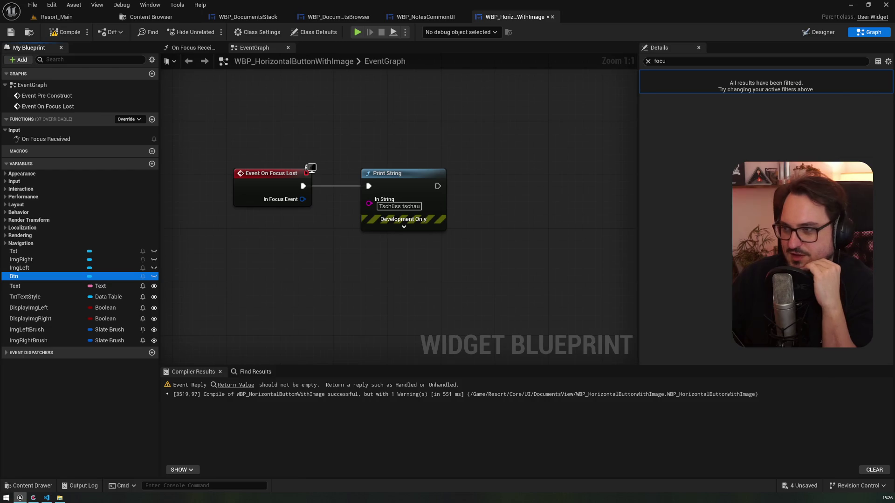
pyautogui.click(649, 61)
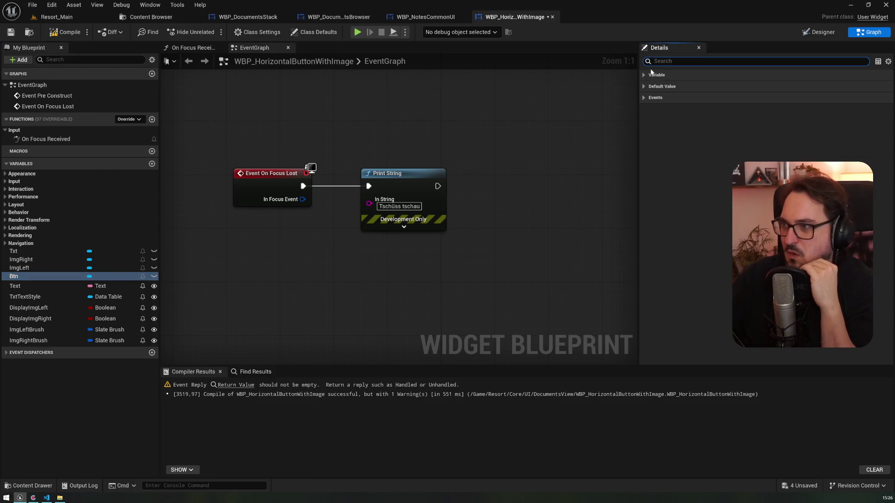
pyautogui.click(647, 99)
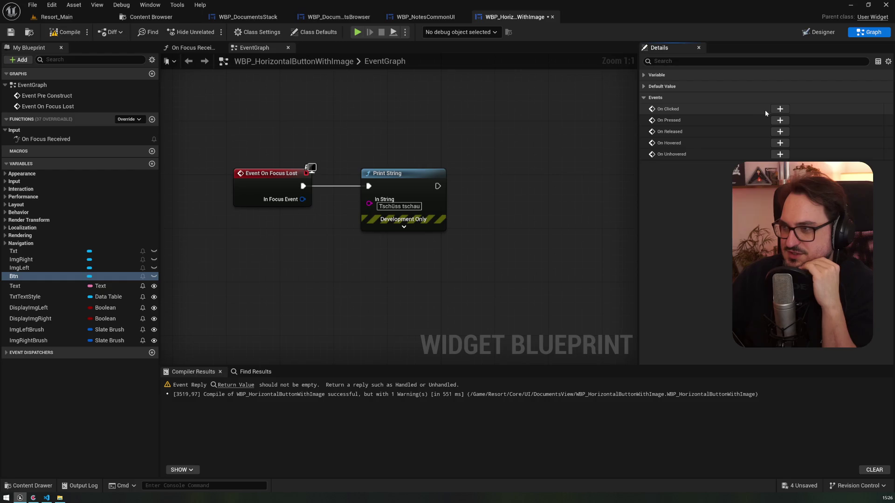
pyautogui.click(780, 143)
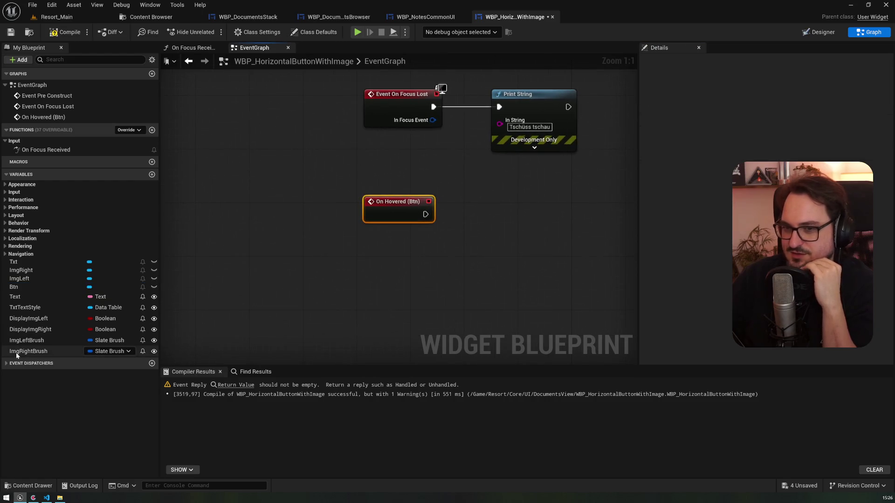
pyautogui.click(28, 287)
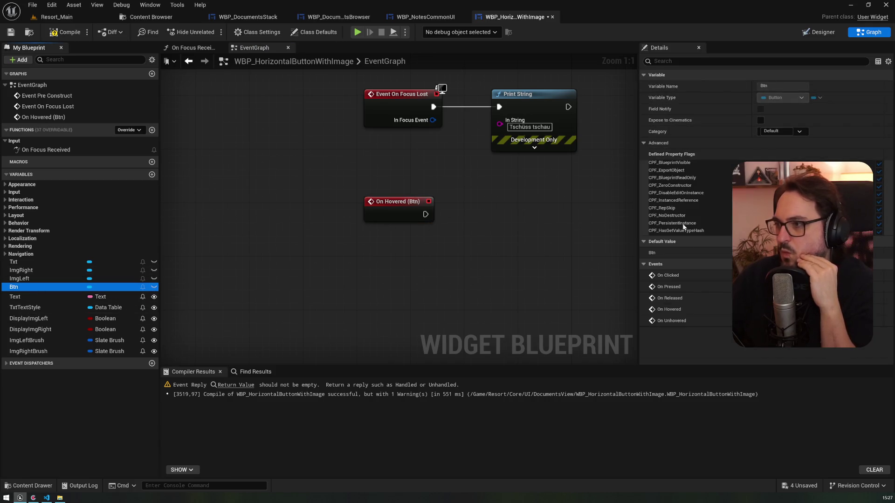
pyautogui.click(764, 320)
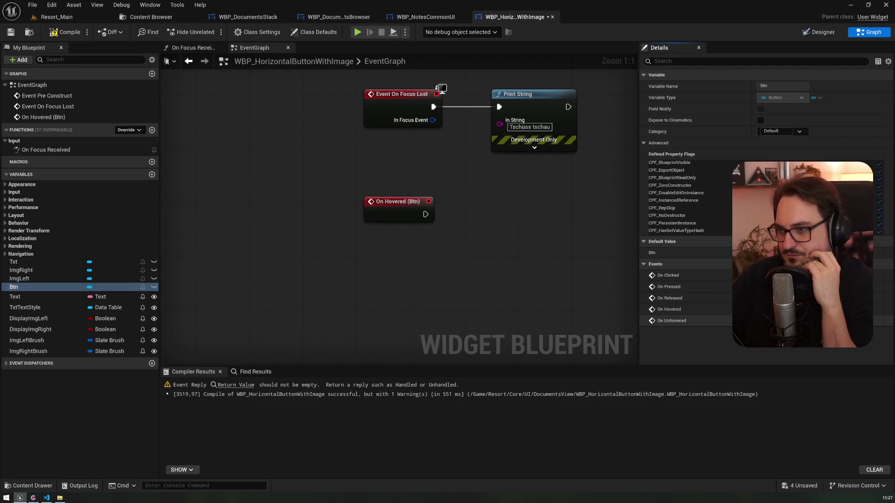
pyautogui.moveTo(390, 174)
pyautogui.mouseDown()
pyautogui.moveTo(393, 264)
pyautogui.moveTo(391, 246)
pyautogui.moveTo(334, 196)
pyautogui.moveTo(292, 224)
pyautogui.mouseUp()
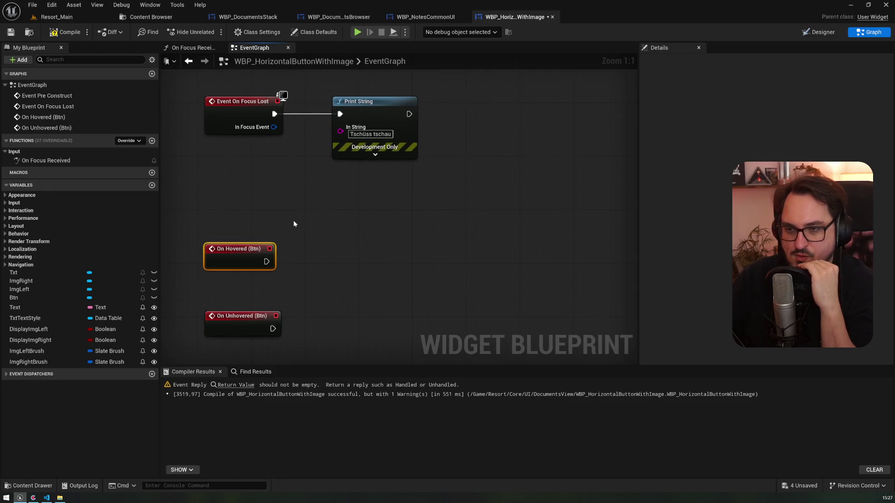
pyautogui.moveTo(215, 190)
pyautogui.mouseDown()
pyautogui.moveTo(261, 279)
pyautogui.moveTo(327, 236)
pyautogui.moveTo(329, 250)
pyautogui.moveTo(382, 193)
pyautogui.mouseUp()
pyautogui.scroll(-2, 317, 261)
# Create two trial custom events, TintHovered and TintUnhovered, in the graph
pyautogui.rightClick(381, 193)
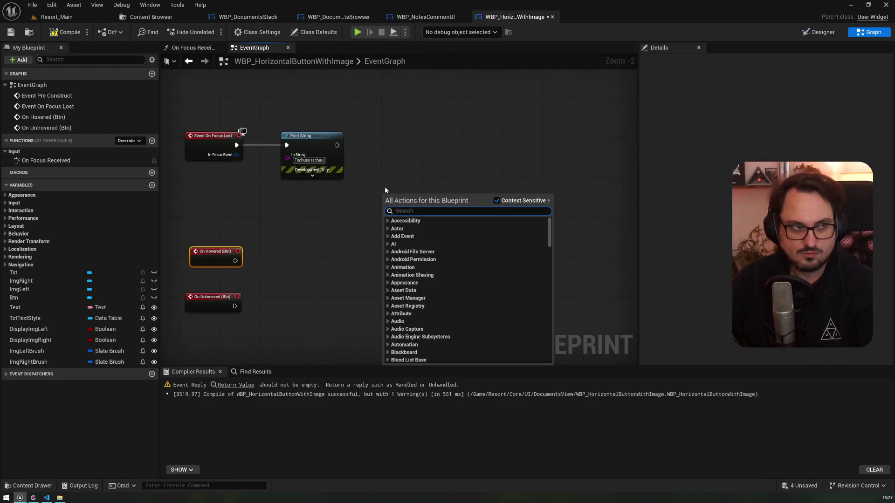
pyautogui.write('custom event')
pyautogui.press('Return')
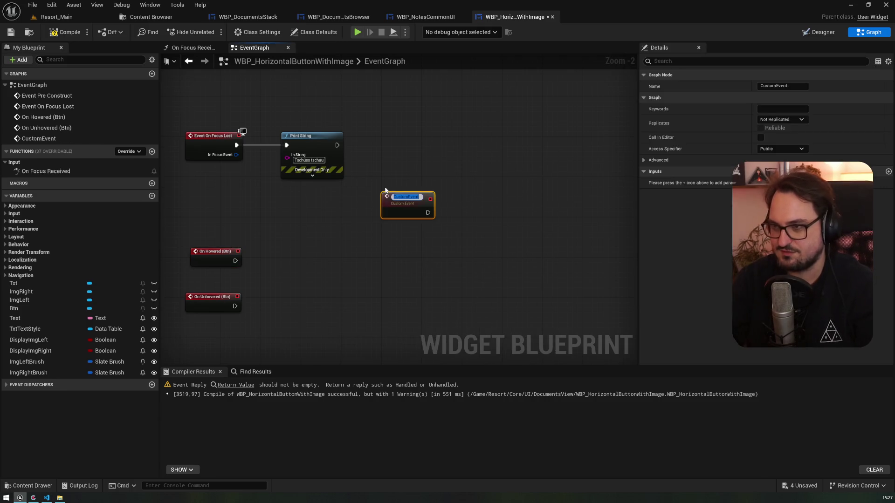
pyautogui.write('Ac')
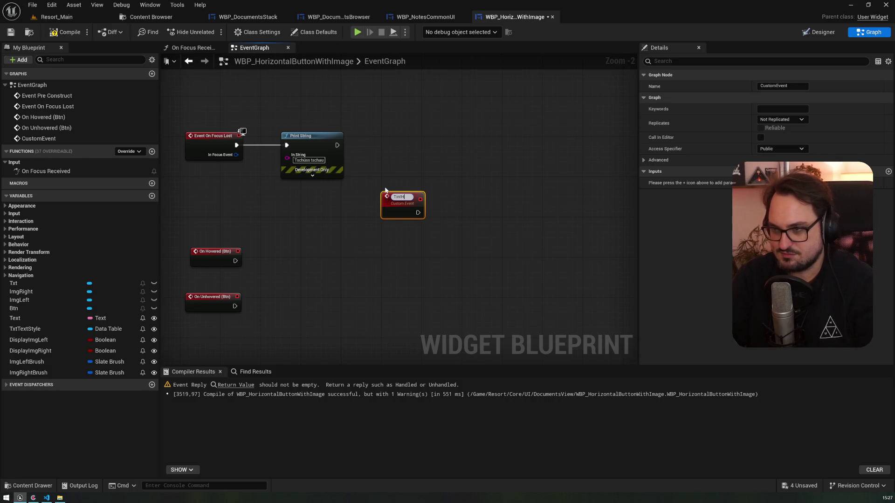
pyautogui.write('ed')
pyautogui.press('Return')
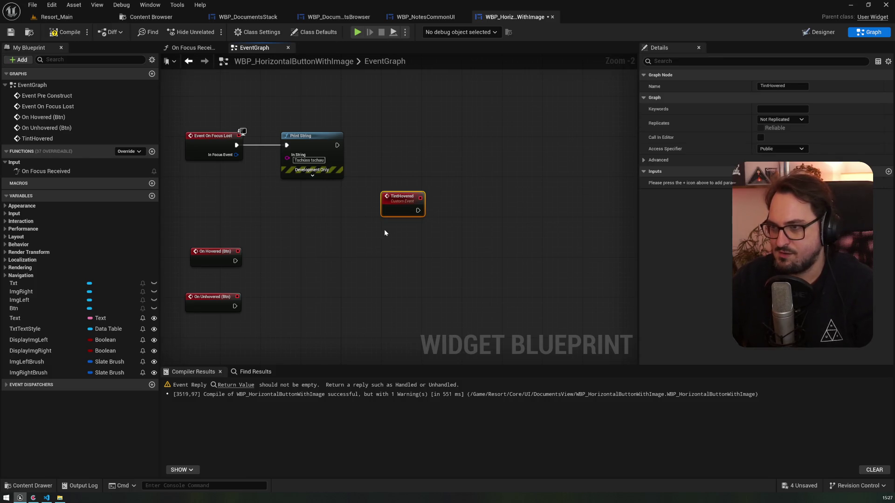
pyautogui.rightClick(384, 229)
pyautogui.write('custo')
pyautogui.press('Return')
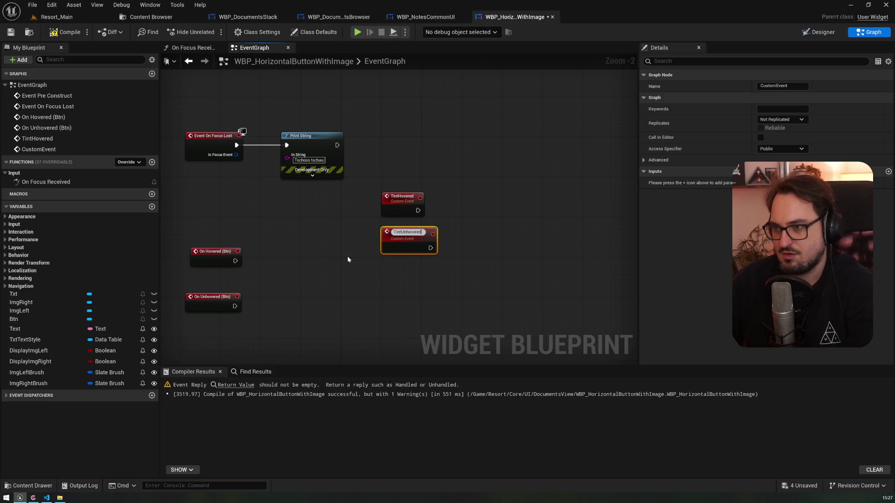
pyautogui.press('Return')
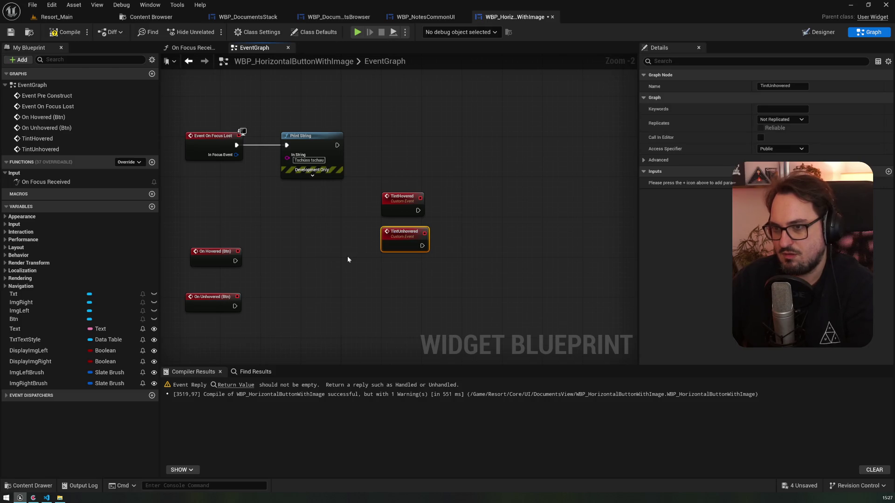
# Add an Is Hovered node and delete the two trial tint custom events
pyautogui.rightClick(323, 256)
pyautogui.write('ishove')
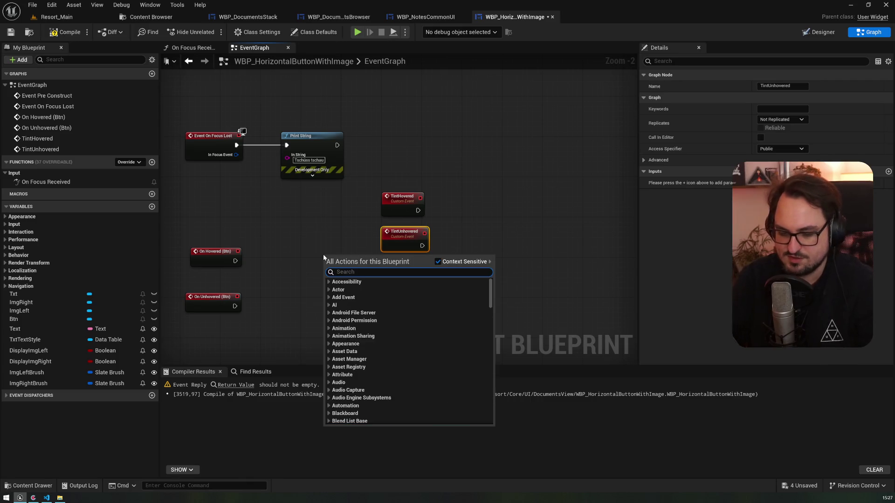
pyautogui.press('Return')
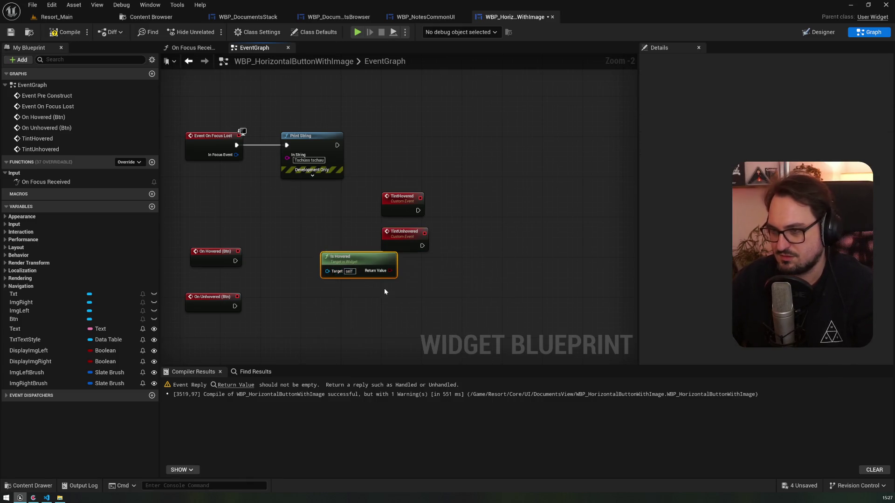
pyautogui.moveTo(438, 259); pyautogui.dragTo(412, 214)
pyautogui.press('Delete')
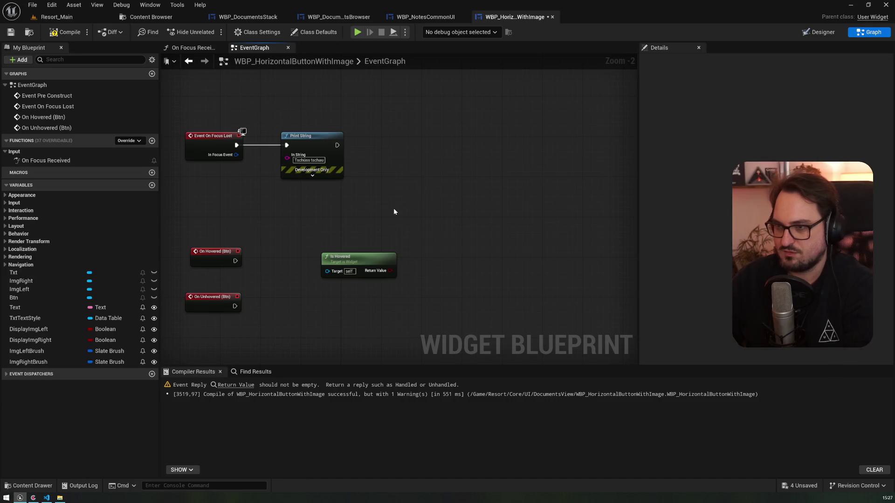
pyautogui.rightClick(394, 208)
# Create a custom event named UpdateTint
pyautogui.write('custom')
pyautogui.press('Return')
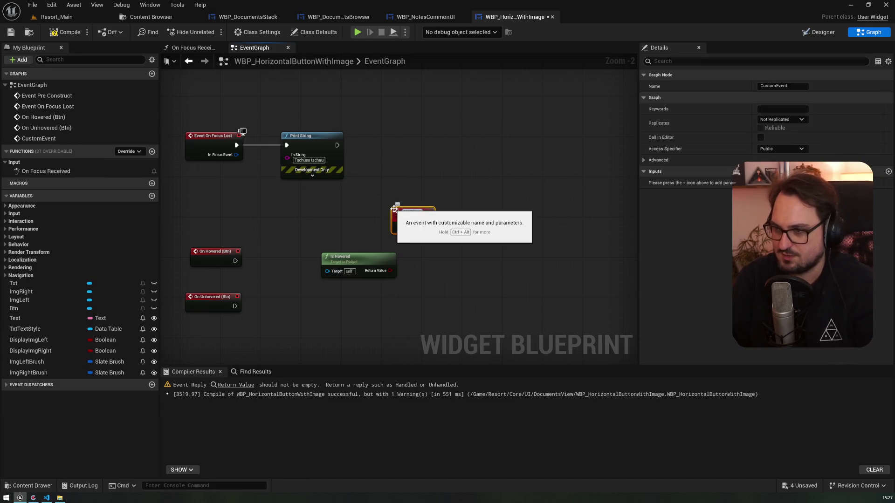
pyautogui.write('UpdateTint')
pyautogui.press('Return')
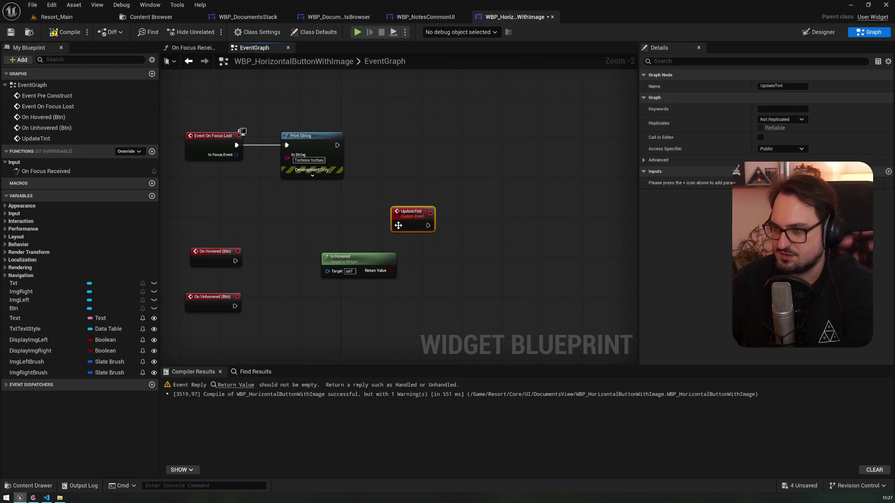
# Wire On Hovered and On Unhovered exec pins to Update Tint calls and rearrange the nodes
pyautogui.click(231, 262)
pyautogui.moveTo(234, 261); pyautogui.dragTo(256, 275)
pyautogui.write('unda')
pyautogui.press('BackSpace')
pyautogui.press('BackSpace')
pyautogui.press('BackSpace')
pyautogui.write('pdate')
pyautogui.press('Return')
pyautogui.moveTo(234, 306)
pyautogui.mouseDown()
pyautogui.moveTo(243, 327)
pyautogui.moveTo(262, 291)
pyautogui.mouseUp()
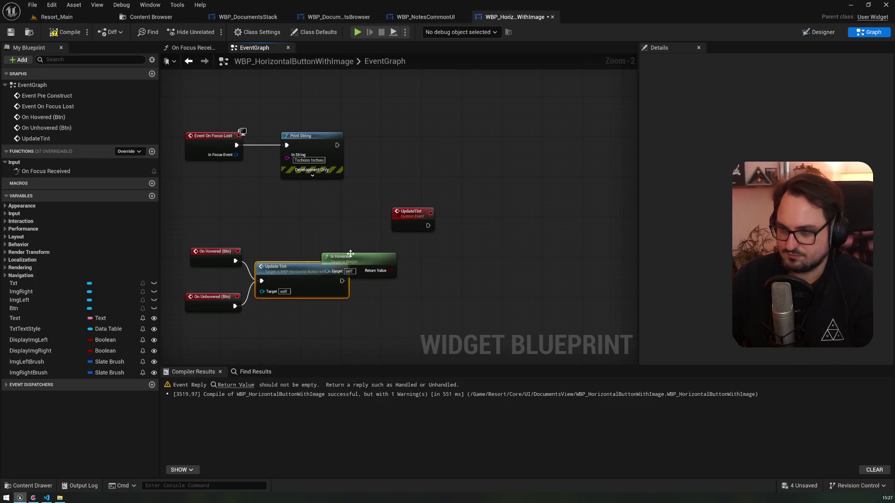
pyautogui.moveTo(358, 256); pyautogui.dragTo(418, 246)
pyautogui.moveTo(422, 216)
pyautogui.mouseDown()
pyautogui.moveTo(448, 213)
pyautogui.moveTo(417, 227)
pyautogui.mouseUp()
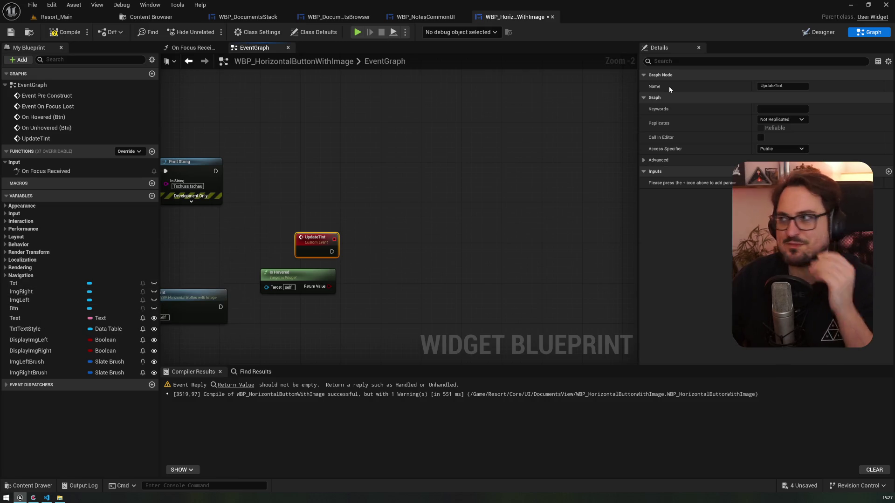
# Drop a Txt getter into the graph and search its actions for a tint setter
pyautogui.moveTo(24, 282); pyautogui.dragTo(276, 253)
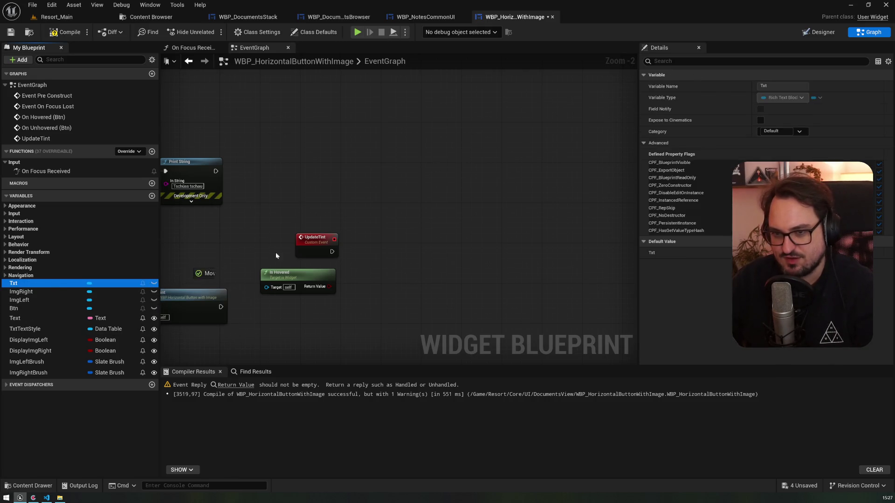
pyautogui.moveTo(357, 251)
pyautogui.mouseDown()
pyautogui.moveTo(333, 211)
pyautogui.moveTo(400, 194)
pyautogui.mouseUp()
pyautogui.click(376, 215)
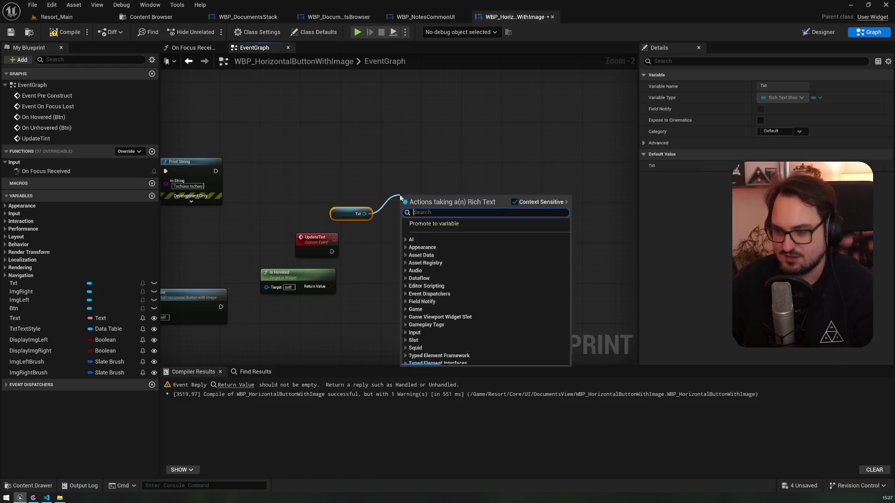
pyautogui.write('settintt')
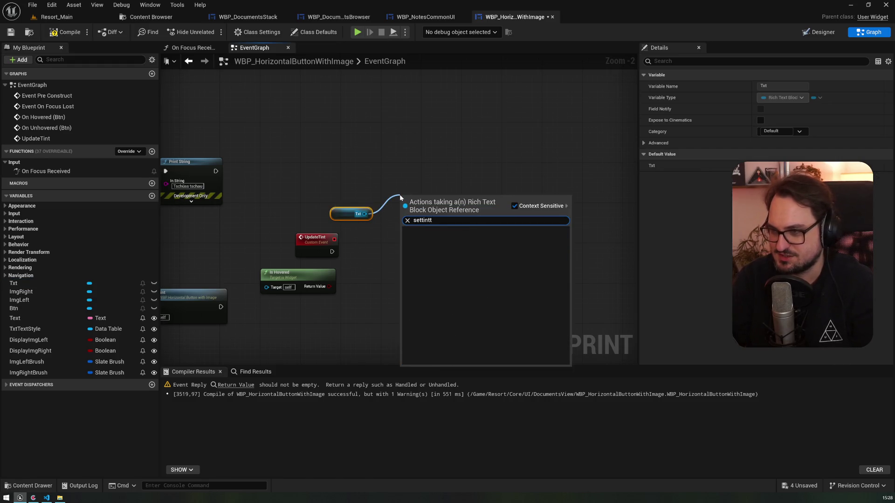
pyautogui.hotkey('ctrl', 'a')
pyautogui.write('t')
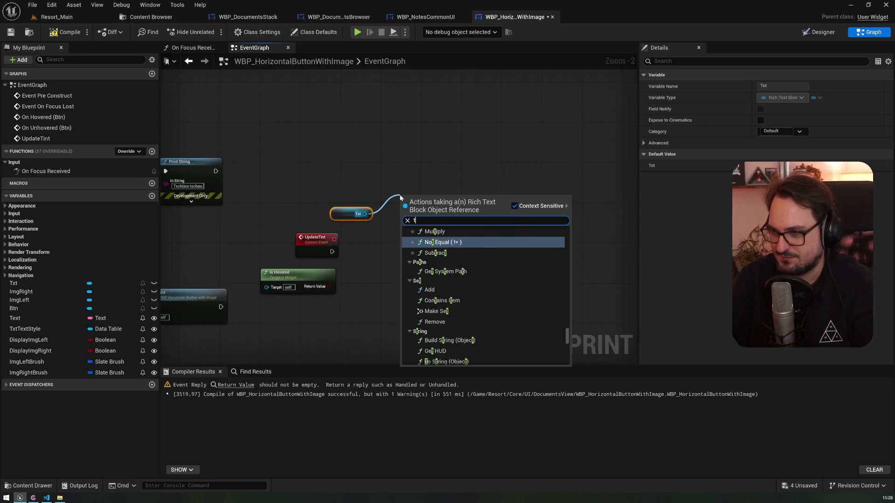
pyautogui.click(558, 164)
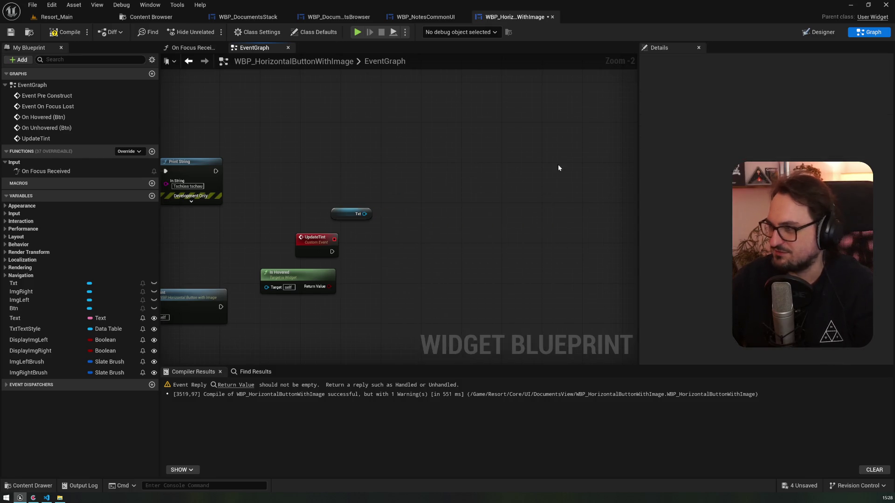
pyautogui.click(815, 33)
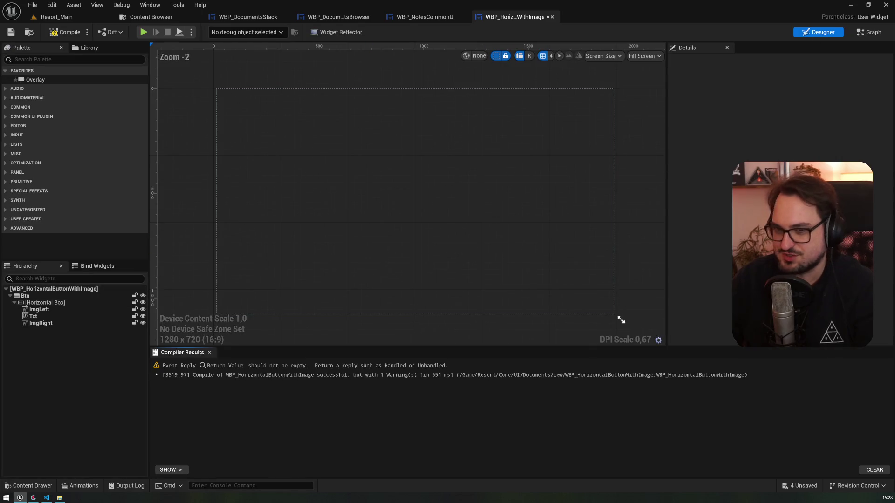
pyautogui.click(33, 317)
pyautogui.scroll(-5, 699, 205)
pyautogui.scroll(-5, 699, 209)
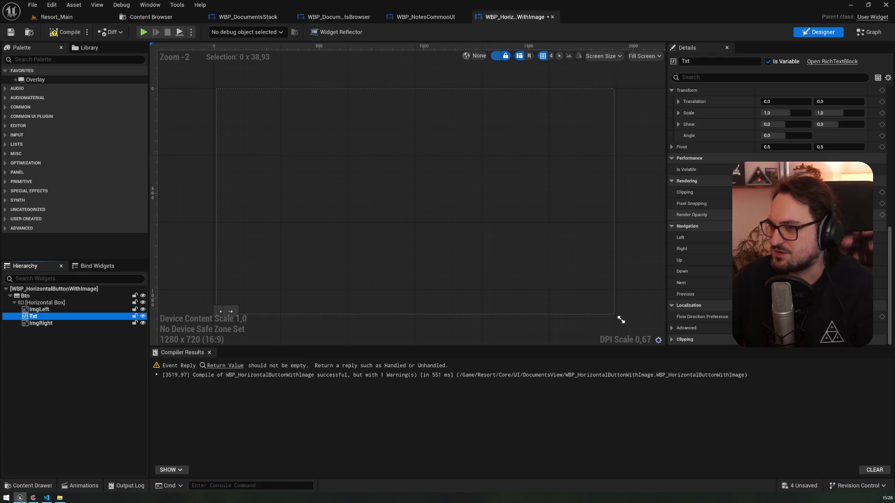
pyautogui.scroll(10, 721, 211)
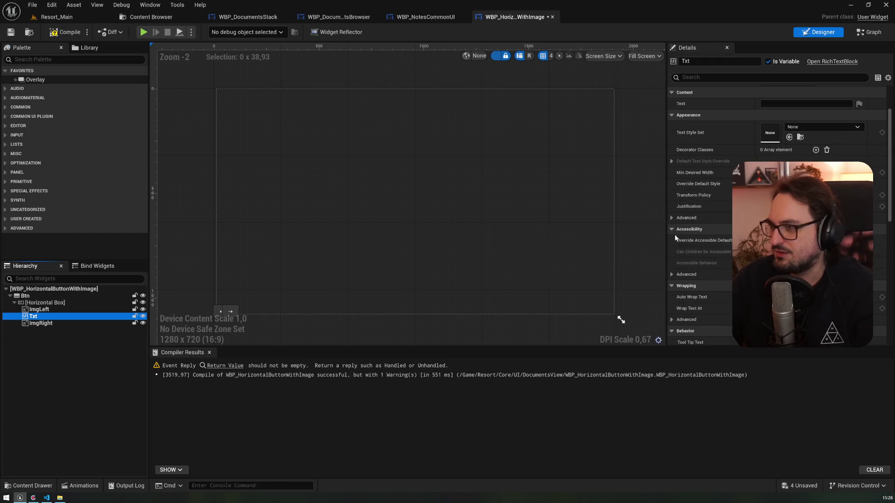
pyautogui.click(671, 161)
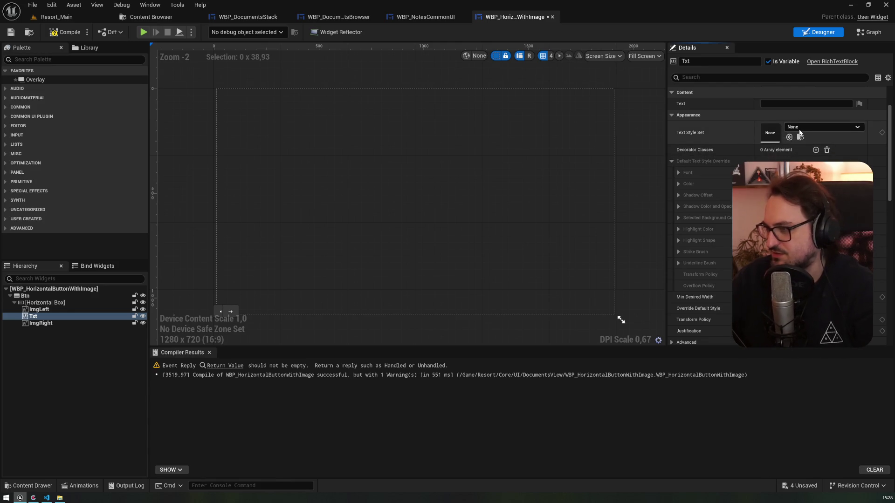
pyautogui.click(870, 32)
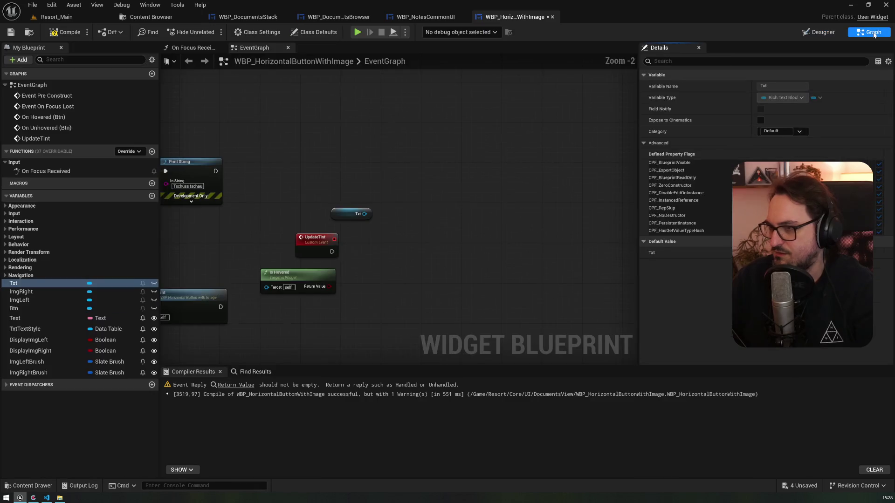
# Search Txt's actions for appearance and text style, removing a mistakenly added Text Style Set node
pyautogui.moveTo(365, 214)
pyautogui.mouseDown()
pyautogui.moveTo(396, 212)
pyautogui.moveTo(391, 206)
pyautogui.mouseUp()
pyautogui.write('appe')
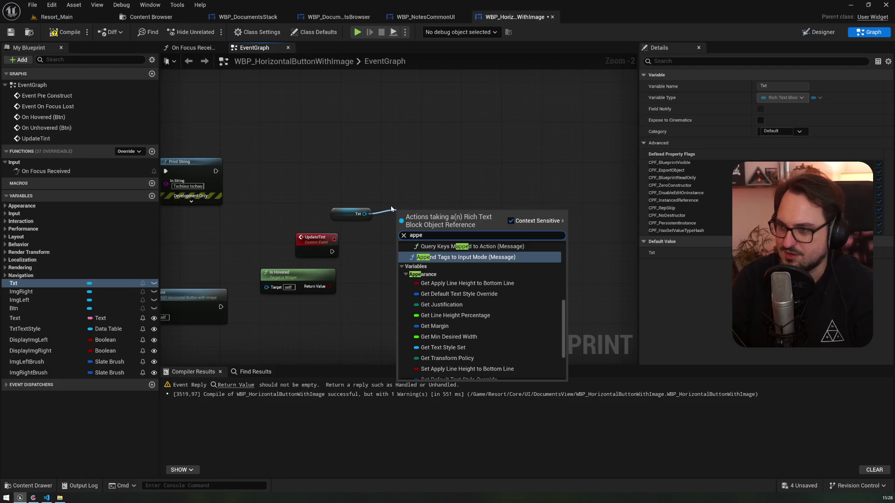
pyautogui.write('arance')
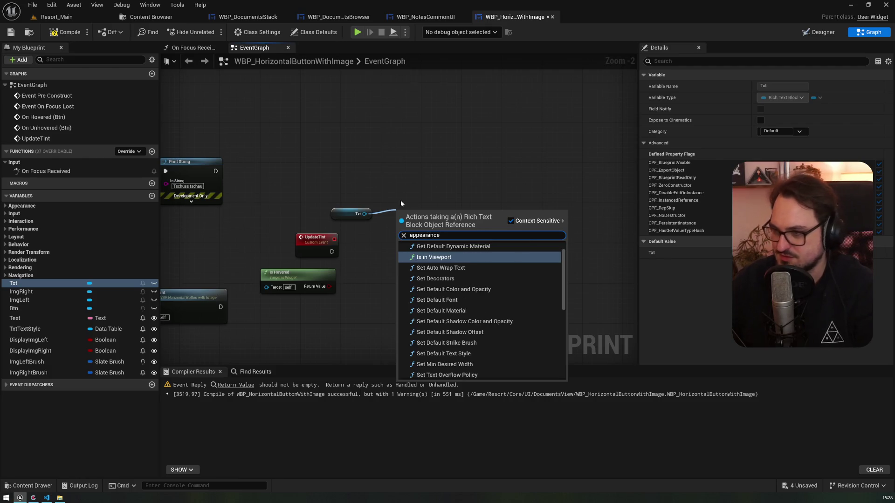
pyautogui.scroll(-3, 495, 300)
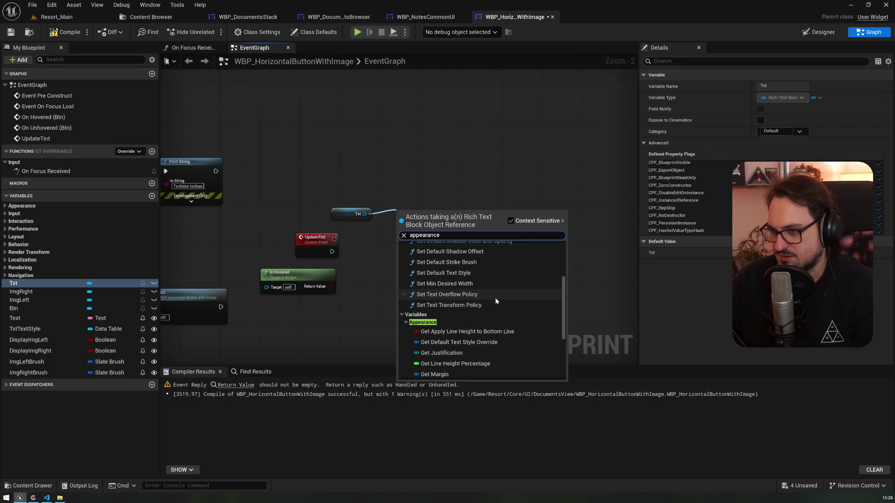
pyautogui.scroll(1, 496, 308)
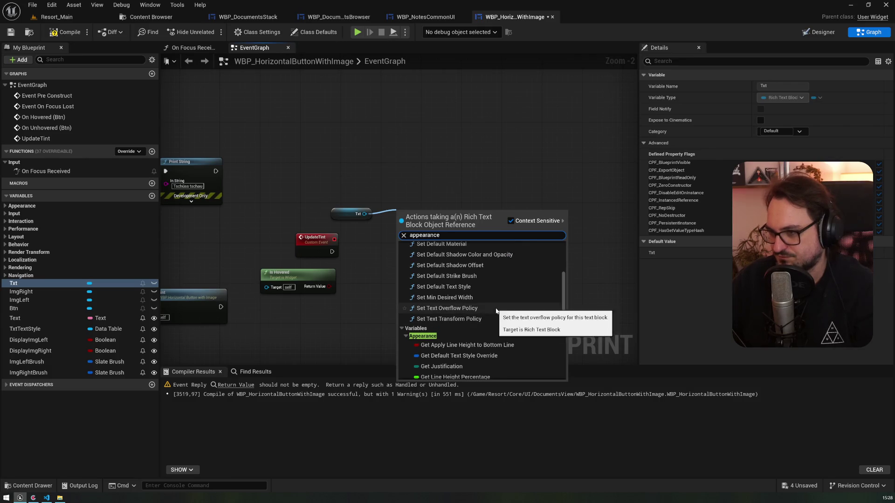
pyautogui.hotkey('ctrl', 'a')
pyautogui.write('textstyle')
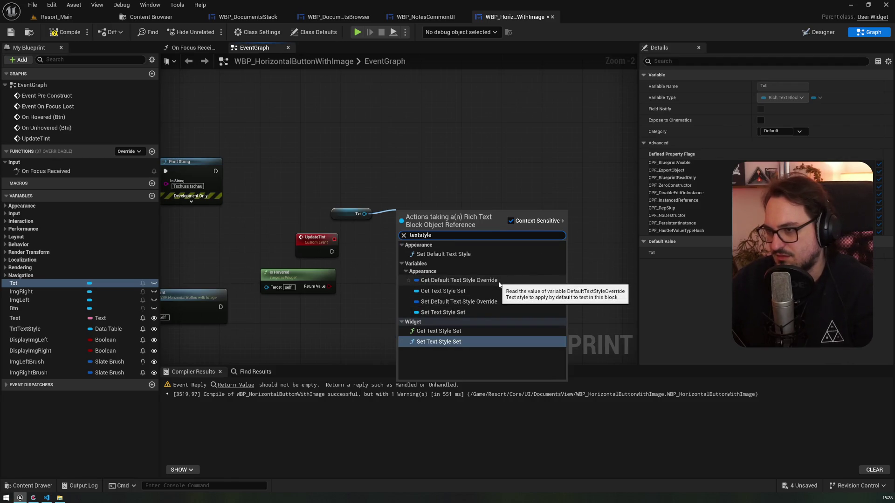
pyautogui.click(492, 313)
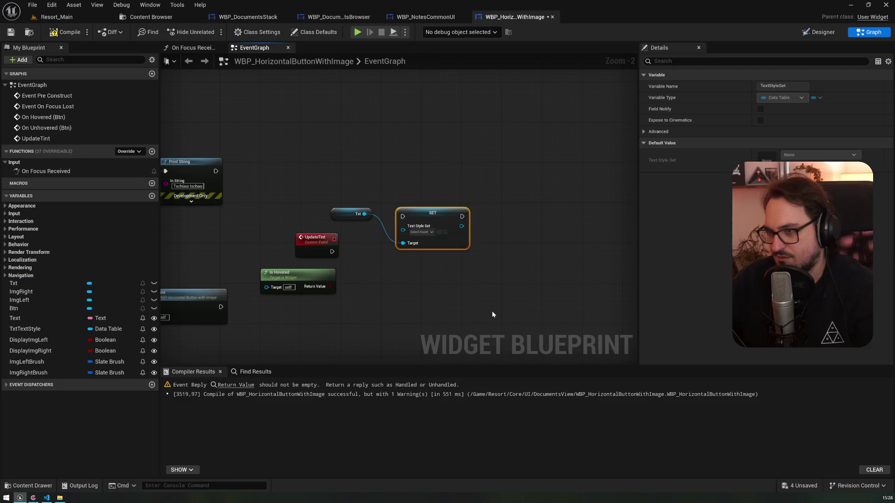
pyautogui.press('Delete')
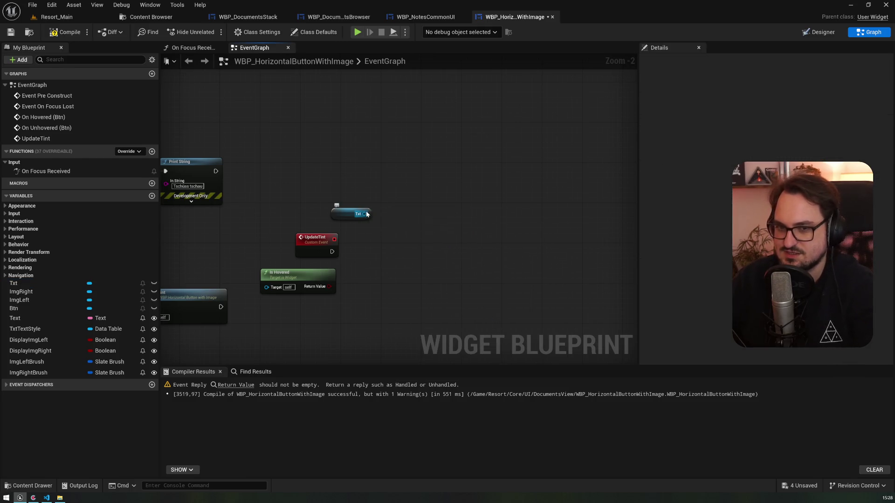
# Add a Set Default Text Style Override node on Txt and split its struct pin
pyautogui.moveTo(364, 214); pyautogui.dragTo(397, 189)
pyautogui.write('textst')
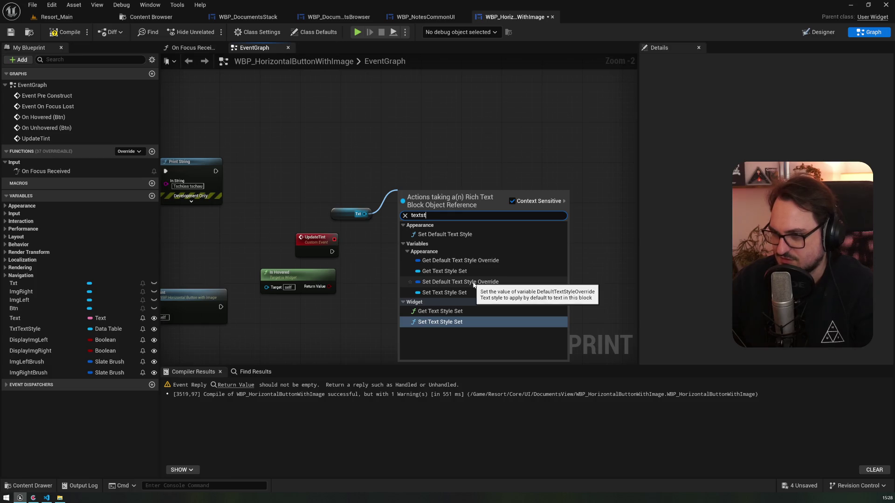
pyautogui.click(474, 282)
pyautogui.rightClick(420, 206)
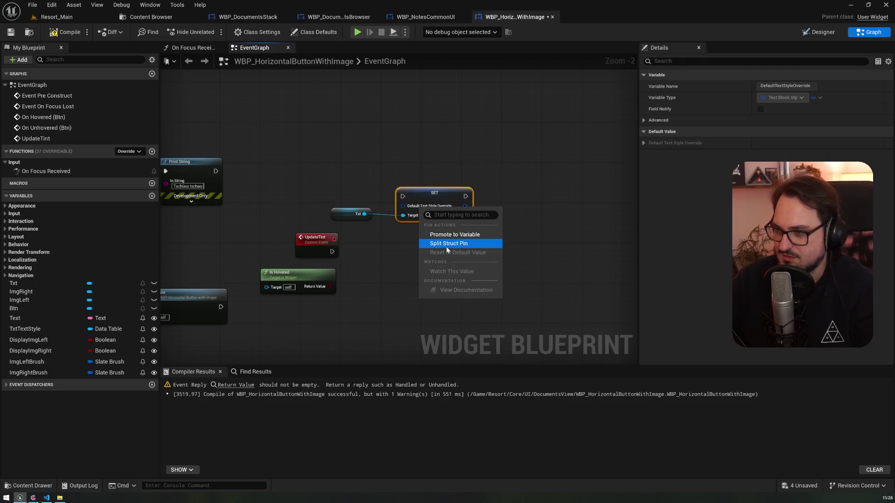
pyautogui.click(447, 244)
pyautogui.moveTo(437, 195)
pyautogui.mouseDown()
pyautogui.moveTo(463, 189)
pyautogui.moveTo(440, 134)
pyautogui.moveTo(500, 141)
pyautogui.mouseUp()
pyautogui.scroll(2, 398, 249)
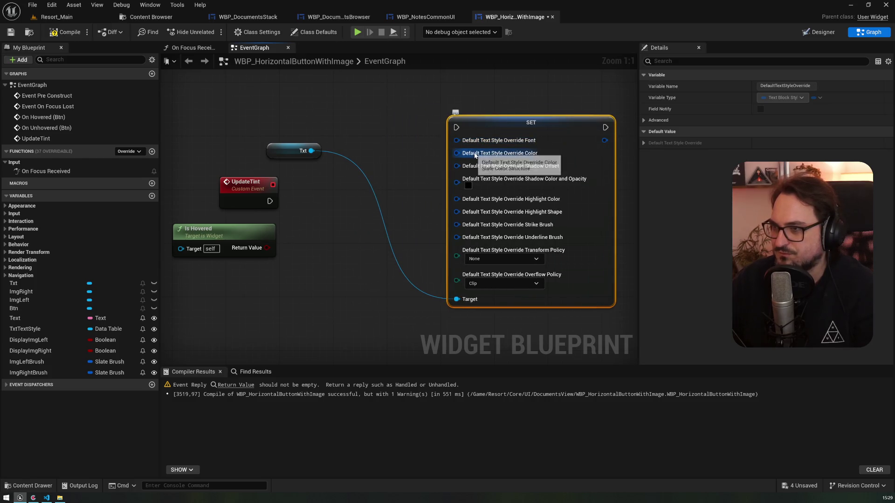
pyautogui.click(815, 32)
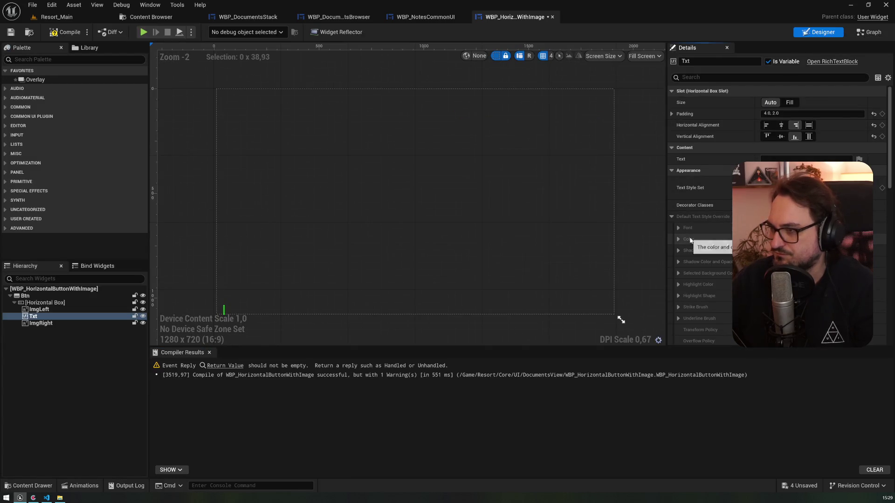
pyautogui.scroll(-3, 691, 237)
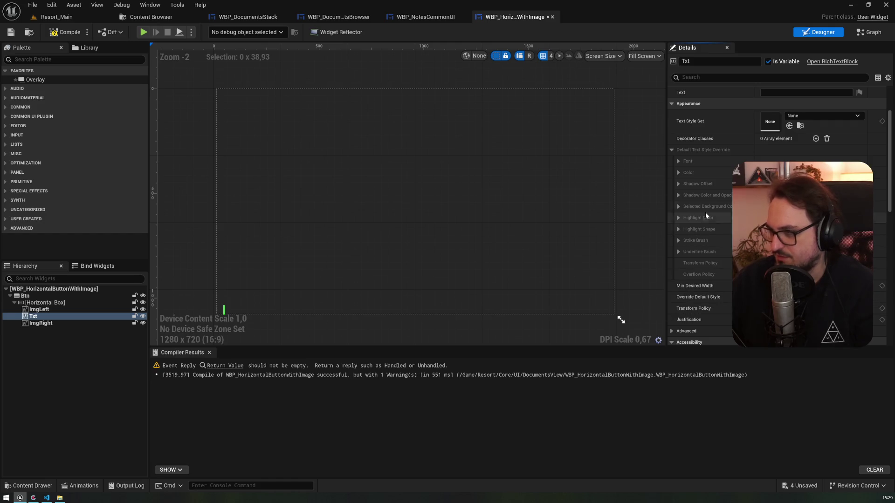
pyautogui.click(871, 32)
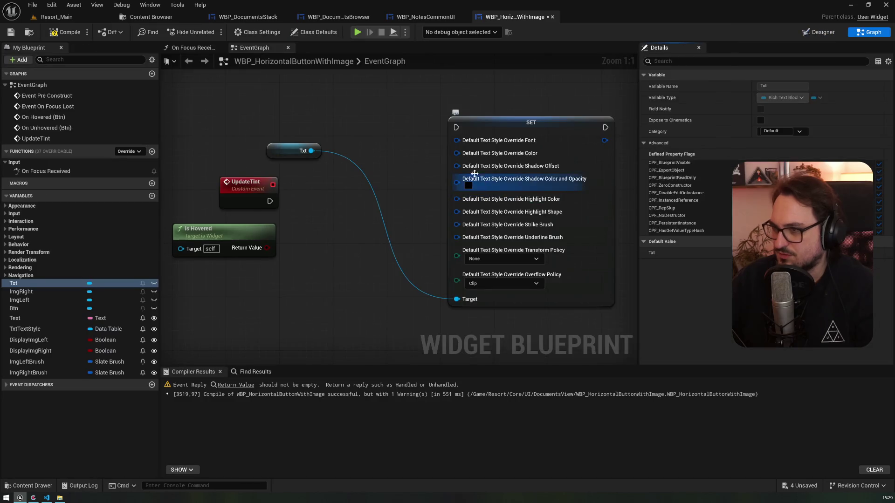
# Feed the override Color pin from a Select node indexed by Is Hovered
pyautogui.moveTo(465, 156); pyautogui.dragTo(410, 170)
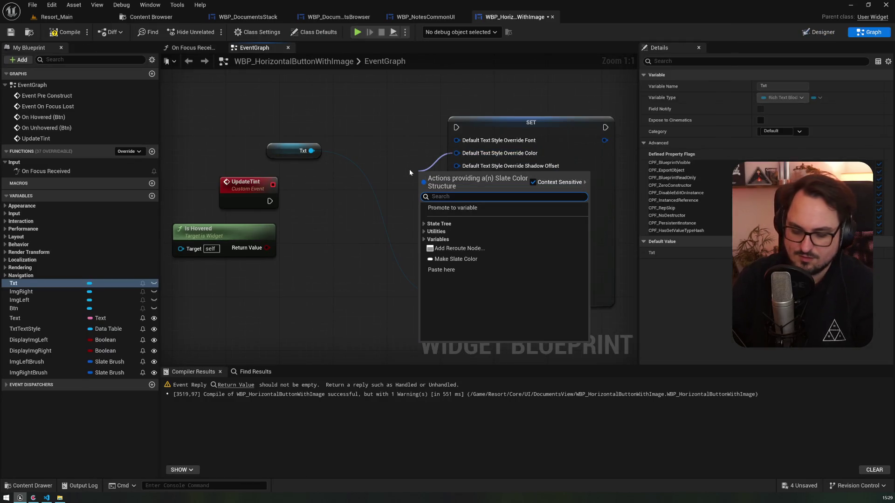
pyautogui.write('select')
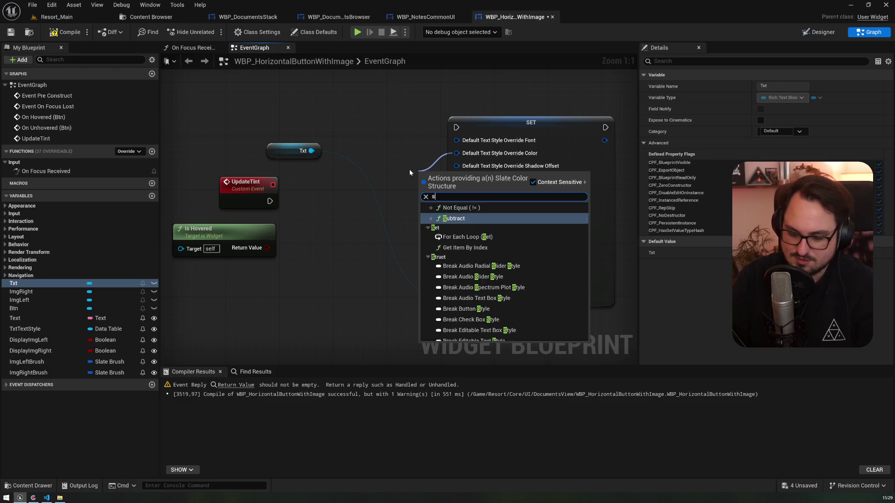
pyautogui.press('Return')
pyautogui.moveTo(268, 248)
pyautogui.mouseDown()
pyautogui.moveTo(422, 217)
pyautogui.moveTo(371, 205)
pyautogui.mouseUp()
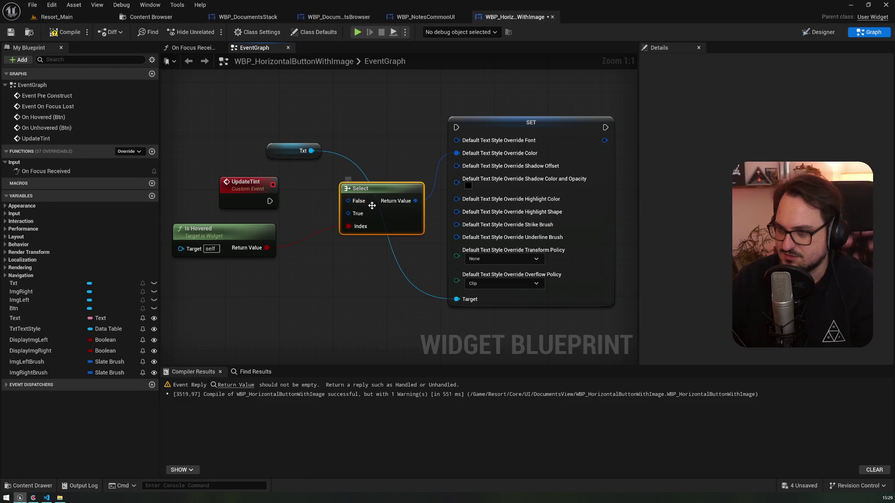
pyautogui.moveTo(247, 185); pyautogui.dragTo(207, 145)
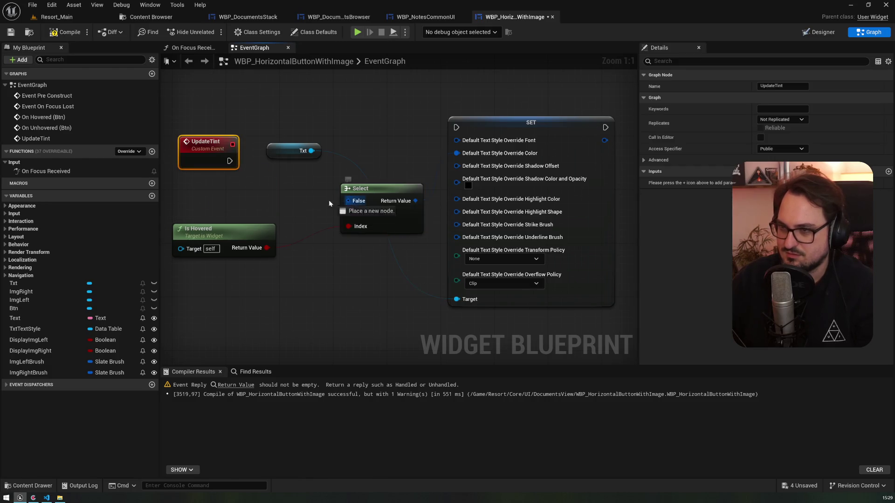
# Add two Make Slate Color nodes to Select, the unhovered one black, and wire UpdateTint to SET
pyautogui.moveTo(328, 203); pyautogui.dragTo(276, 189)
pyautogui.write('make')
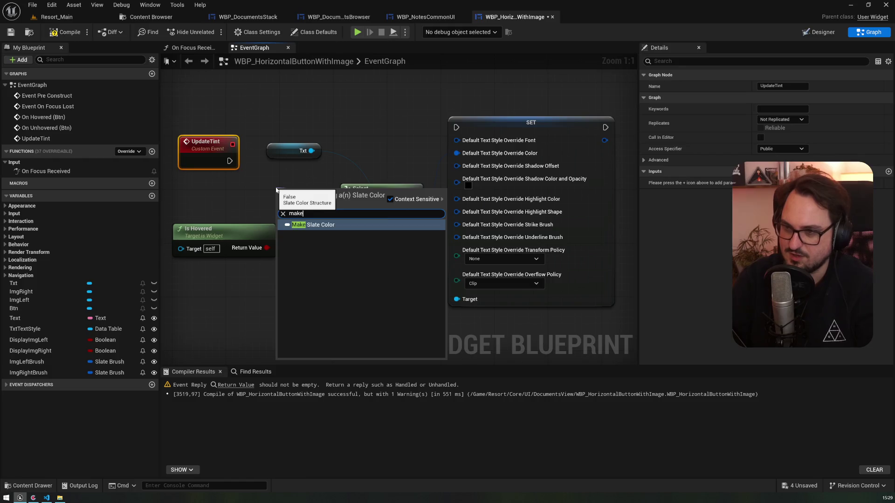
pyautogui.press('Return')
pyautogui.moveTo(389, 209)
pyautogui.mouseDown()
pyautogui.moveTo(412, 159)
pyautogui.moveTo(480, 246)
pyautogui.moveTo(495, 241)
pyautogui.mouseUp()
pyautogui.moveTo(391, 163); pyautogui.dragTo(384, 216)
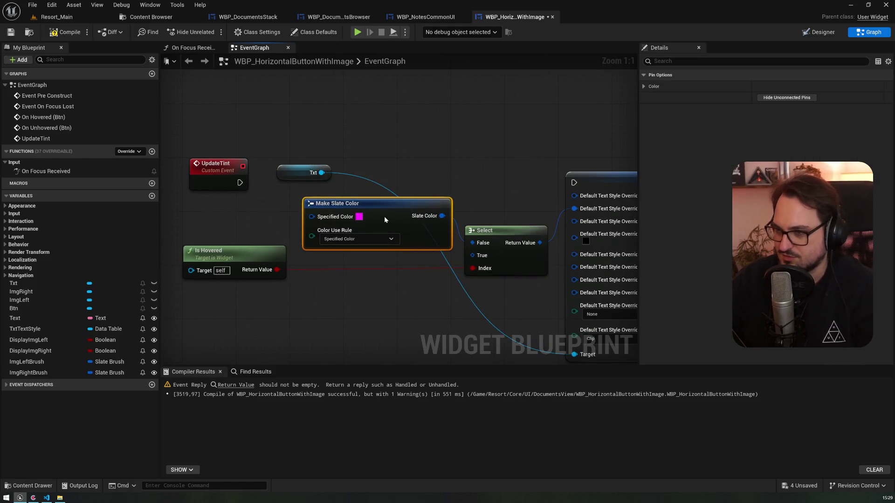
pyautogui.hotkey('ctrl', 'd')
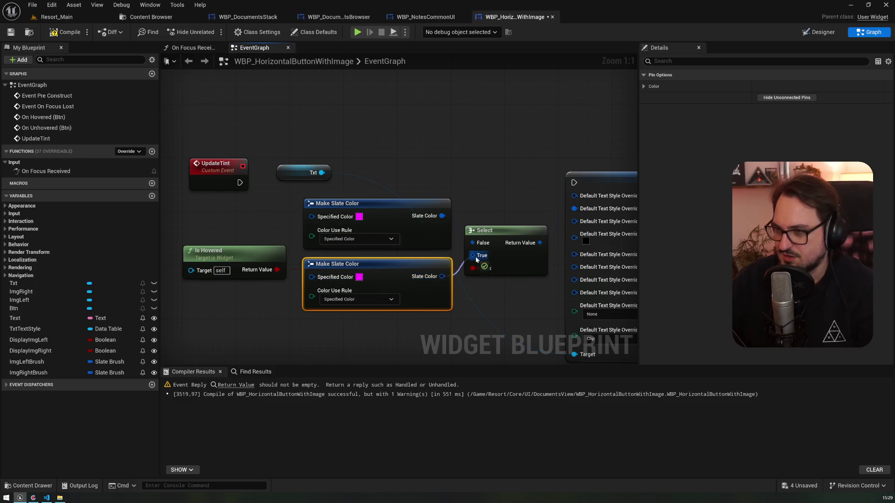
pyautogui.click(359, 218)
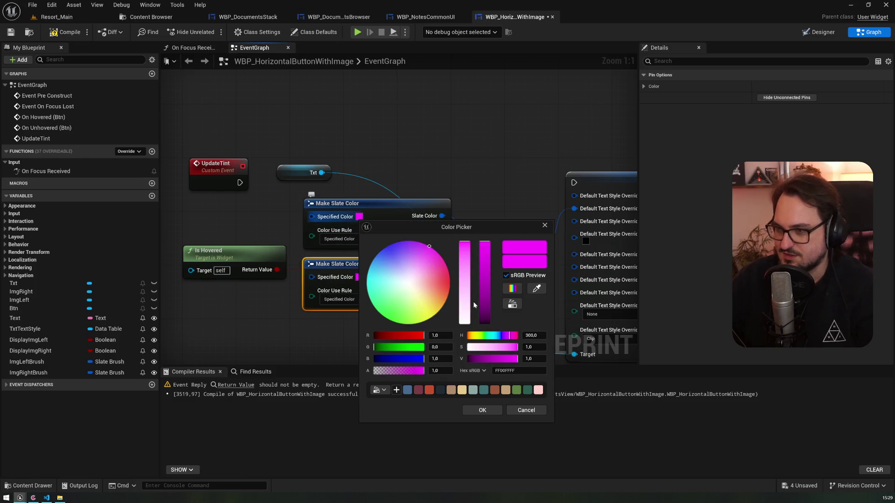
pyautogui.moveTo(481, 310); pyautogui.dragTo(485, 344)
pyautogui.moveTo(296, 177)
pyautogui.mouseDown()
pyautogui.moveTo(381, 352)
pyautogui.moveTo(403, 357)
pyautogui.mouseUp()
pyautogui.moveTo(240, 149); pyautogui.dragTo(573, 149)
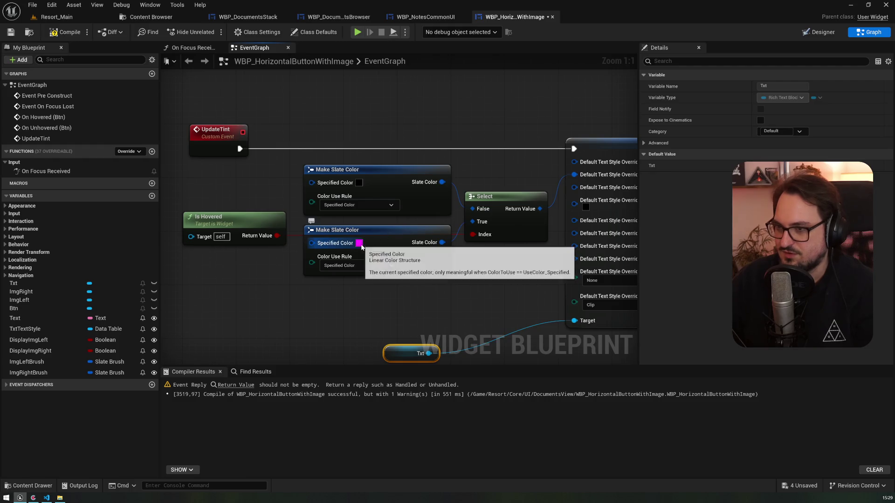
# Open UI_GenericButtonJournalNav from WBP_NotesCommonUI's Previous nav button and view its Graph
pyautogui.click(56, 17)
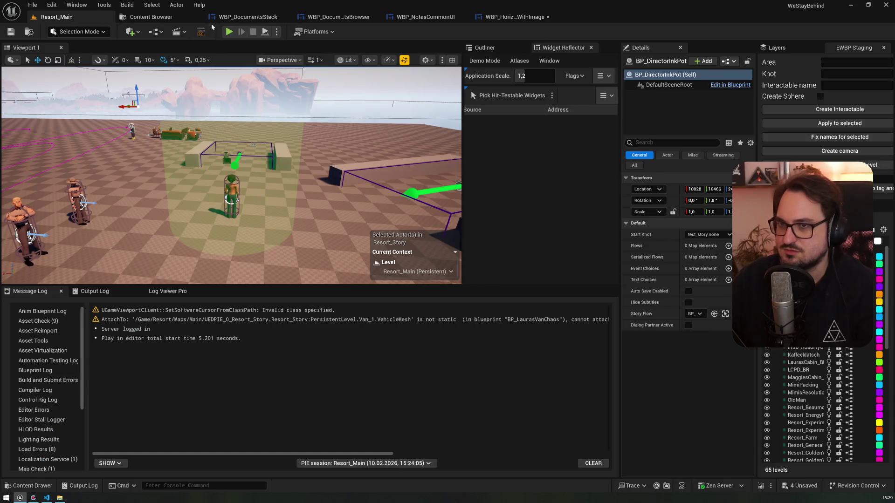
pyautogui.click(423, 17)
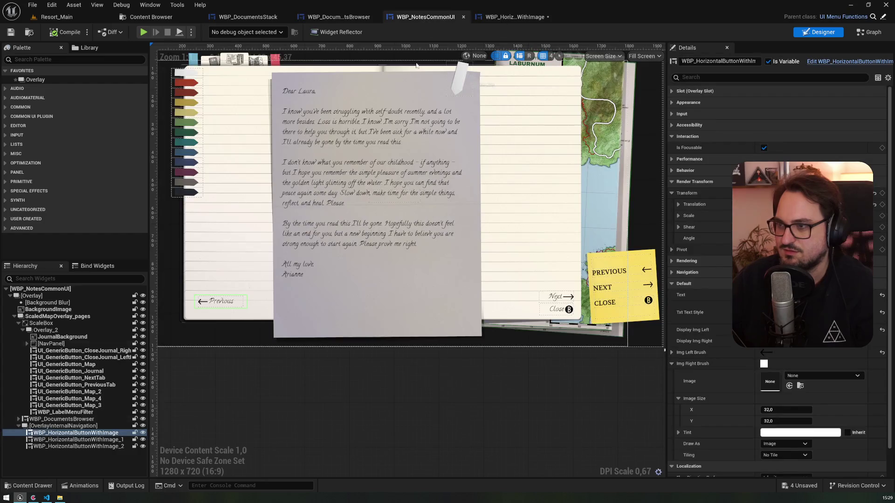
pyautogui.click(539, 256)
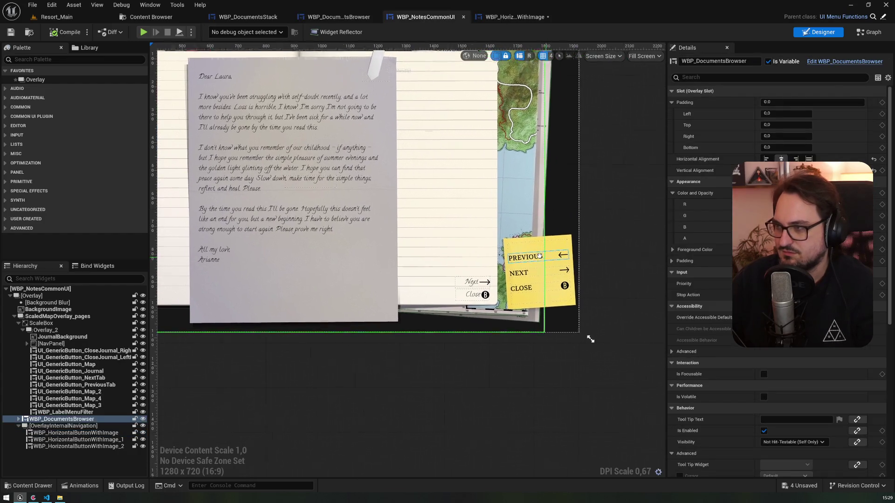
pyautogui.click(538, 256)
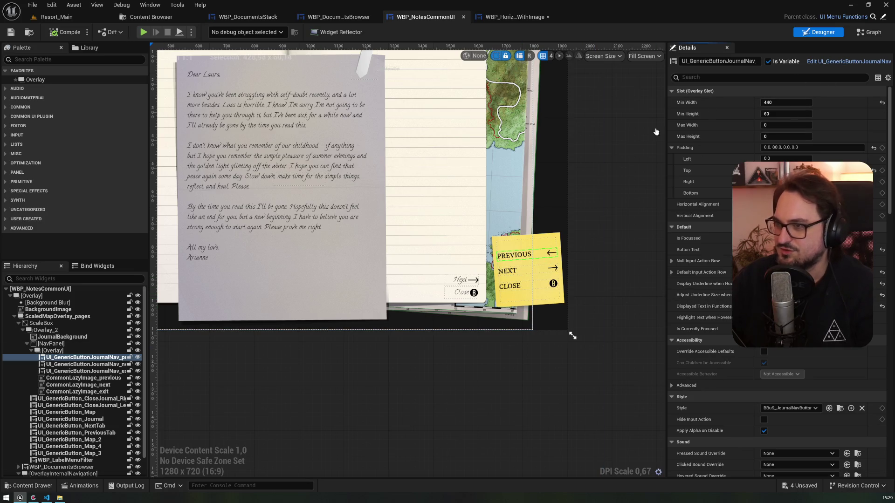
pyautogui.doubleClick(311, 226)
pyautogui.click(869, 32)
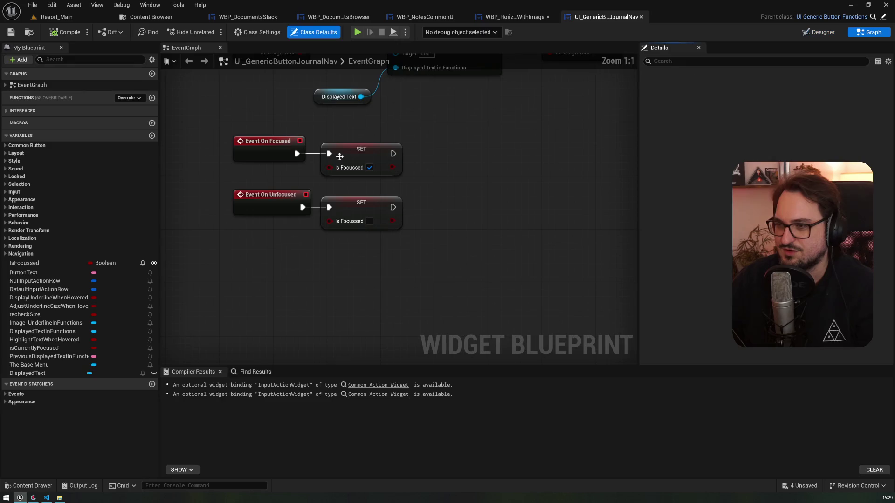
pyautogui.scroll(-2, 324, 287)
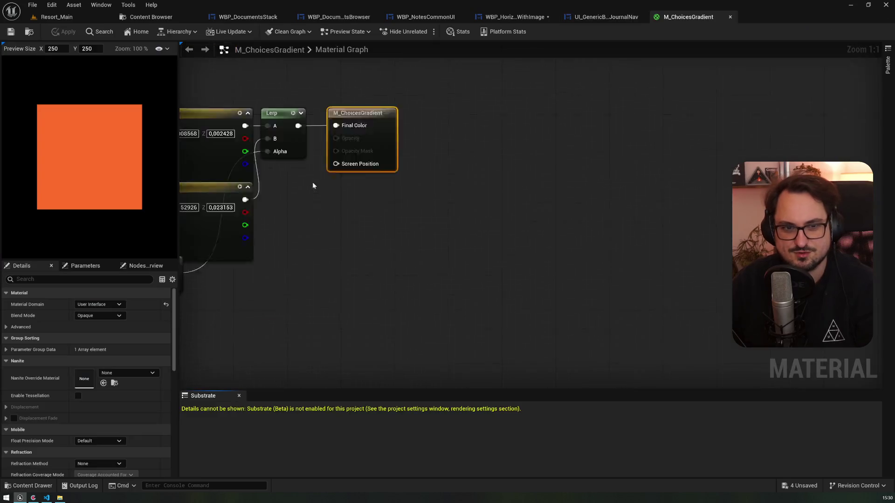
# Sample and copy orange fe6d2a from M_ChoicesGradient, close it, and edit the second Specified Color
pyautogui.press('super+shift+c')
pyautogui.click(104, 183)
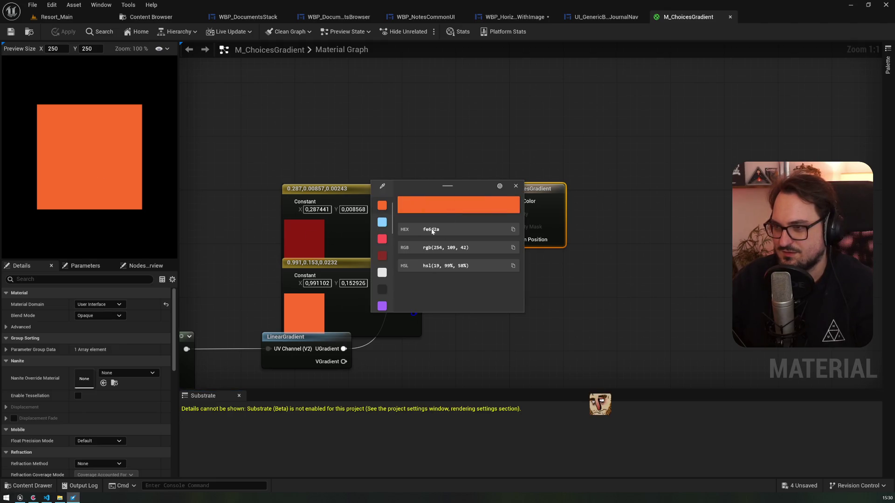
pyautogui.click(464, 229)
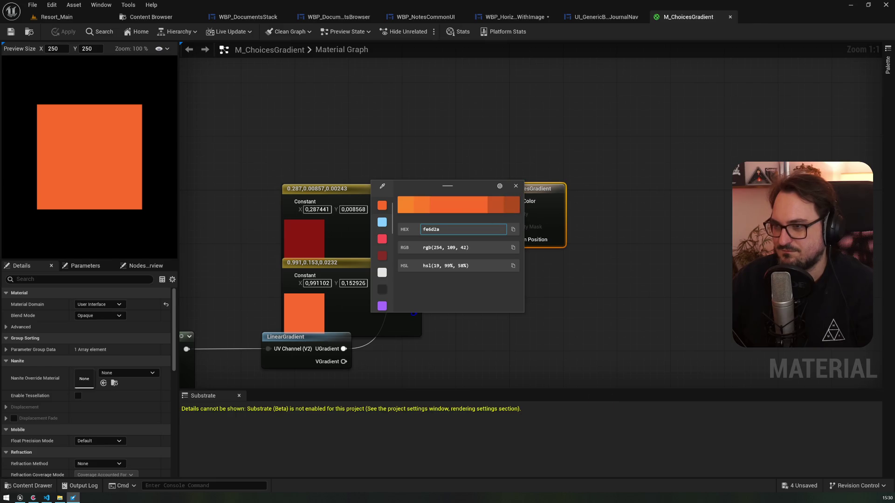
pyautogui.click(517, 186)
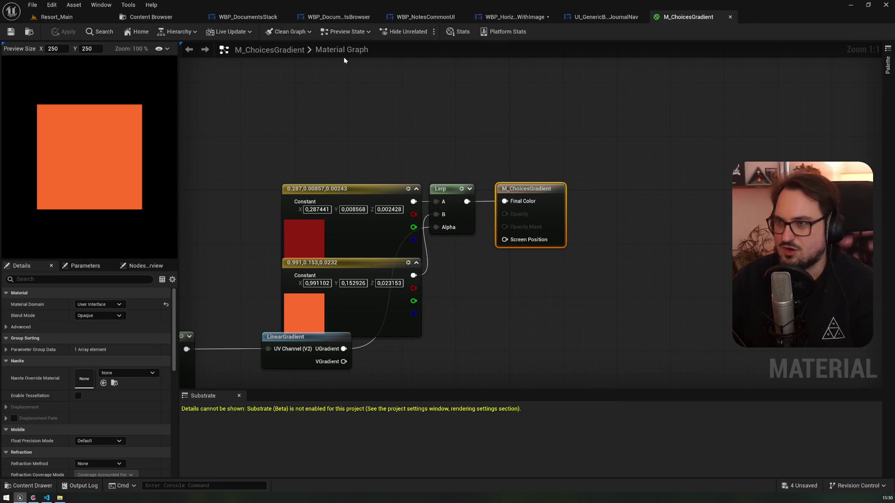
pyautogui.click(731, 17)
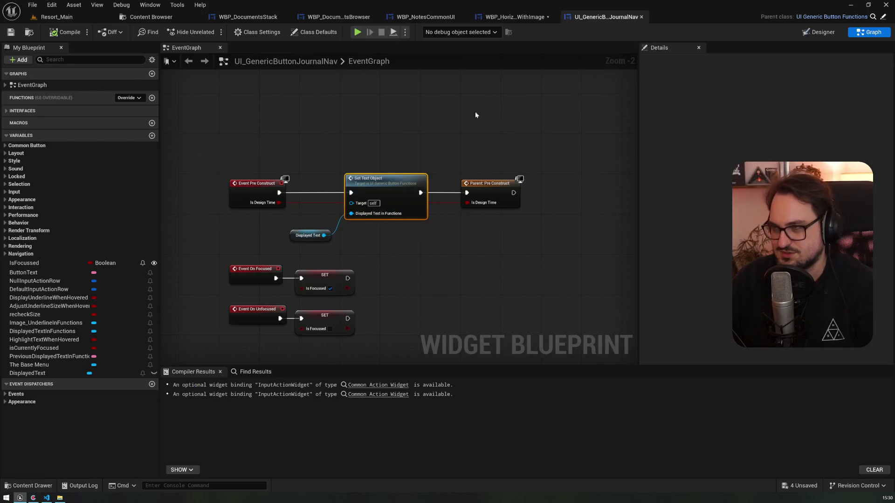
pyautogui.click(358, 243)
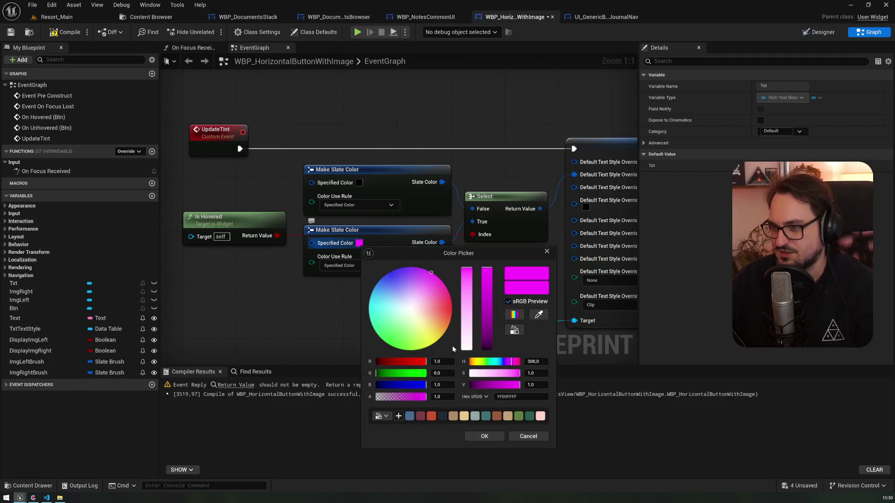
# Set the hovered slate colour to orange FE6D2A and rearrange the SET and Txt nodes
pyautogui.press('Return')
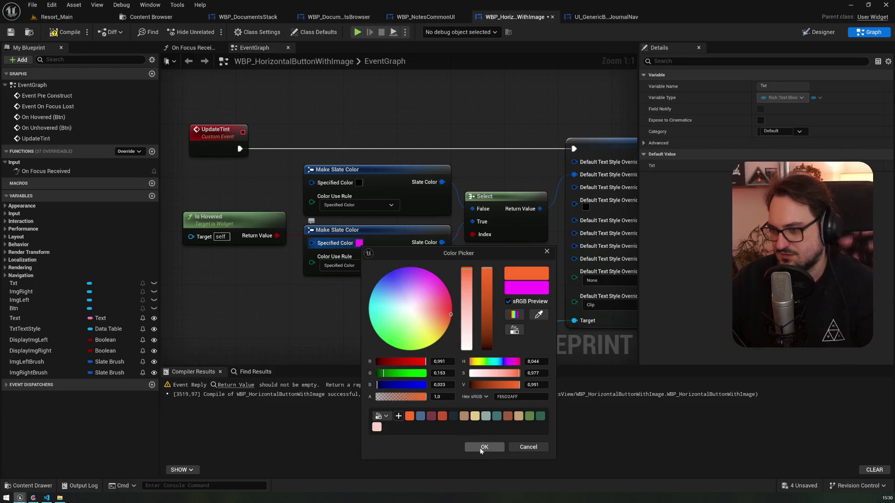
pyautogui.click(479, 448)
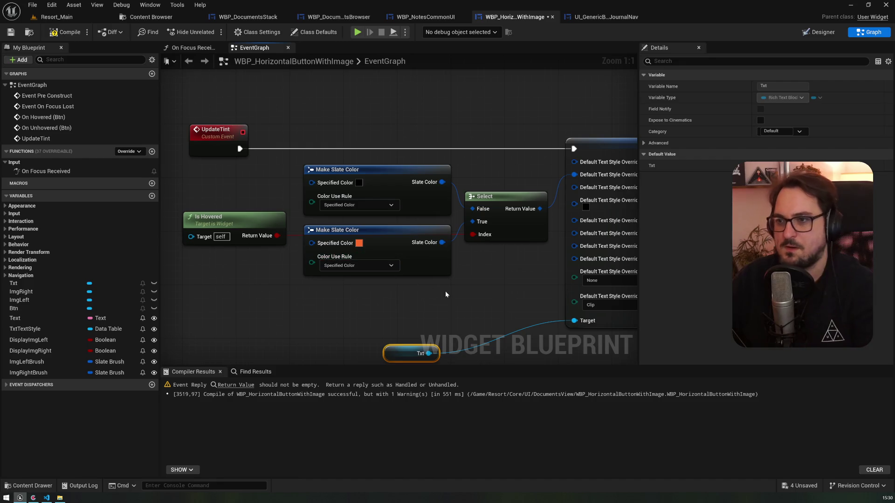
pyautogui.moveTo(446, 291); pyautogui.dragTo(348, 241)
pyautogui.moveTo(314, 317)
pyautogui.mouseDown()
pyautogui.moveTo(426, 319)
pyautogui.moveTo(401, 291)
pyautogui.mouseUp()
pyautogui.moveTo(414, 252)
pyautogui.mouseDown()
pyautogui.moveTo(379, 246)
pyautogui.moveTo(394, 275)
pyautogui.mouseUp()
pyautogui.scroll(-3, 377, 136)
pyautogui.moveTo(298, 162); pyautogui.dragTo(387, 190)
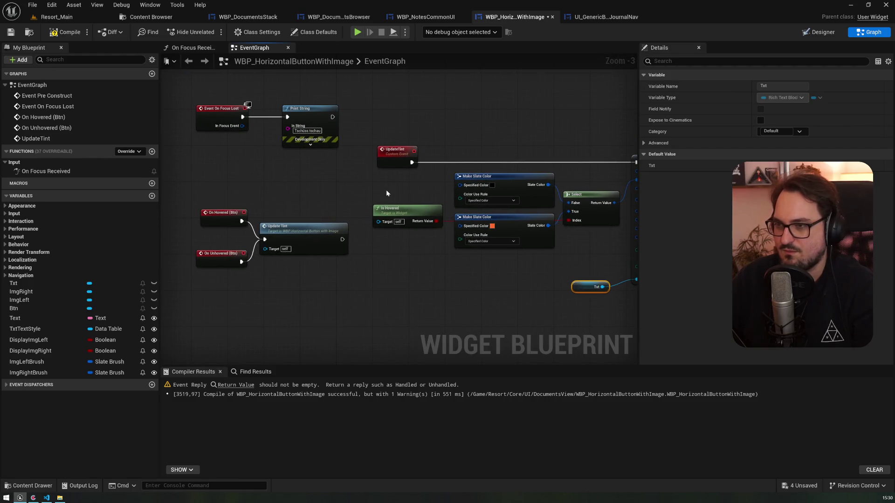
# Connect a Btn getter to Is Hovered's Target, tidy the UpdateTint group, and compile
pyautogui.moveTo(24, 309); pyautogui.dragTo(359, 218)
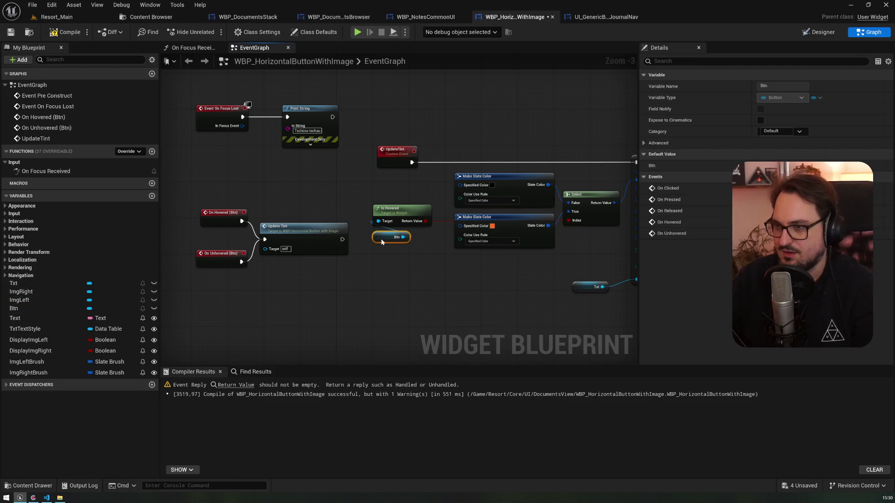
pyautogui.scroll(-2, 382, 238)
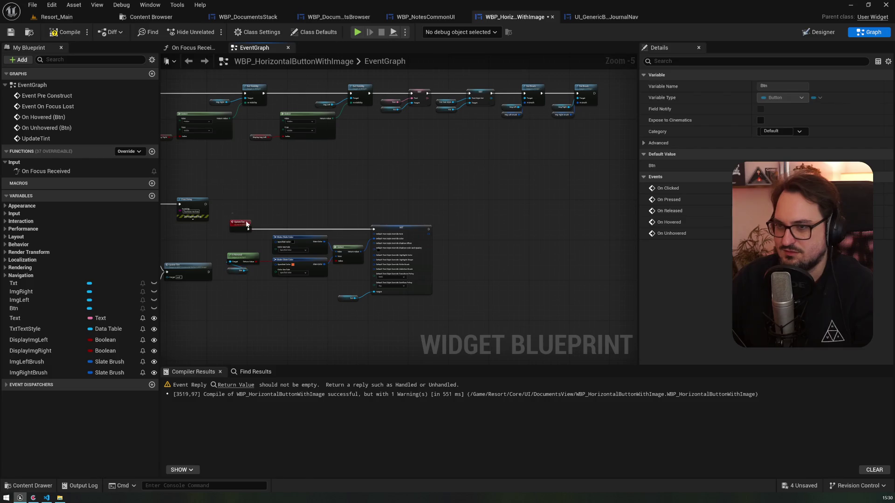
pyautogui.moveTo(224, 215); pyautogui.dragTo(437, 306)
pyautogui.moveTo(404, 232); pyautogui.dragTo(438, 209)
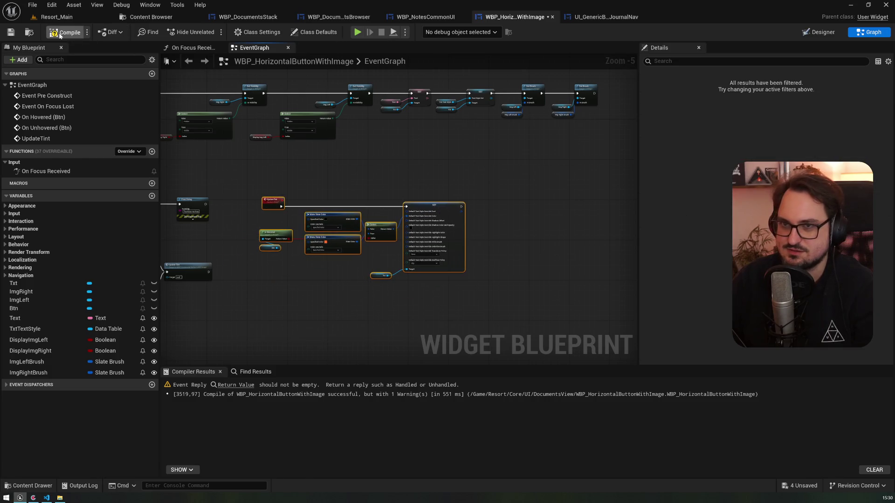
pyautogui.click(9, 35)
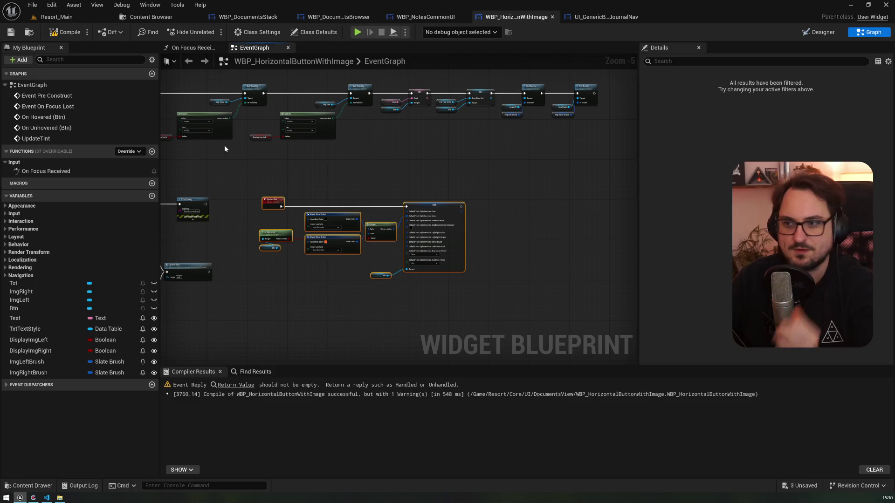
# Return a Make Event Reply from On Focus Received and recompile to clear the empty-return warning
pyautogui.click(236, 386)
pyautogui.moveTo(377, 217); pyautogui.dragTo(342, 277)
pyautogui.write('make event')
pyautogui.press('Return')
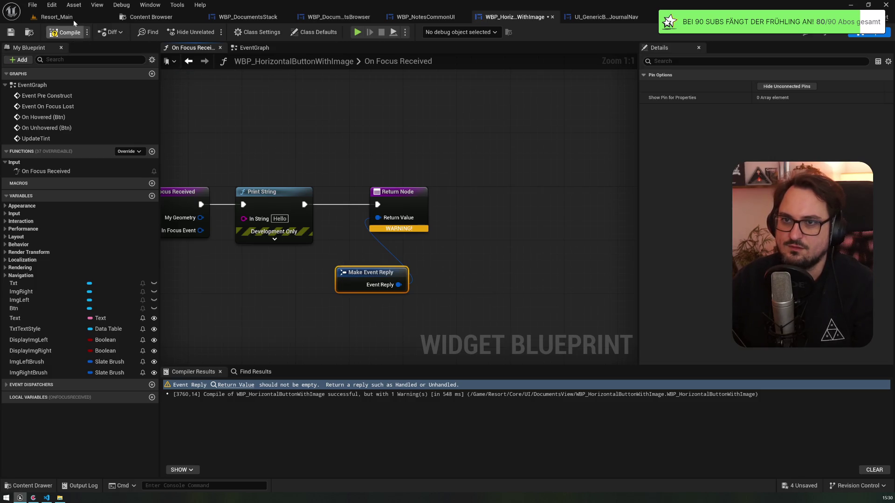
pyautogui.press('F7')
# Play Resort_Main in the editor and switch the journal to its handwritten letter view
pyautogui.click(422, 17)
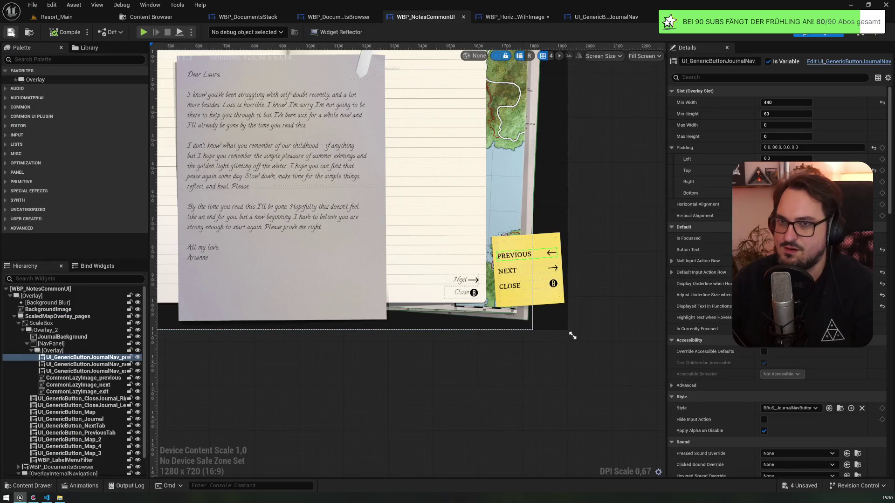
pyautogui.click(89, 19)
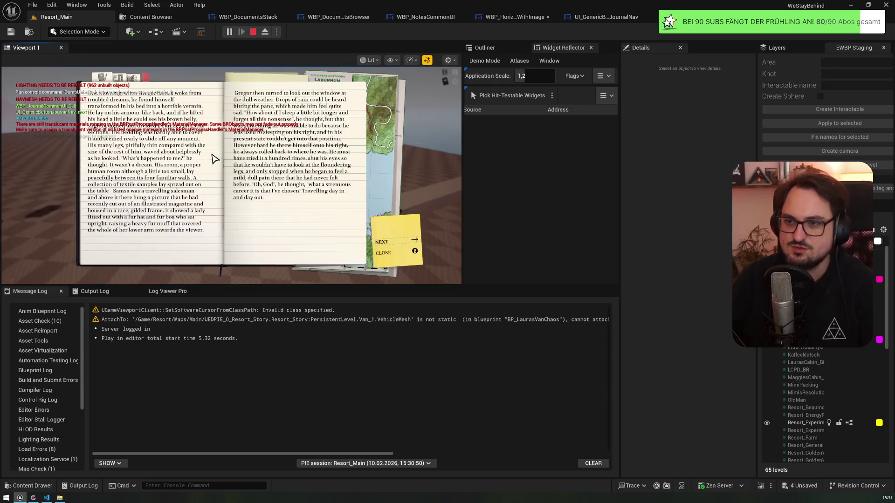
pyautogui.click(124, 83)
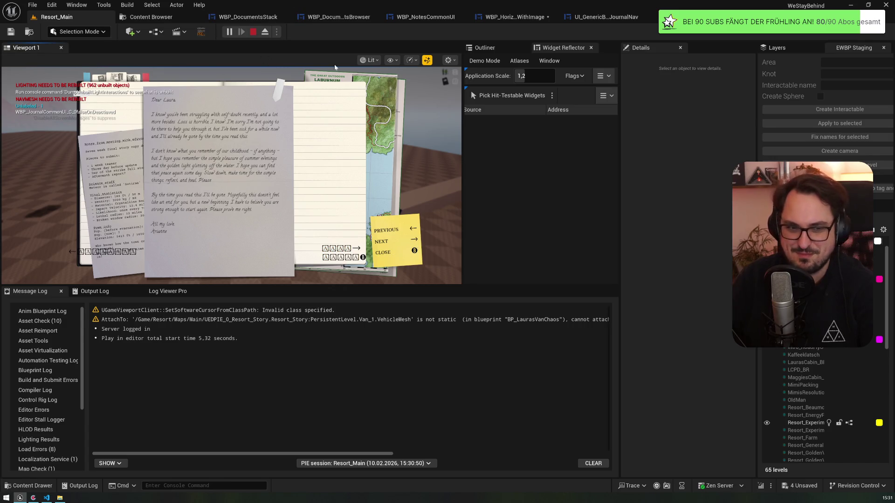
# Exit Play In Editor and go back to the WBP_NotesCommonUI designer
pyautogui.press('Escape')
pyautogui.click(510, 18)
pyautogui.click(425, 17)
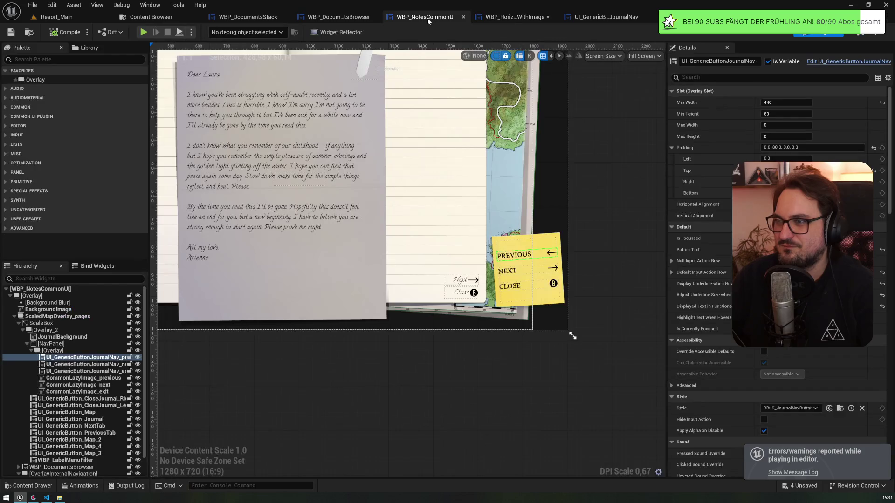
pyautogui.click(339, 17)
pyautogui.click(502, 17)
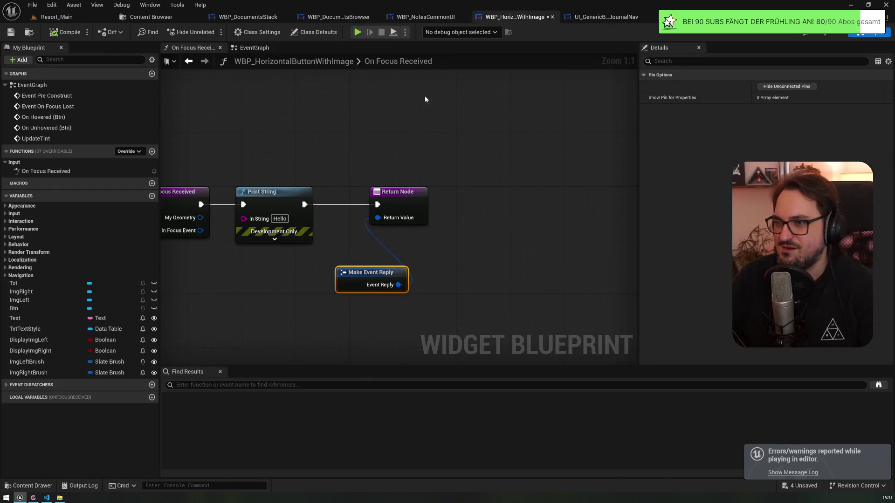
pyautogui.click(254, 47)
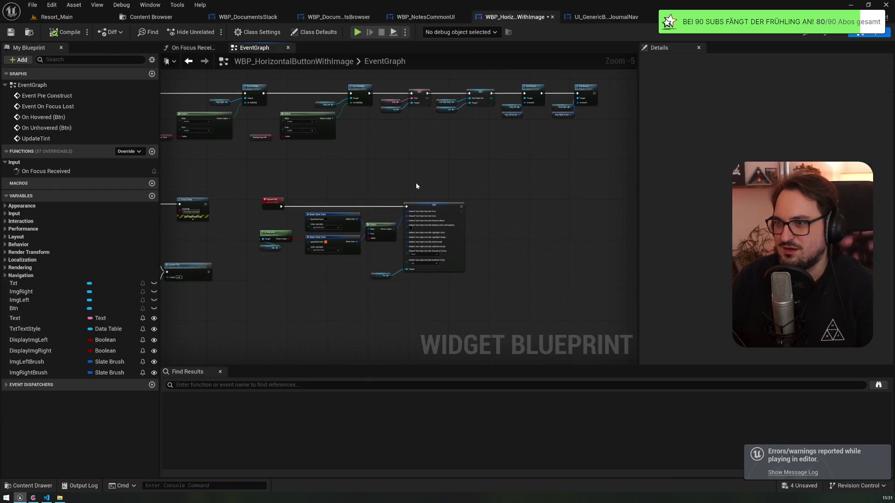
pyautogui.scroll(3, 408, 200)
pyautogui.moveTo(372, 171)
pyautogui.mouseDown()
pyautogui.moveTo(458, 100)
pyautogui.moveTo(481, 61)
pyautogui.mouseUp()
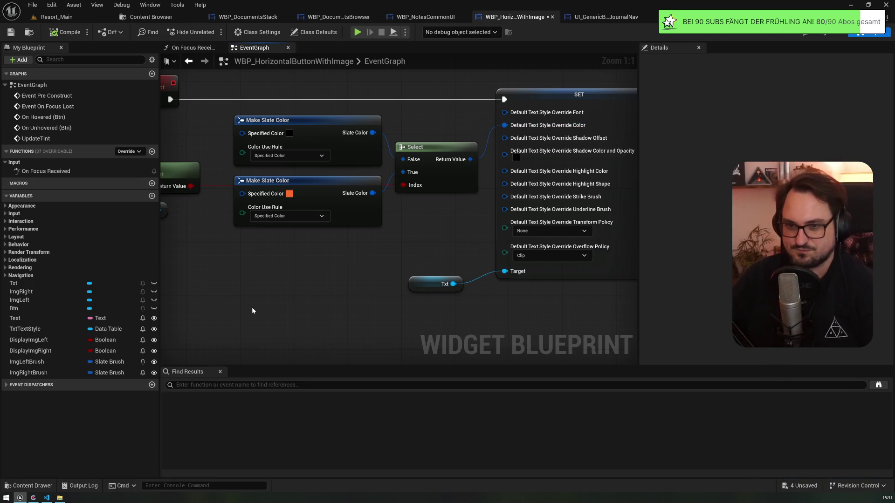
pyautogui.click(401, 19)
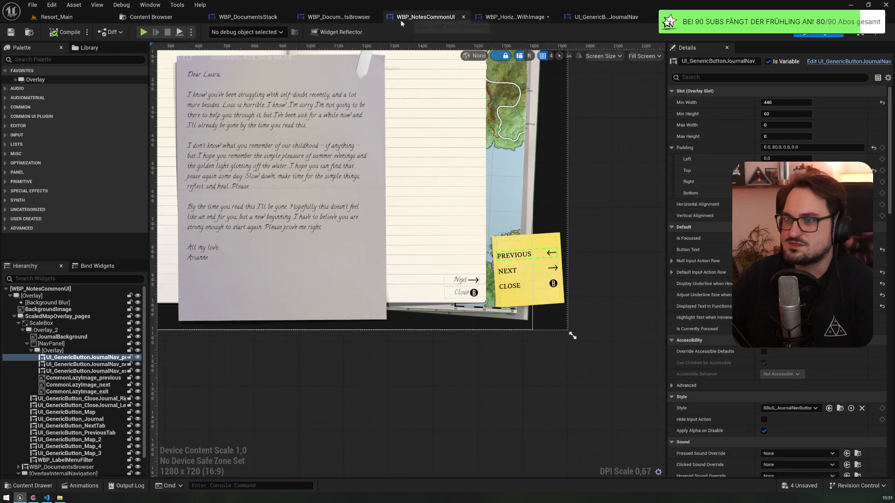
pyautogui.click(292, 311)
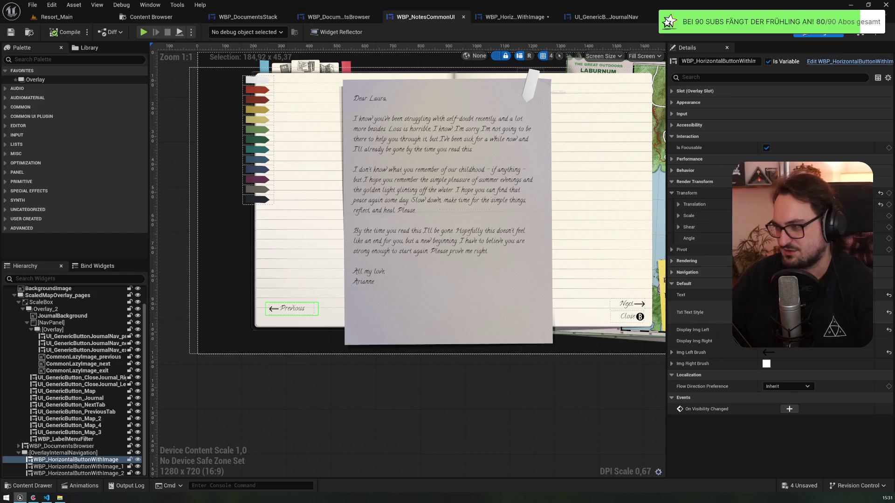
pyautogui.click(538, 17)
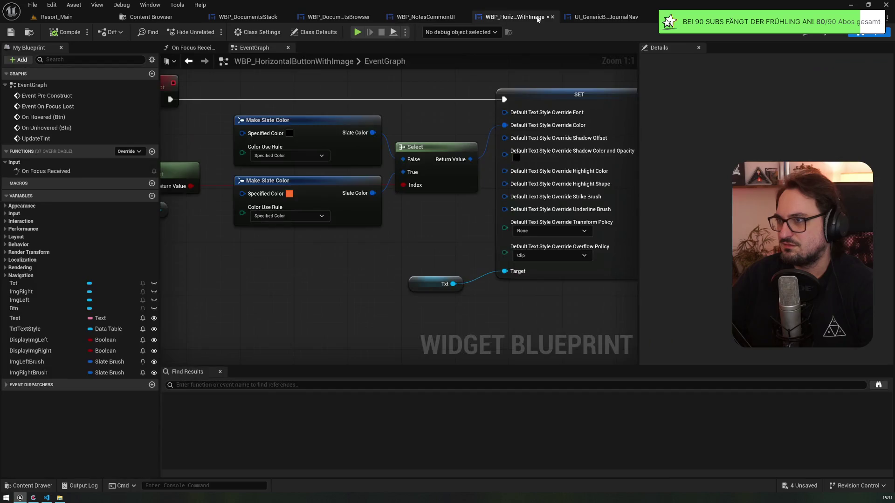
pyautogui.moveTo(538, 75)
pyautogui.mouseDown()
pyautogui.moveTo(534, 92)
pyautogui.moveTo(353, 75)
pyautogui.moveTo(494, 117)
pyautogui.mouseUp()
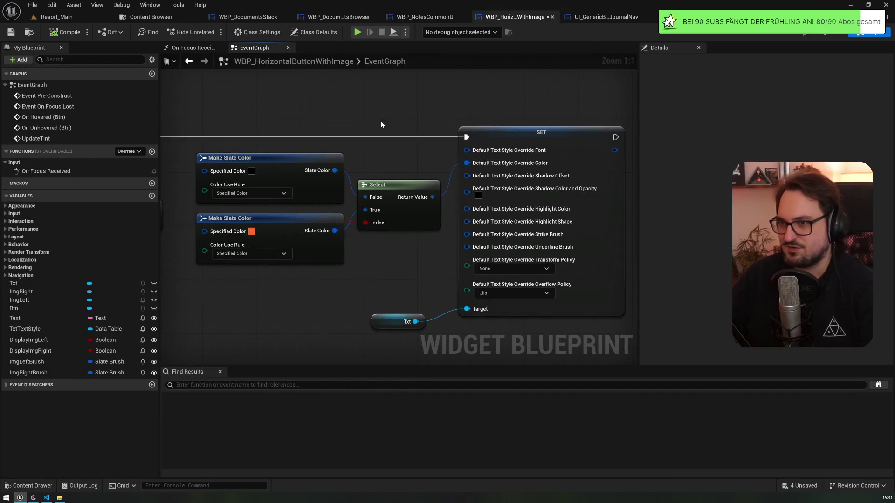
pyautogui.moveTo(414, 301); pyautogui.dragTo(382, 252)
pyautogui.write('tint')
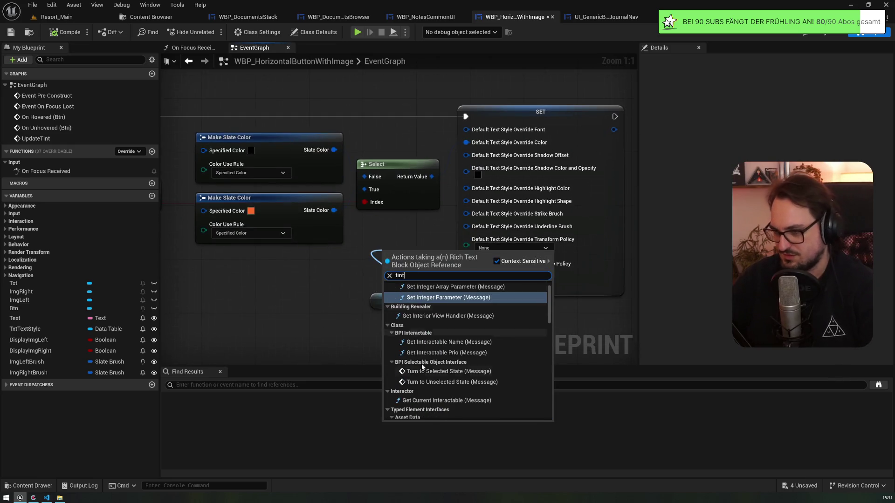
pyautogui.scroll(-15, 446, 391)
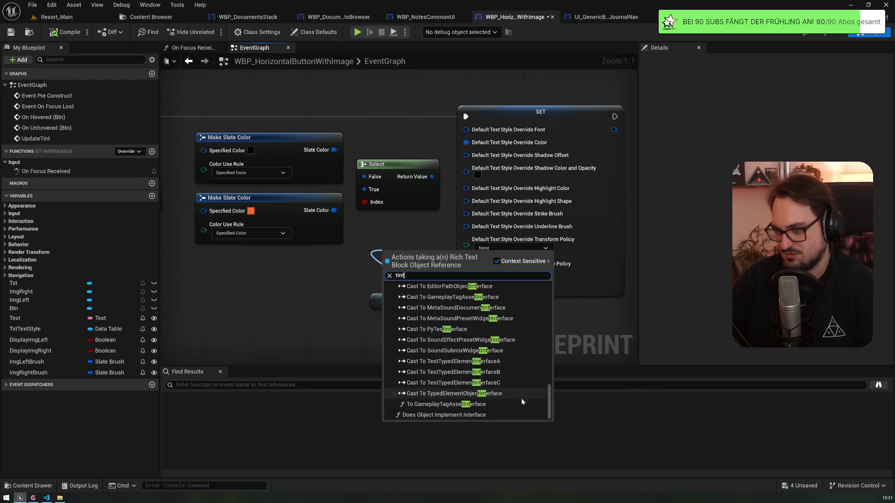
pyautogui.moveTo(553, 404); pyautogui.dragTo(546, 262)
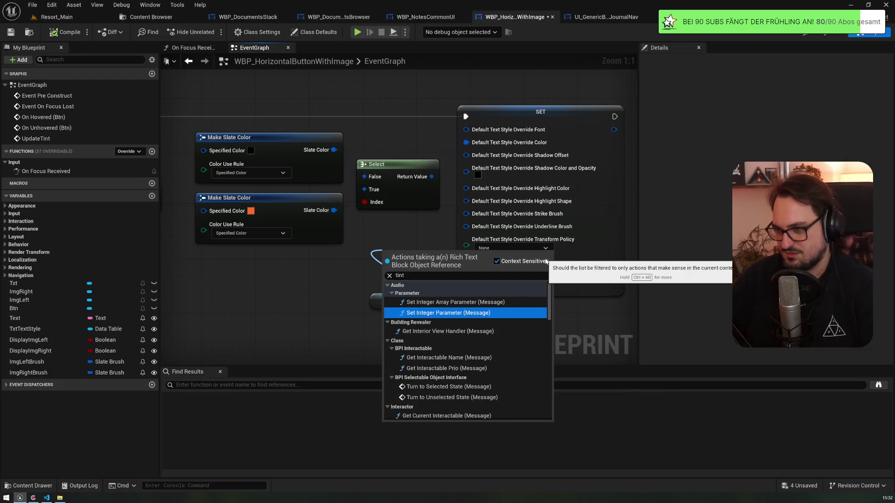
pyautogui.click(357, 248)
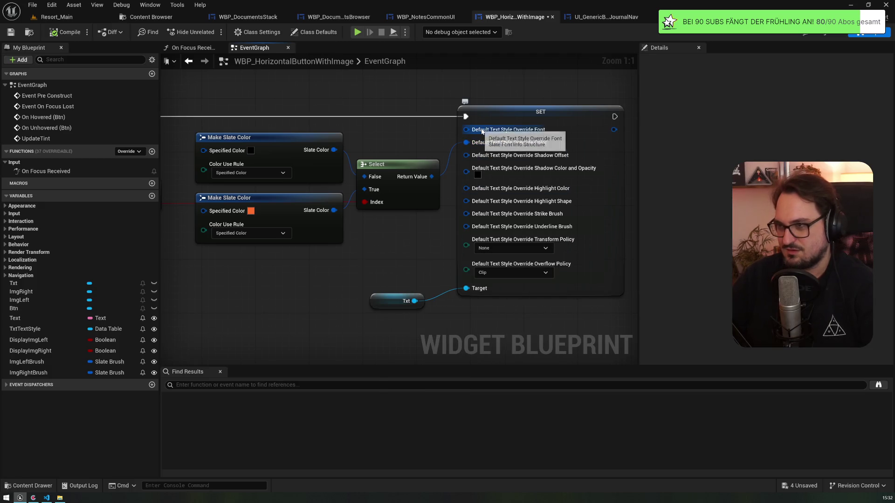
pyautogui.moveTo(409, 248)
pyautogui.mouseDown()
pyautogui.moveTo(457, 261)
pyautogui.moveTo(513, 199)
pyautogui.mouseUp()
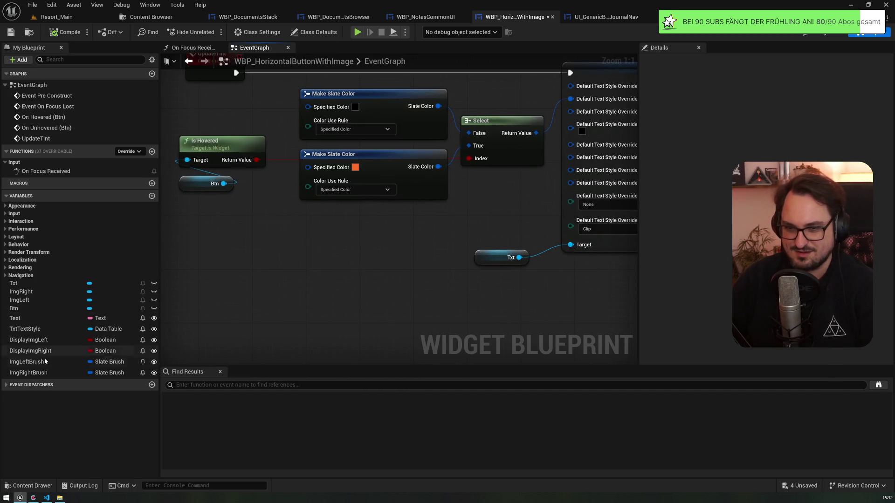
pyautogui.moveTo(25, 329)
pyautogui.mouseDown()
pyautogui.moveTo(322, 295)
pyautogui.moveTo(369, 261)
pyautogui.mouseUp()
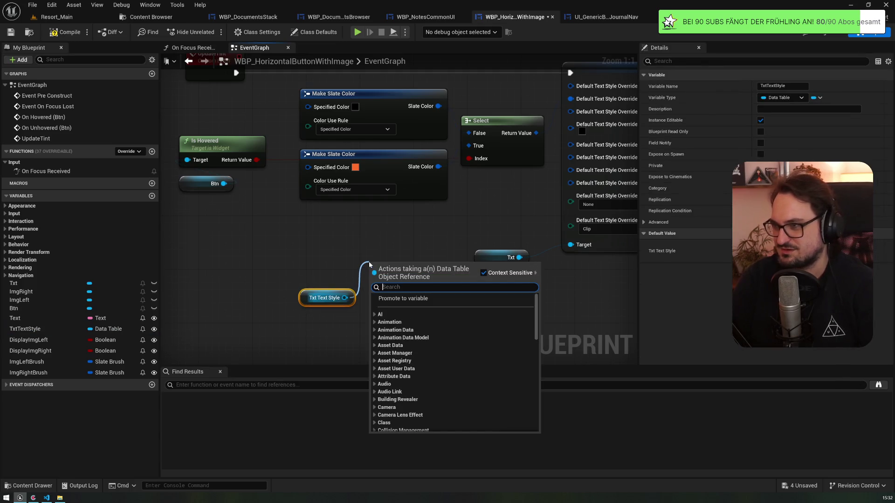
pyautogui.write('textstyle')
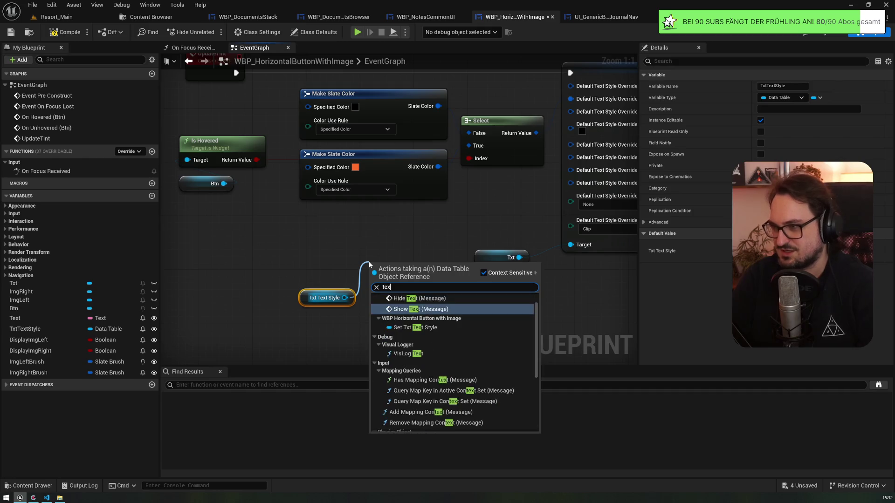
pyautogui.hotkey('ctrl', 'a')
pyautogui.write('get')
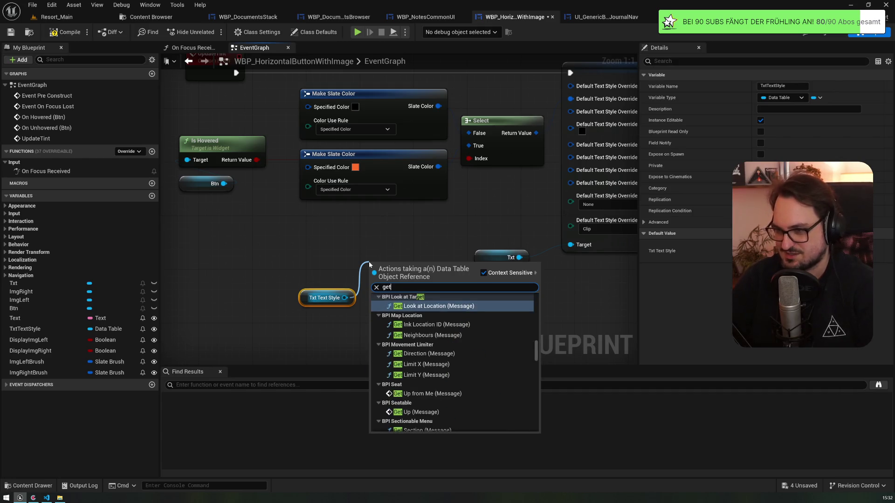
pyautogui.scroll(1, 476, 337)
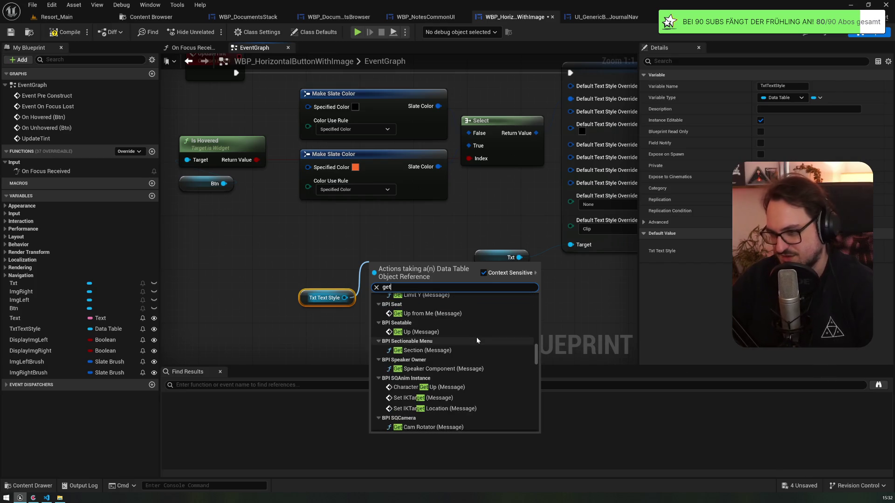
pyautogui.scroll(5, 475, 336)
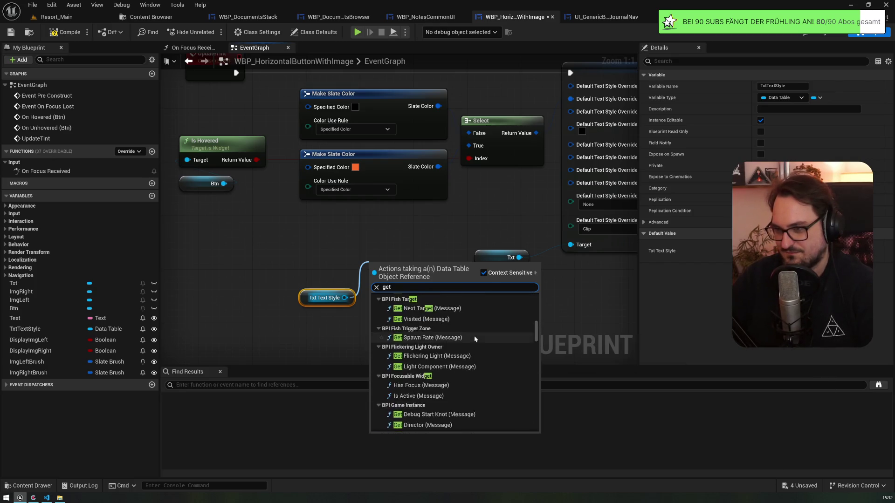
pyautogui.scroll(8, 475, 339)
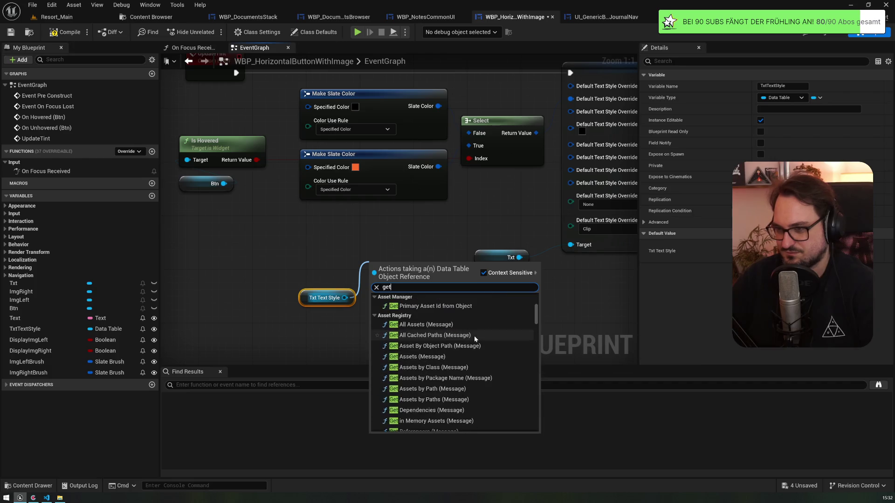
pyautogui.scroll(10, 474, 336)
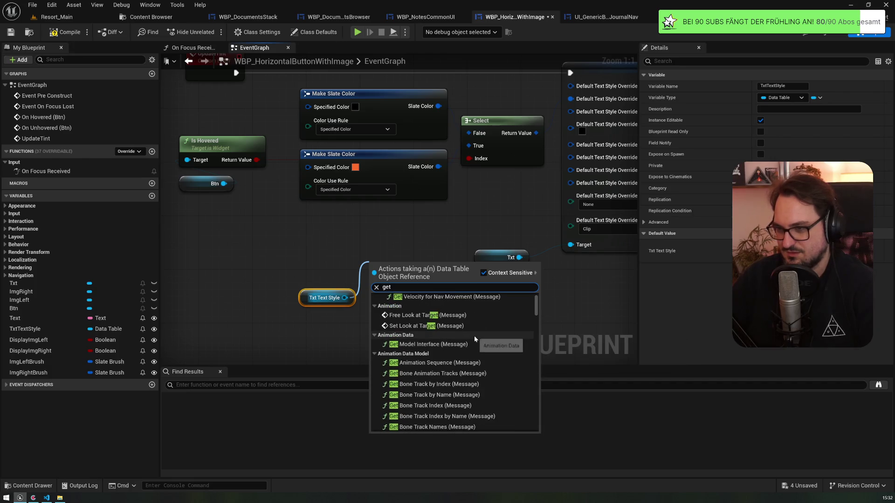
pyautogui.click(483, 199)
pyautogui.moveTo(483, 199)
pyautogui.mouseDown()
pyautogui.moveTo(401, 254)
pyautogui.moveTo(393, 217)
pyautogui.mouseUp()
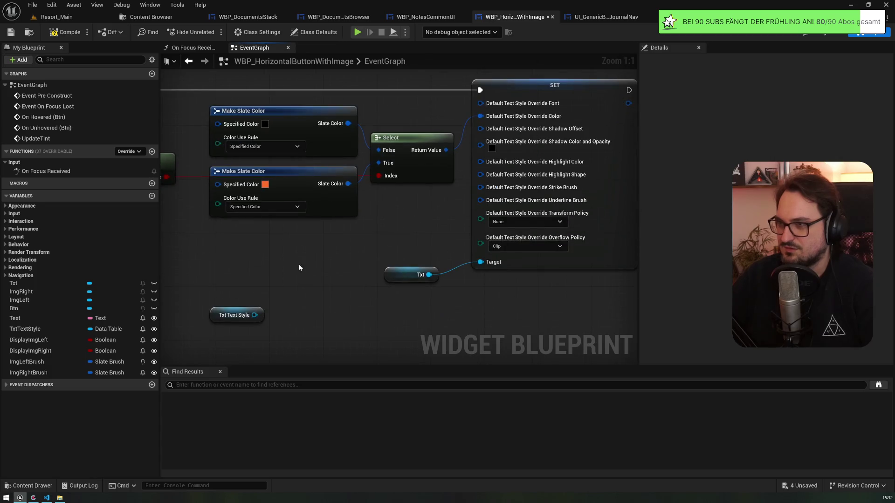
pyautogui.moveTo(254, 315); pyautogui.dragTo(290, 282)
pyautogui.write('font')
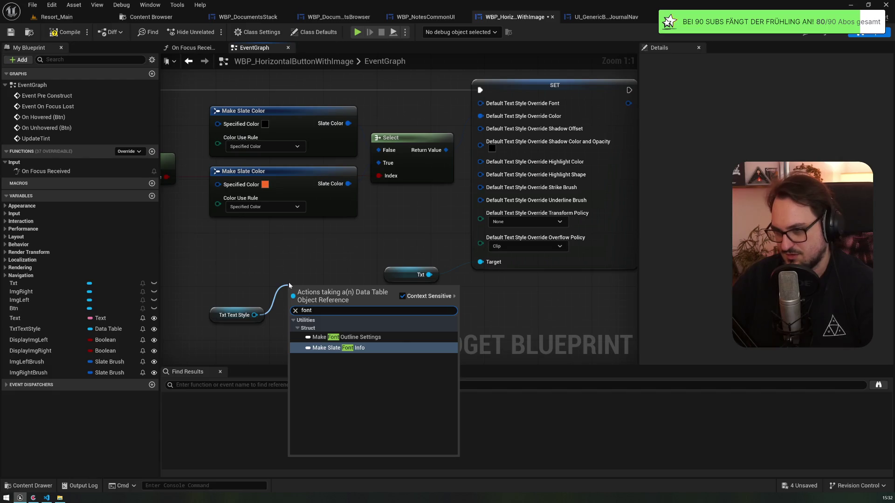
pyautogui.hotkey('ctrl', 'a')
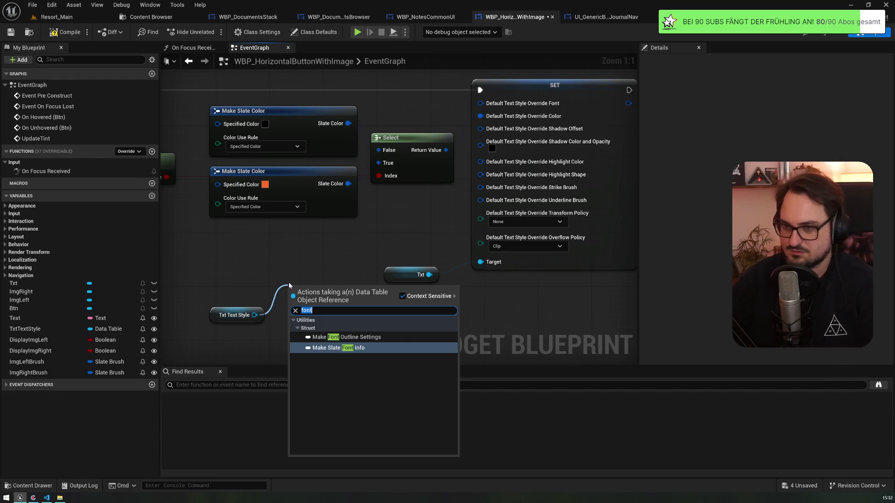
pyautogui.click(274, 272)
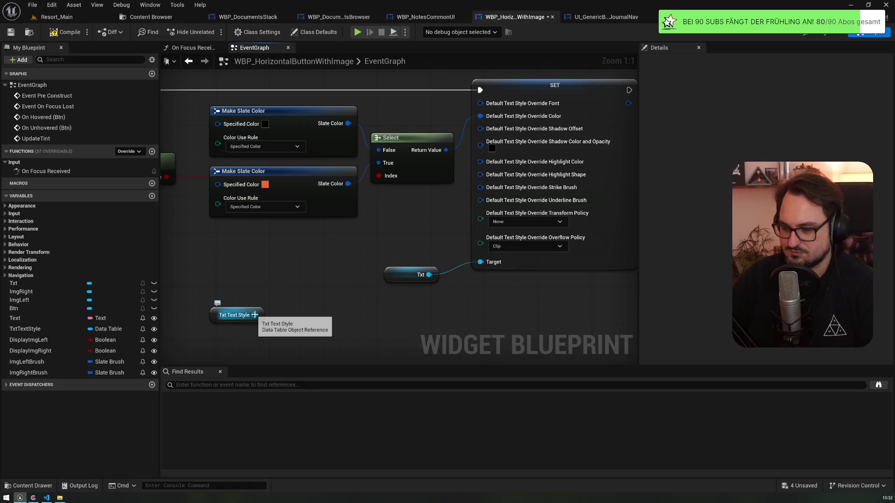
pyautogui.moveTo(254, 315); pyautogui.dragTo(259, 258)
pyautogui.write('override')
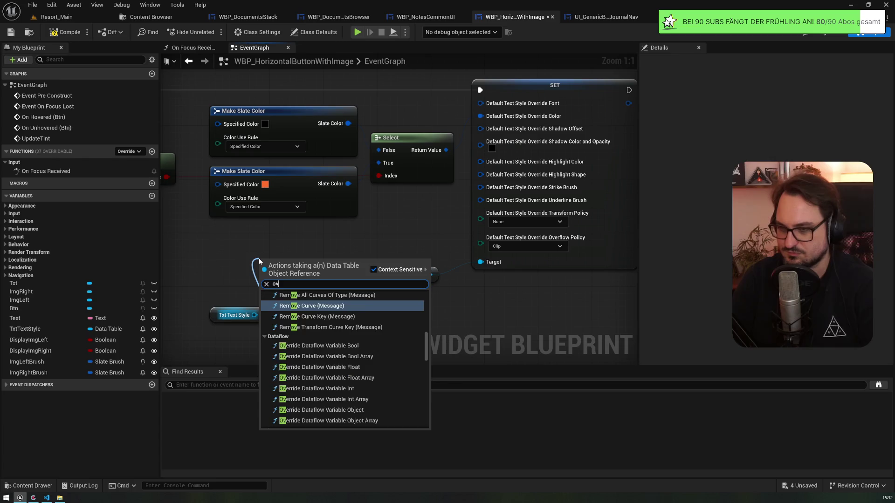
pyautogui.hotkey('ctrl', 'a')
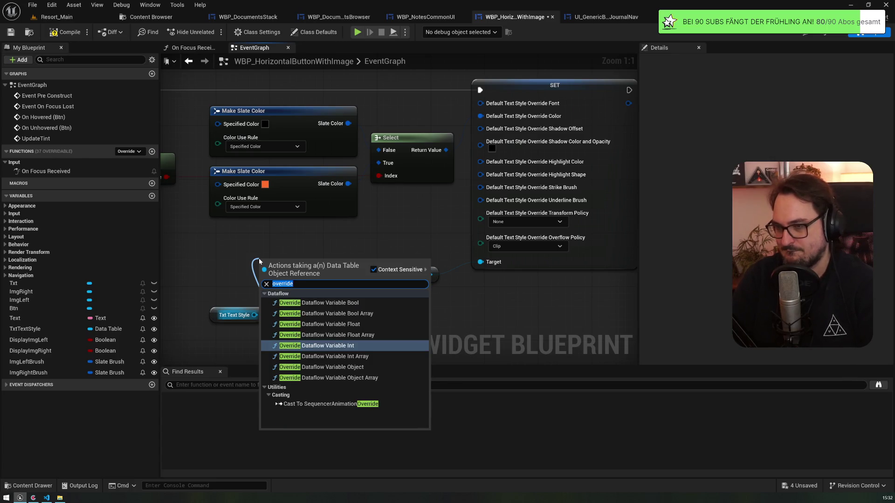
pyautogui.write('style')
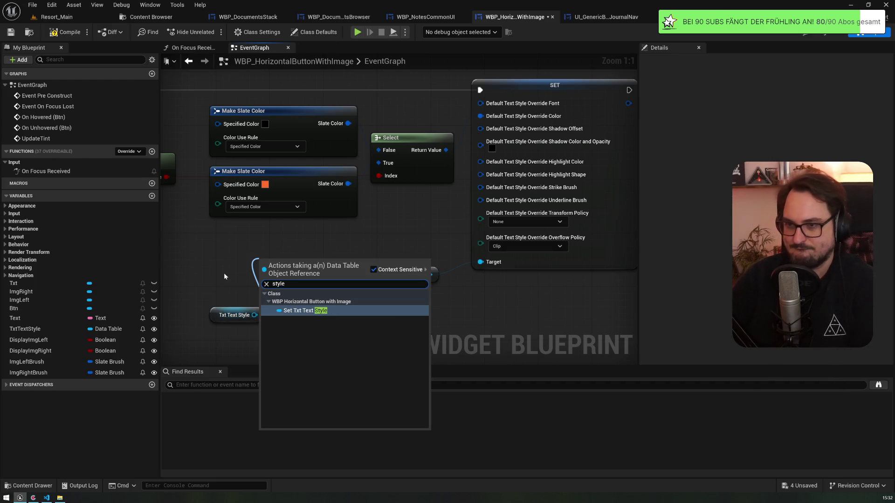
pyautogui.press('Escape')
pyautogui.moveTo(206, 281); pyautogui.dragTo(251, 327)
pyautogui.press('Delete')
pyautogui.moveTo(292, 248)
pyautogui.mouseDown()
pyautogui.moveTo(233, 334)
pyautogui.moveTo(247, 243)
pyautogui.mouseUp()
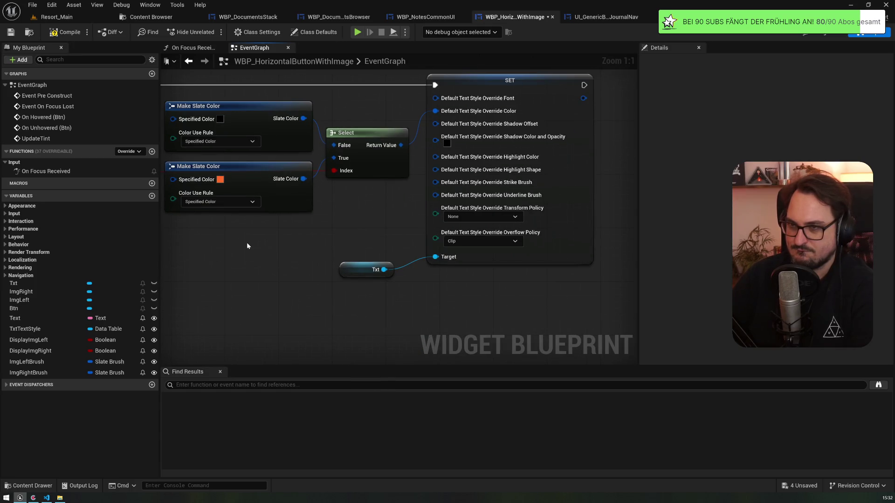
# Browse the navigation button's interface events and jump to its Event On Focused node
pyautogui.click(601, 16)
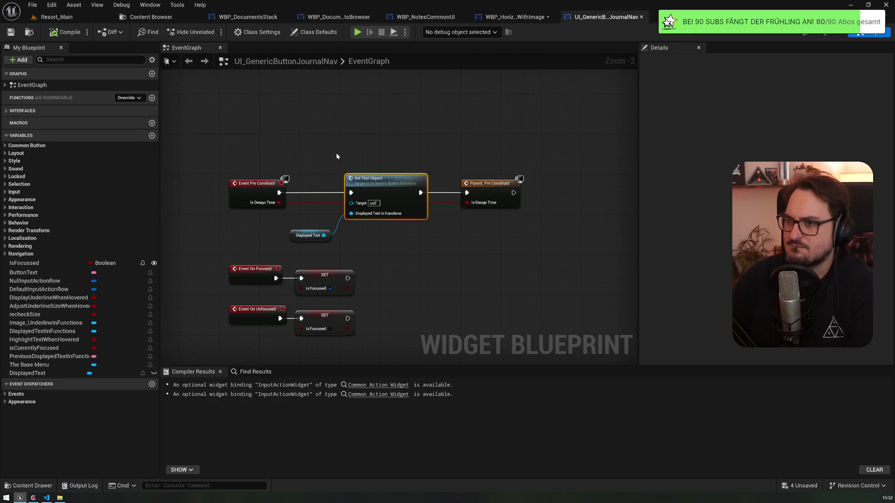
pyautogui.click(7, 112)
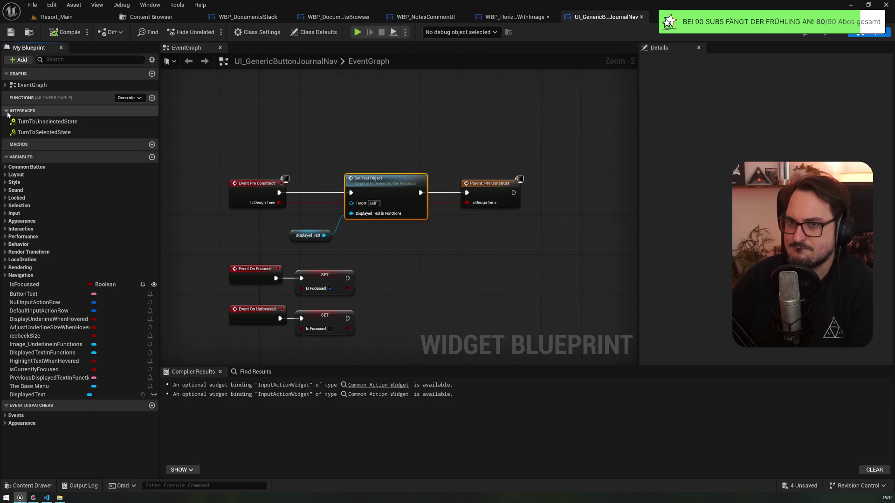
pyautogui.doubleClick(54, 132)
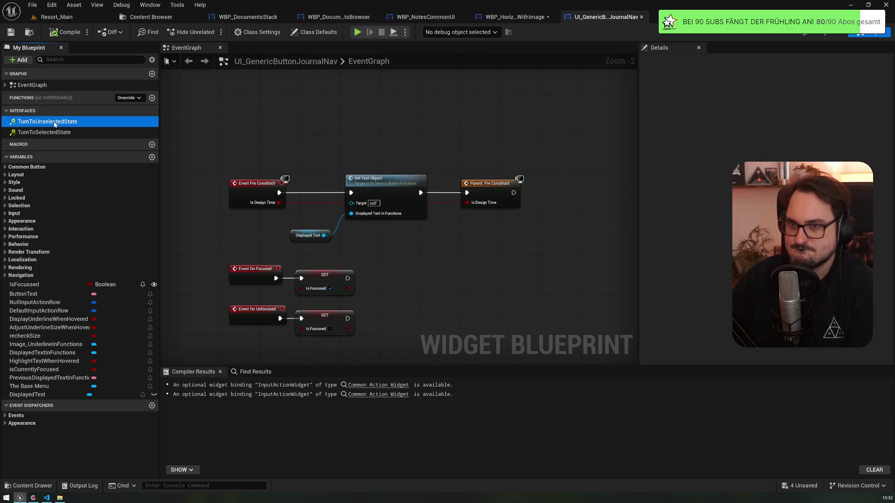
pyautogui.press('Delete')
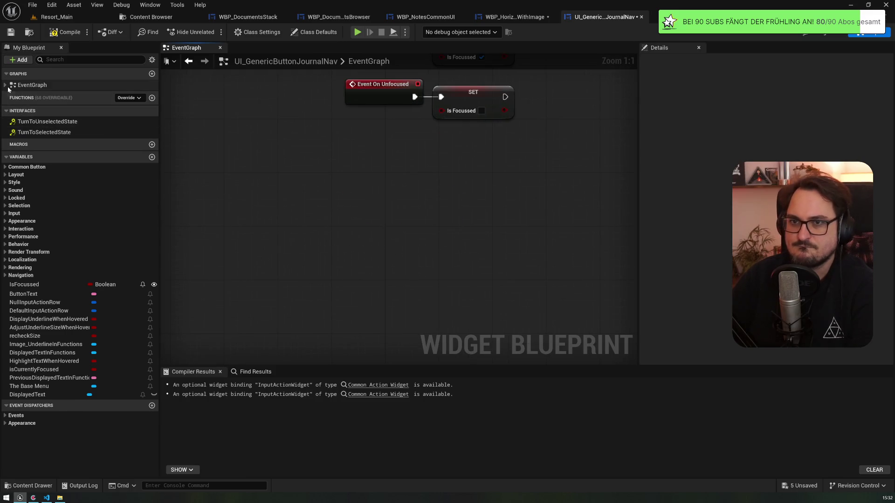
pyautogui.click(5, 85)
pyautogui.doubleClick(44, 106)
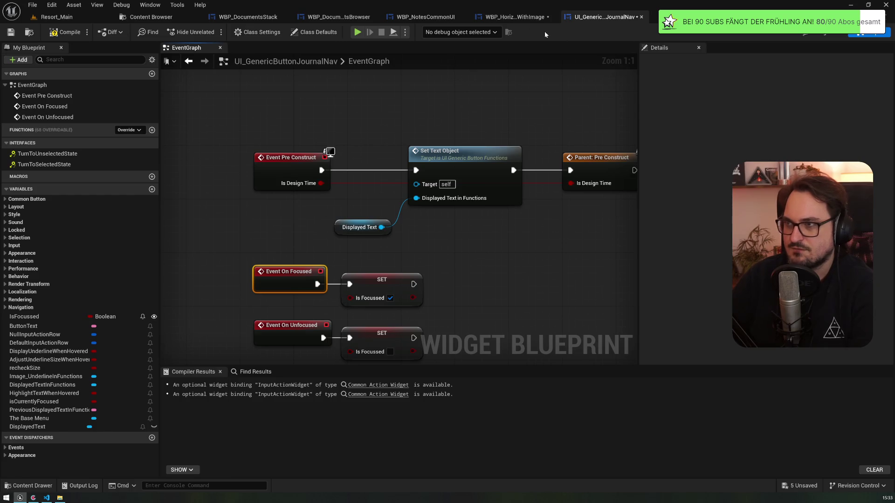
# Return to the image button's event graph, centre the text style SET node, and switch to Designer
pyautogui.click(520, 17)
pyautogui.moveTo(384, 119); pyautogui.dragTo(427, 152)
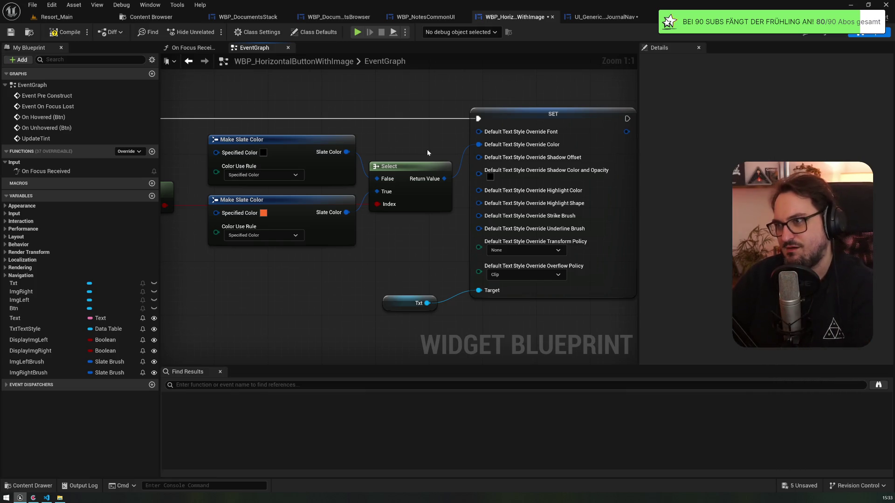
pyautogui.moveTo(427, 149); pyautogui.dragTo(608, 112)
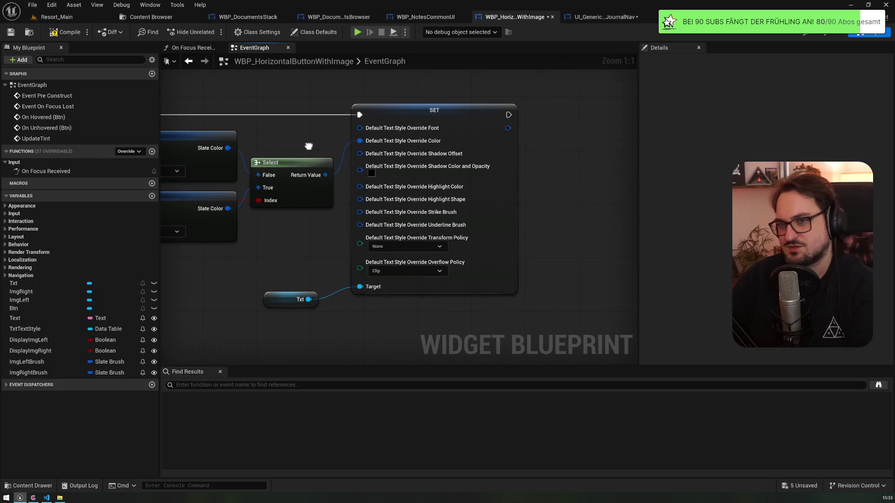
pyautogui.click(809, 34)
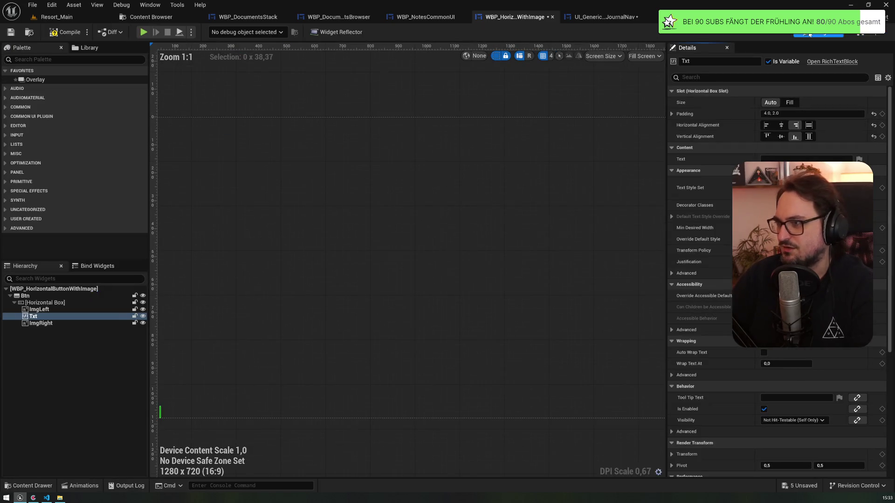
# Select the Horizontal Box and shrink the designer preview area to 215 x 94
pyautogui.moveTo(236, 320)
pyautogui.mouseDown()
pyautogui.moveTo(321, 275)
pyautogui.moveTo(300, 300)
pyautogui.mouseUp()
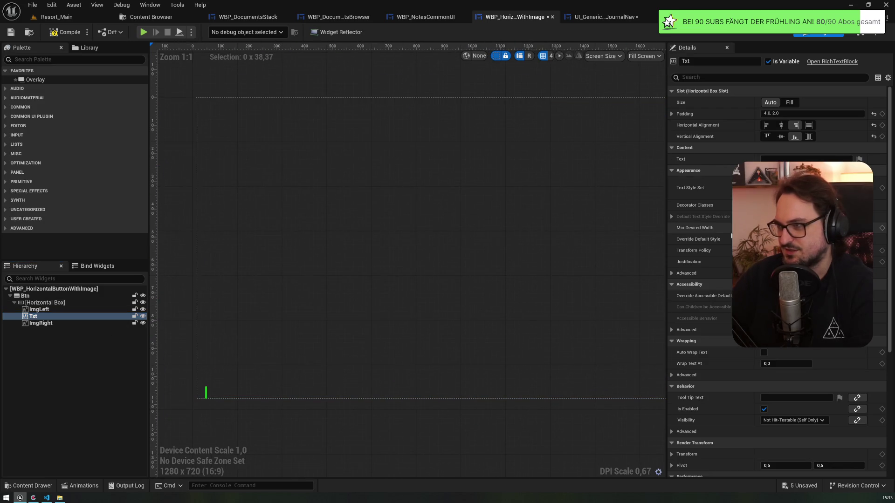
pyautogui.scroll(-5, 700, 330)
pyautogui.scroll(5, 699, 331)
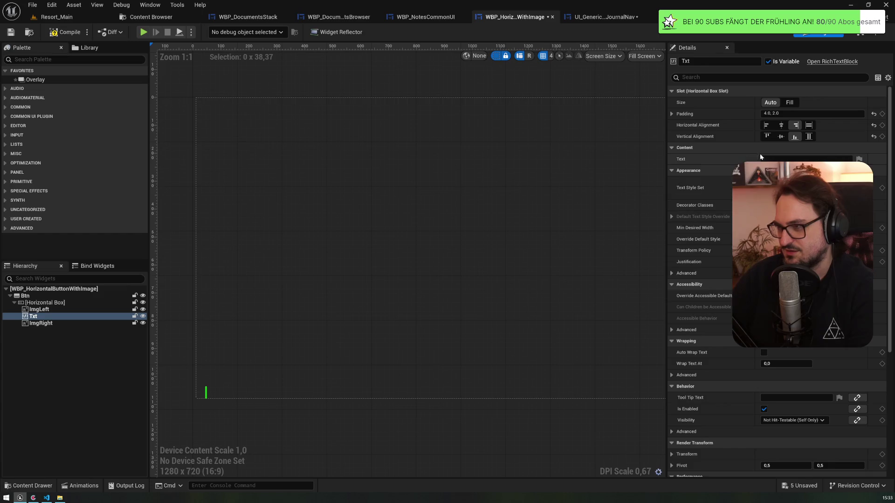
pyautogui.scroll(-1, 269, 341)
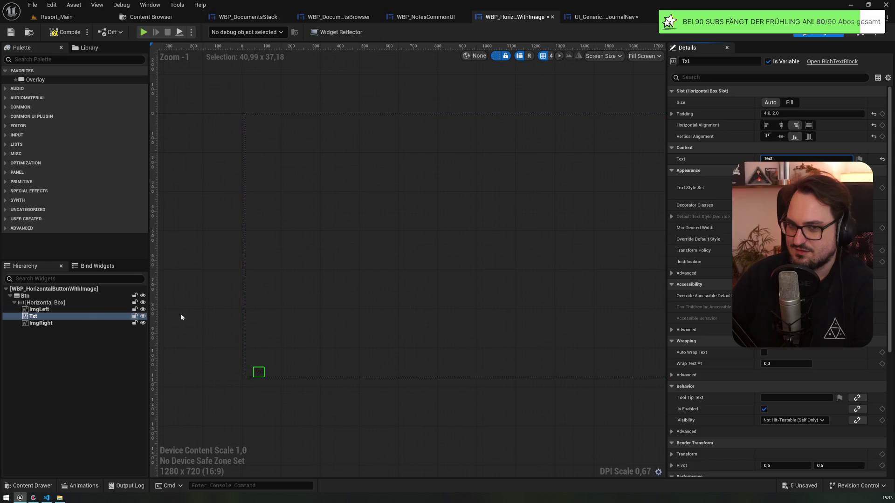
pyautogui.moveTo(424, 243); pyautogui.dragTo(400, 249)
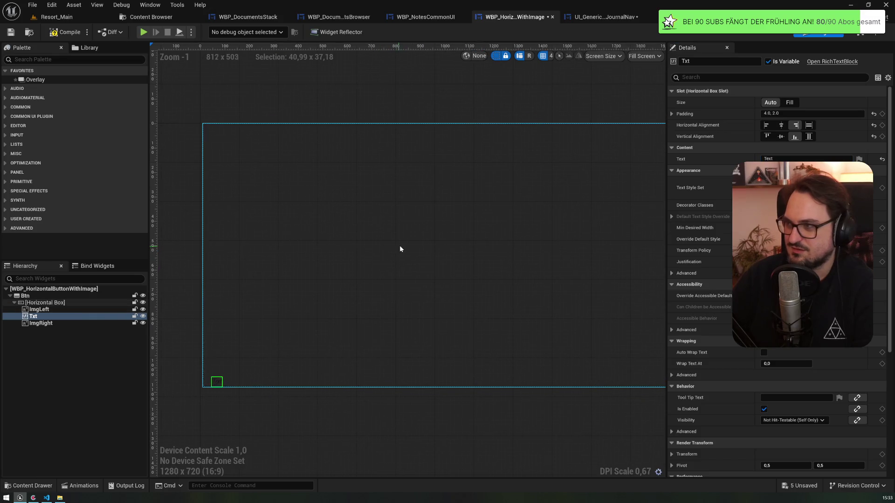
pyautogui.click(64, 303)
pyautogui.moveTo(250, 276); pyautogui.dragTo(539, 356)
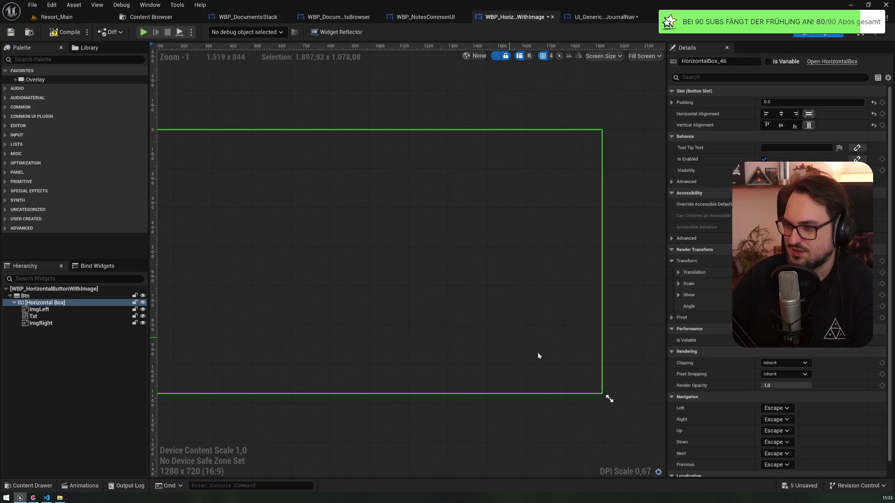
pyautogui.moveTo(609, 398)
pyautogui.mouseDown()
pyautogui.moveTo(473, 241)
pyautogui.moveTo(270, 166)
pyautogui.moveTo(215, 169)
pyautogui.mouseUp()
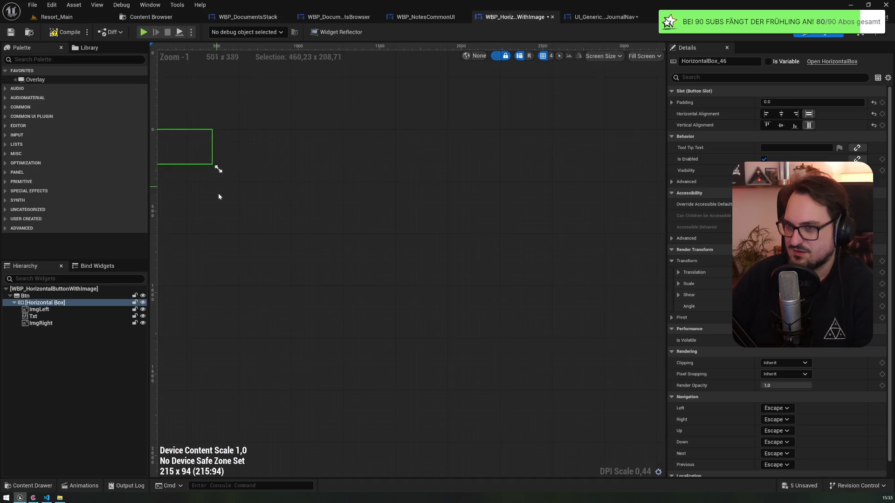
pyautogui.scroll(11, 408, 216)
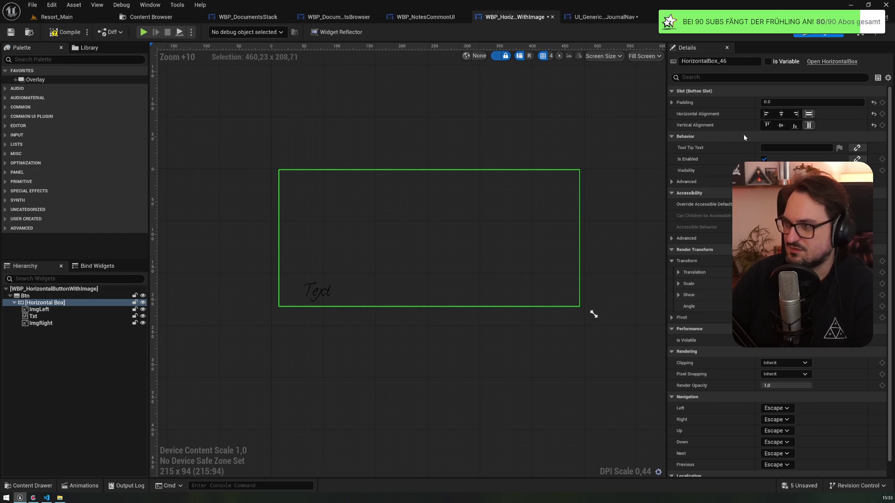
# Inspect Btn, the Horizontal Box, Txt and ImgLeft in the Hierarchy and on the canvas
pyautogui.click(26, 297)
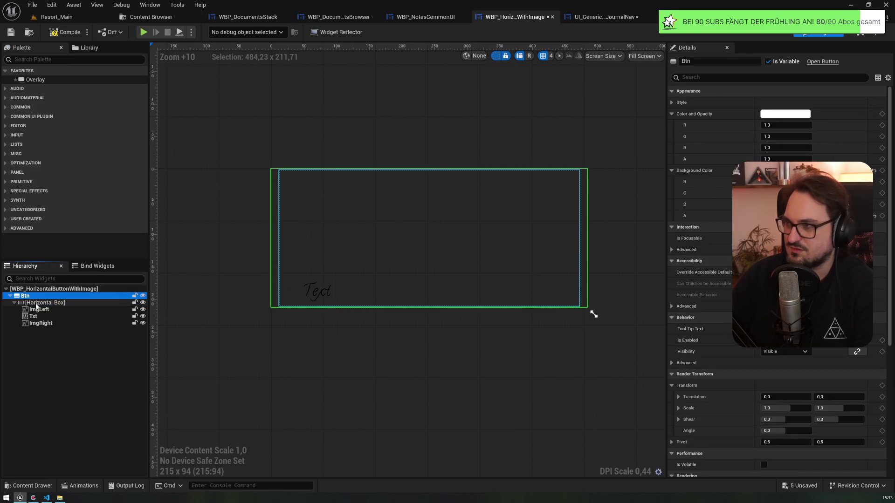
pyautogui.click(38, 303)
pyautogui.click(35, 316)
pyautogui.click(42, 311)
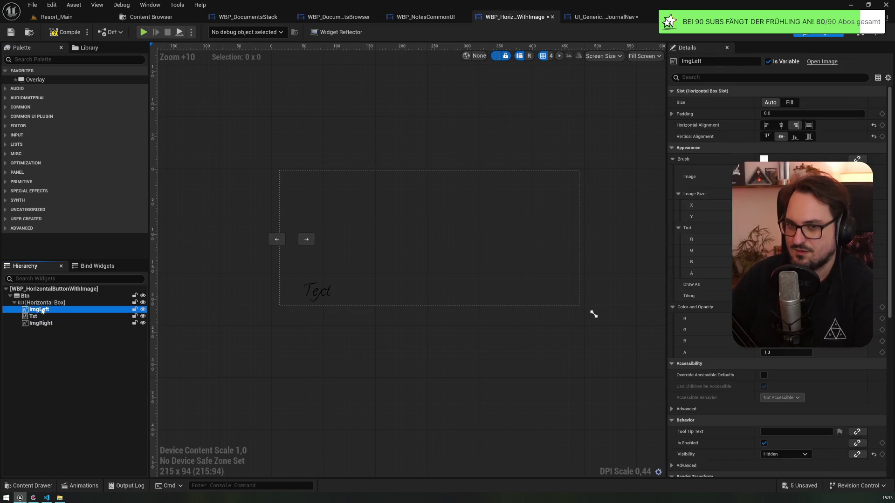
pyautogui.click(321, 296)
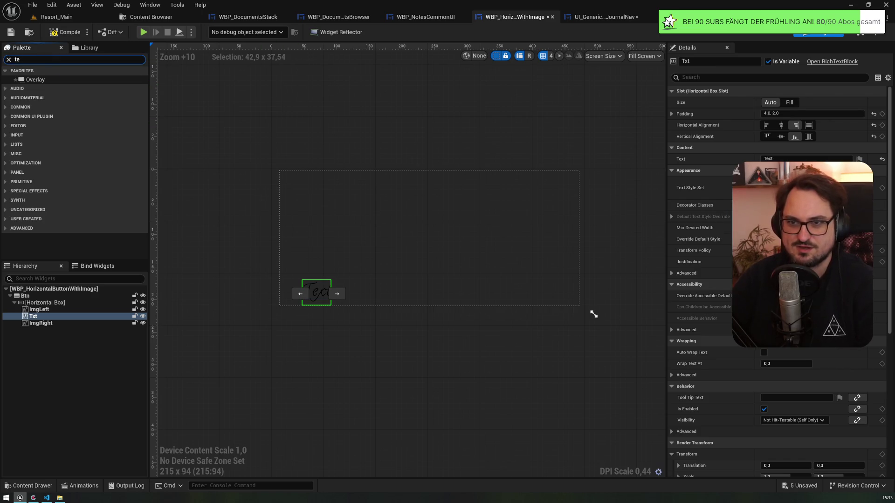
# Add a plain Text widget from the Palette into the Horizontal Box
pyautogui.write('xt')
pyautogui.click(46, 88)
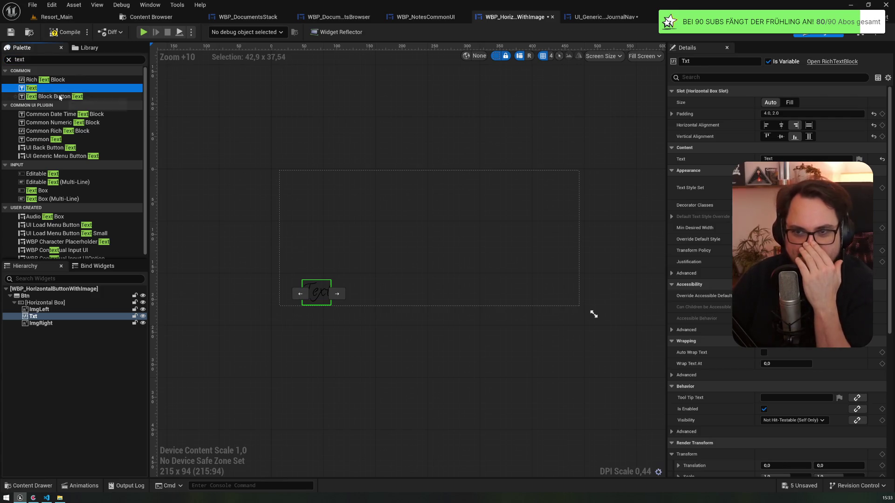
pyautogui.moveTo(42, 90); pyautogui.dragTo(37, 317)
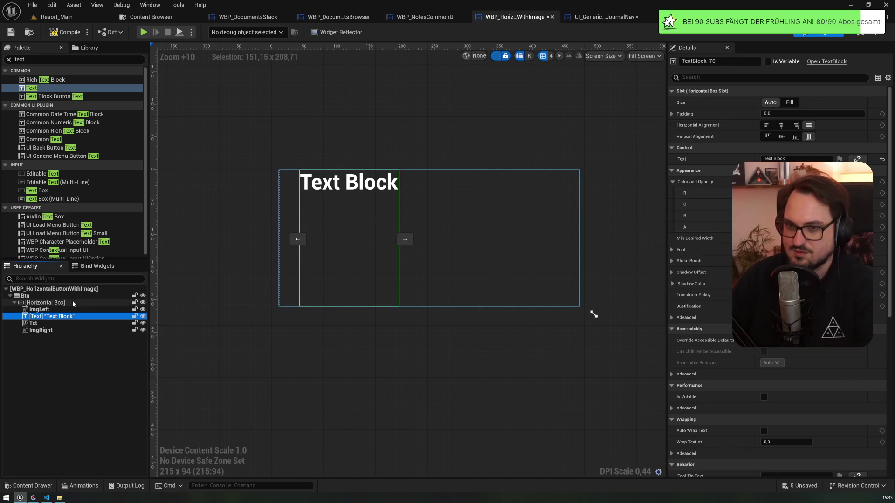
pyautogui.press('F2')
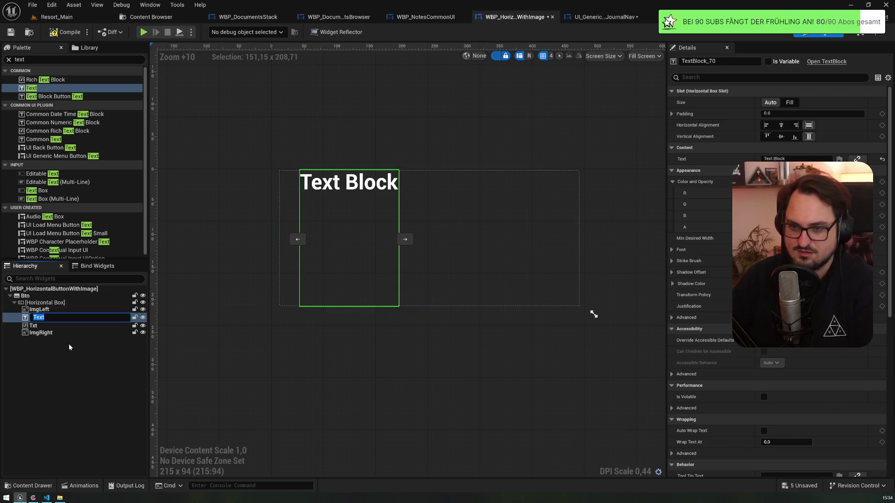
# Delete the old Txt rich text label and confirm the removal
pyautogui.click(70, 324)
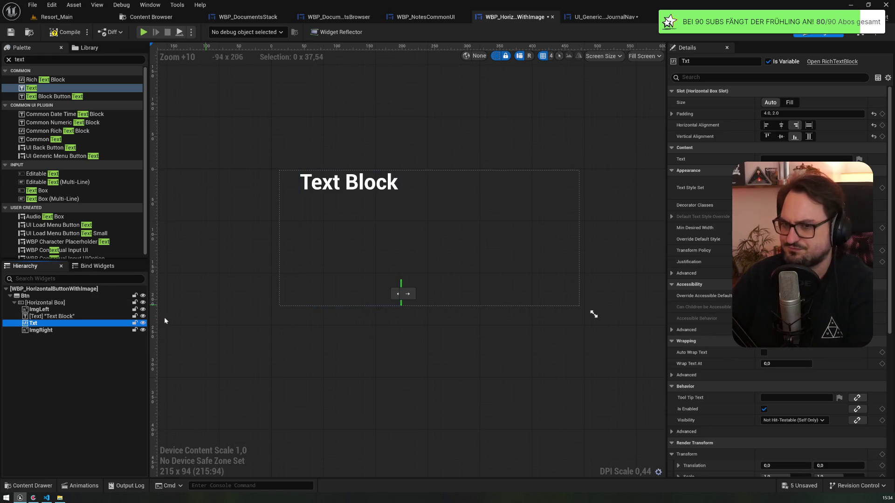
pyautogui.press('Delete')
pyautogui.click(523, 270)
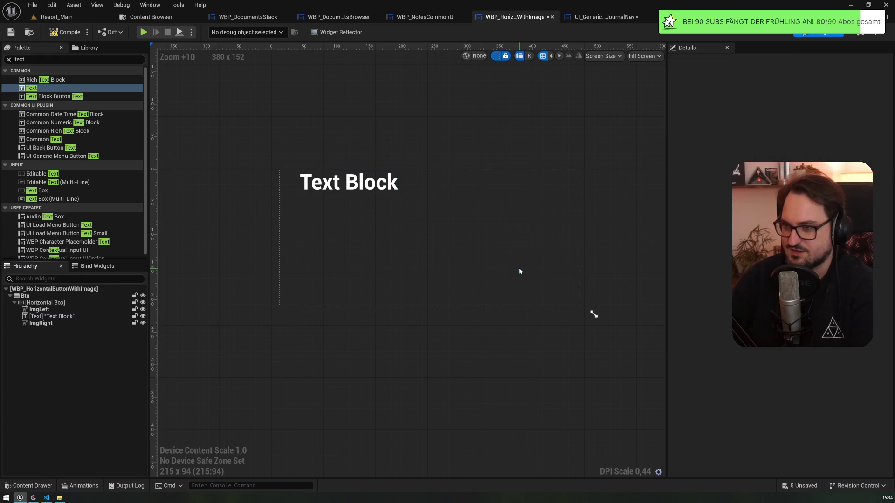
# Delete the text style SET node and its getter from the Pre Construct graph
pyautogui.click(858, 33)
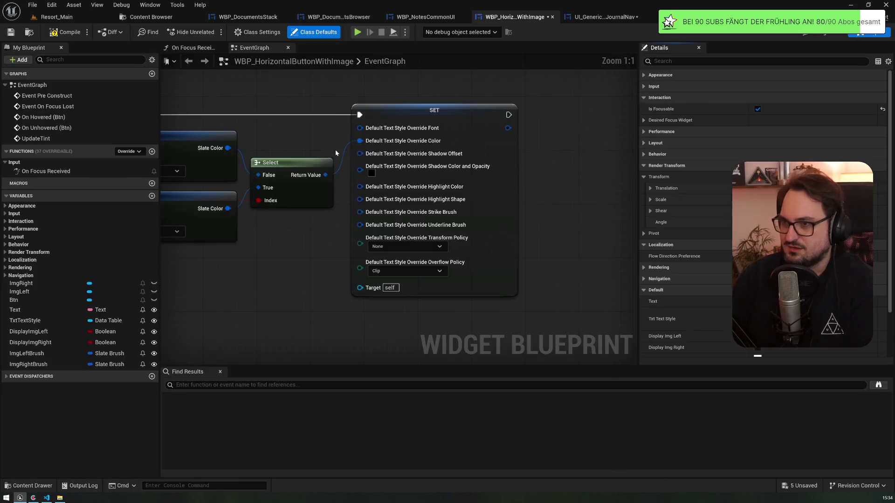
pyautogui.scroll(-3, 494, 146)
pyautogui.scroll(3, 445, 329)
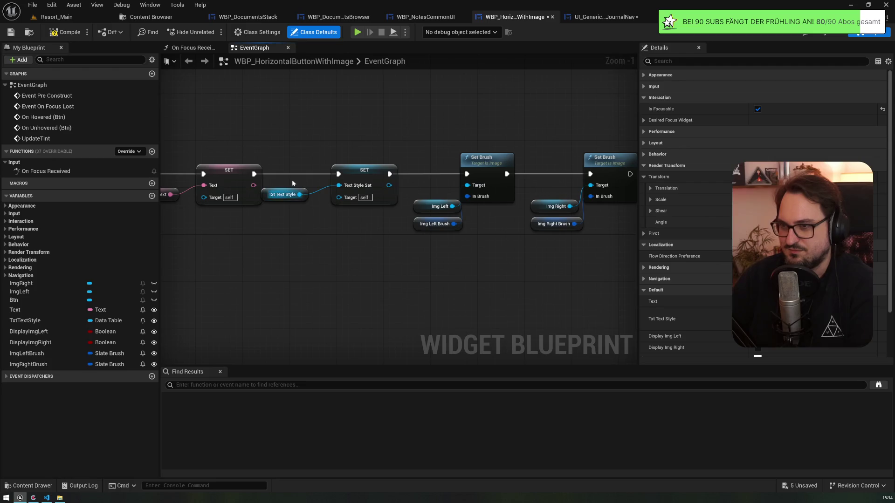
pyautogui.moveTo(281, 149); pyautogui.dragTo(300, 237)
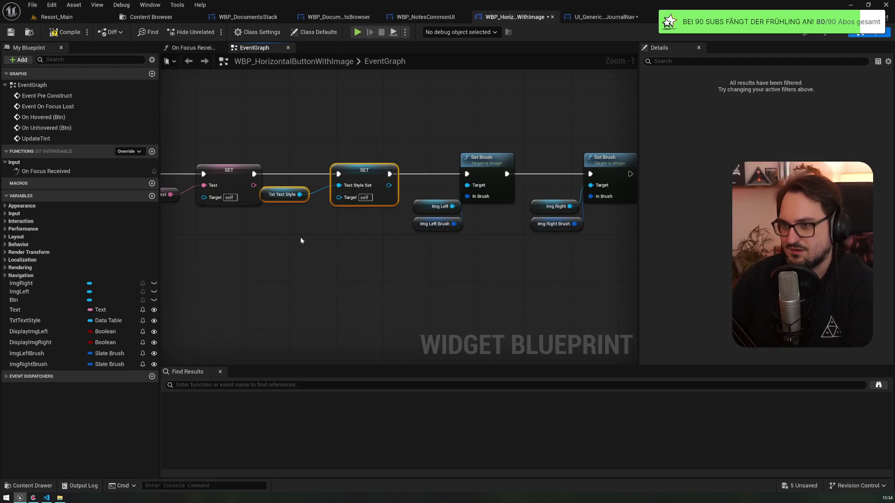
pyautogui.press('Delete')
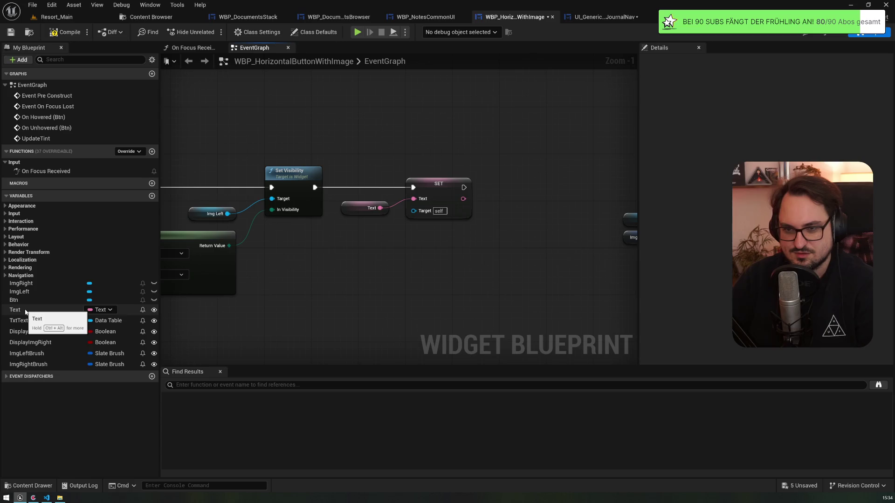
pyautogui.click(25, 311)
pyautogui.click(23, 292)
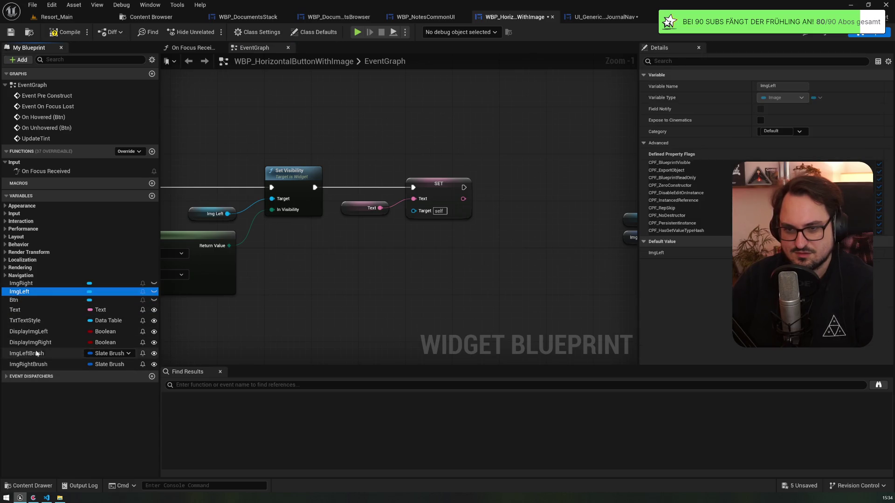
# Back in Designer, tick Is Variable on the new Text Block
pyautogui.hotkey('ctrl', 'shift', 'alt', 'd')
pyautogui.click(51, 317)
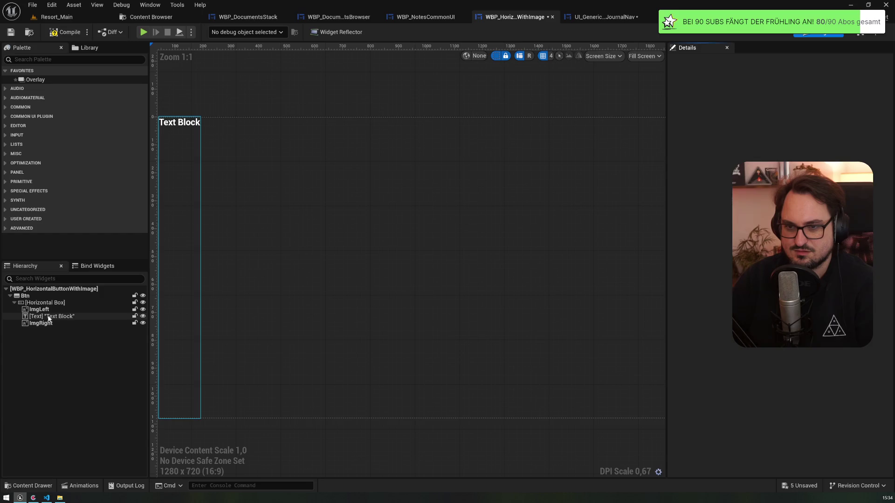
pyautogui.click(768, 61)
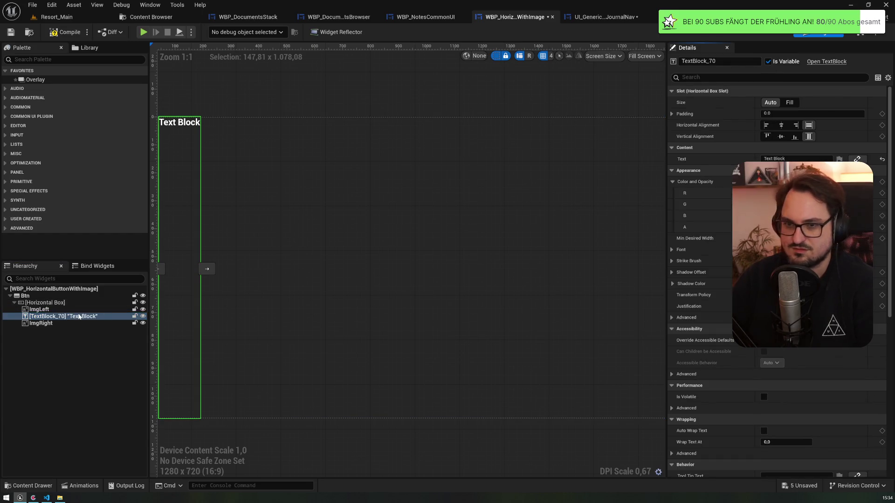
# Rename the plain Text Block to 'Txt' in the Hierarchy, then go to the EventGraph
pyautogui.press('F2')
pyautogui.press('Return')
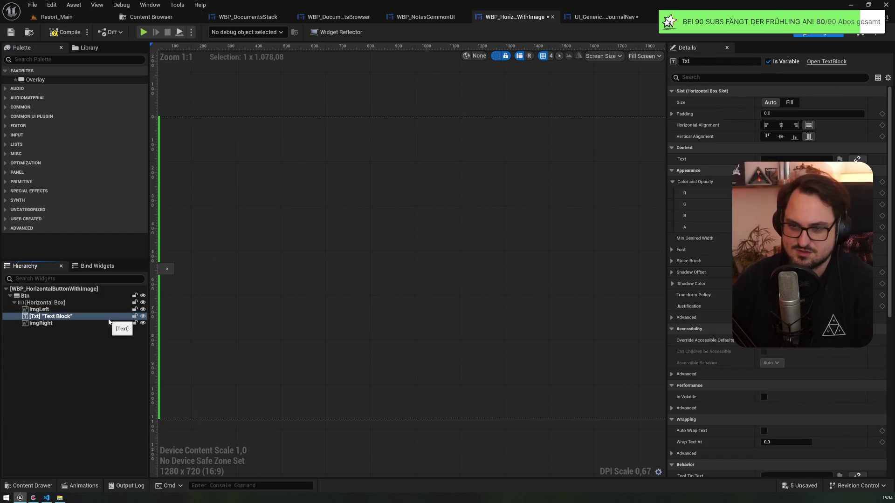
pyautogui.moveTo(246, 249); pyautogui.dragTo(388, 253)
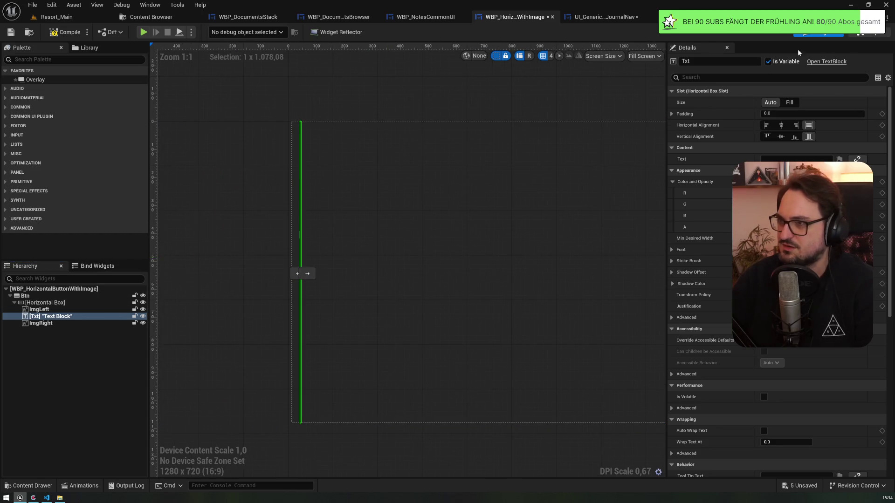
pyautogui.click(868, 32)
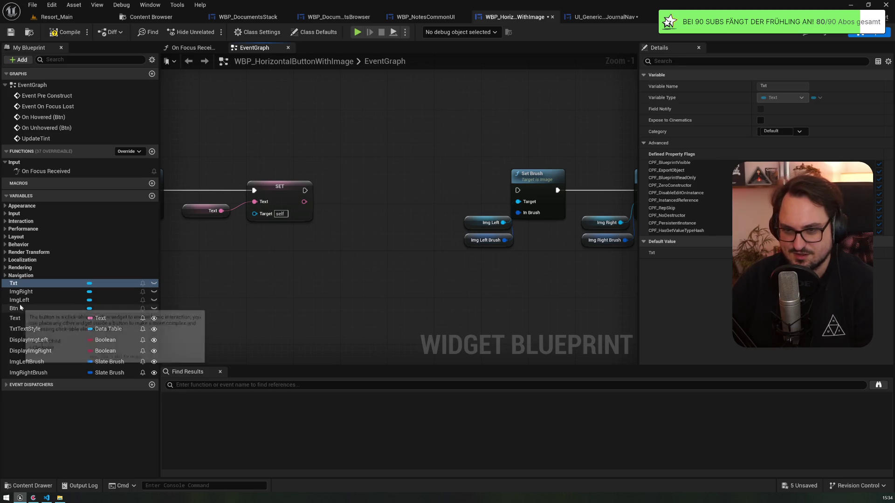
# Add a SetText node targeting Txt in place of the old Text SET node
pyautogui.moveTo(14, 283)
pyautogui.mouseDown()
pyautogui.moveTo(310, 282)
pyautogui.moveTo(350, 251)
pyautogui.mouseUp()
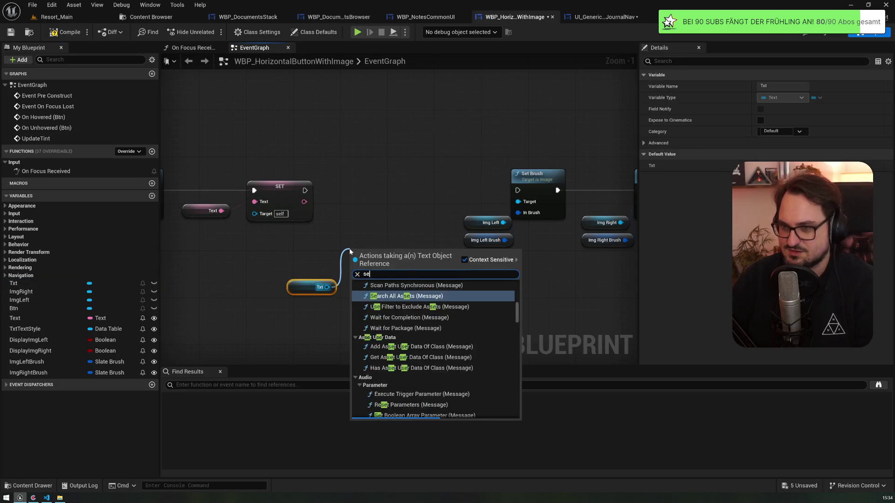
pyautogui.write('settex')
pyautogui.press('Return')
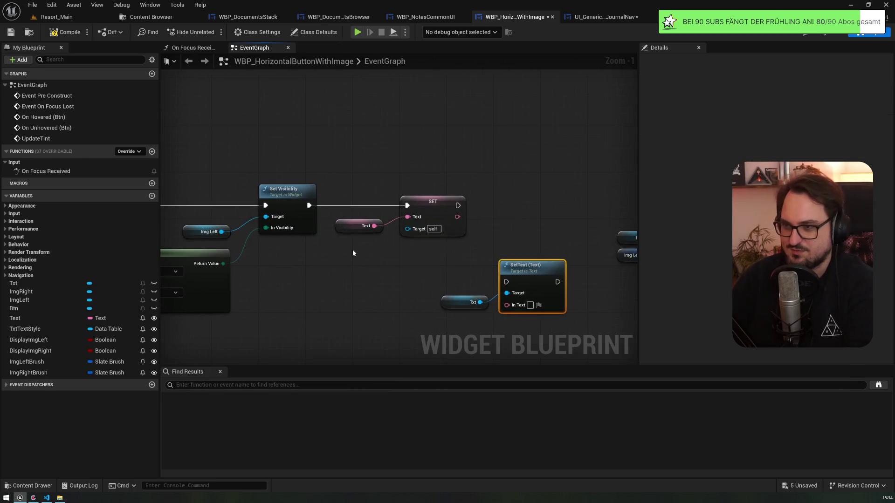
pyautogui.moveTo(530, 279); pyautogui.dragTo(466, 208)
pyautogui.click(401, 210)
pyautogui.press('Delete')
# Wire Set Visibility into SetText, feed Text and Txt in, and continue to Set Brush
pyautogui.moveTo(309, 205); pyautogui.dragTo(439, 213)
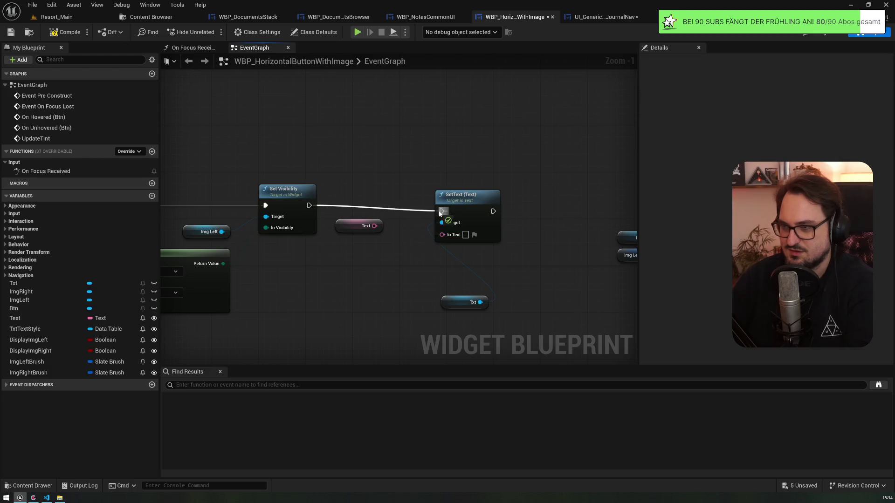
pyautogui.moveTo(380, 227); pyautogui.dragTo(442, 234)
pyautogui.moveTo(471, 302)
pyautogui.mouseDown()
pyautogui.moveTo(377, 220)
pyautogui.moveTo(349, 251)
pyautogui.mouseUp()
pyautogui.moveTo(450, 192); pyautogui.dragTo(420, 185)
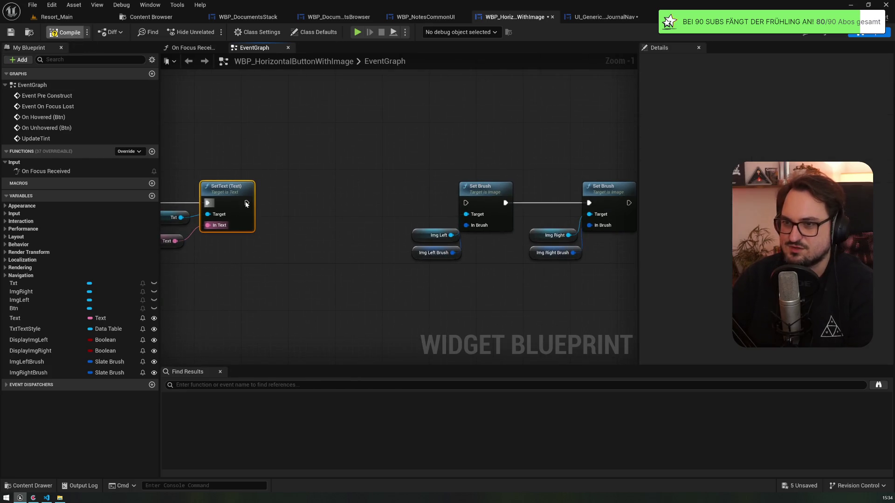
pyautogui.moveTo(247, 204); pyautogui.dragTo(466, 203)
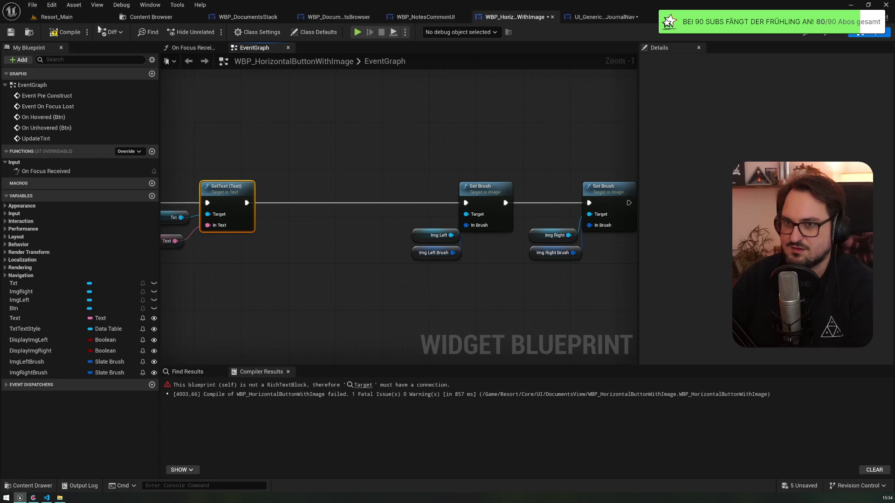
# Delete the compile-error text-style SET node in UpdateTint and open WBP_NotesCommonUI
pyautogui.click(353, 385)
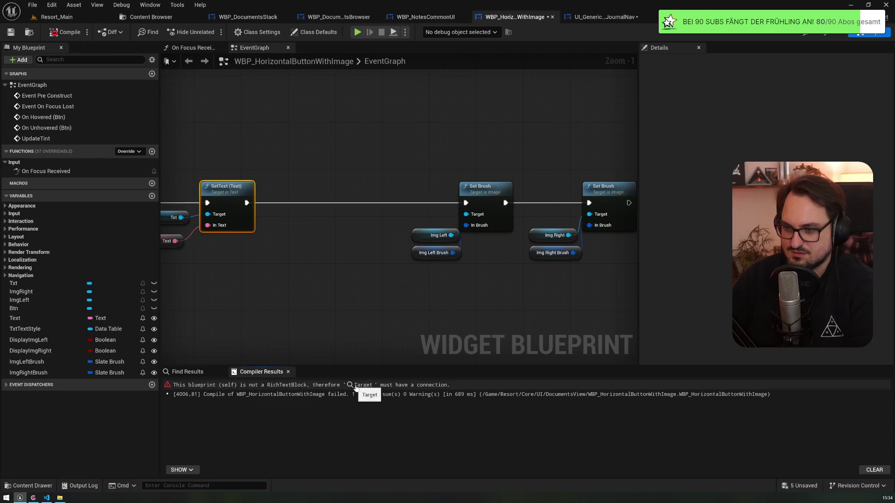
pyautogui.scroll(-3, 464, 235)
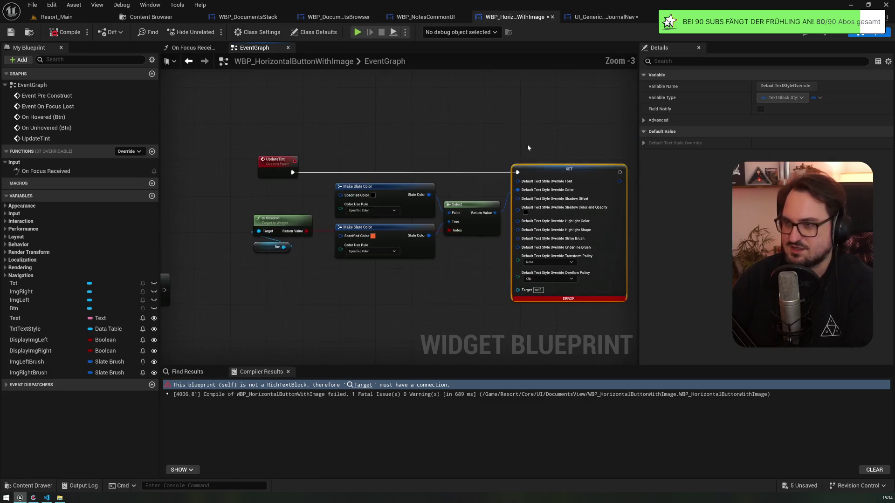
pyautogui.press('Delete')
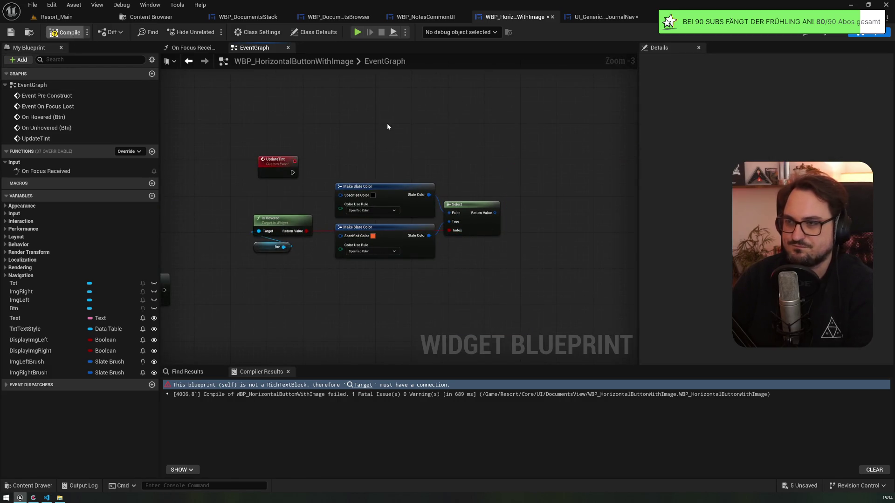
pyautogui.click(433, 18)
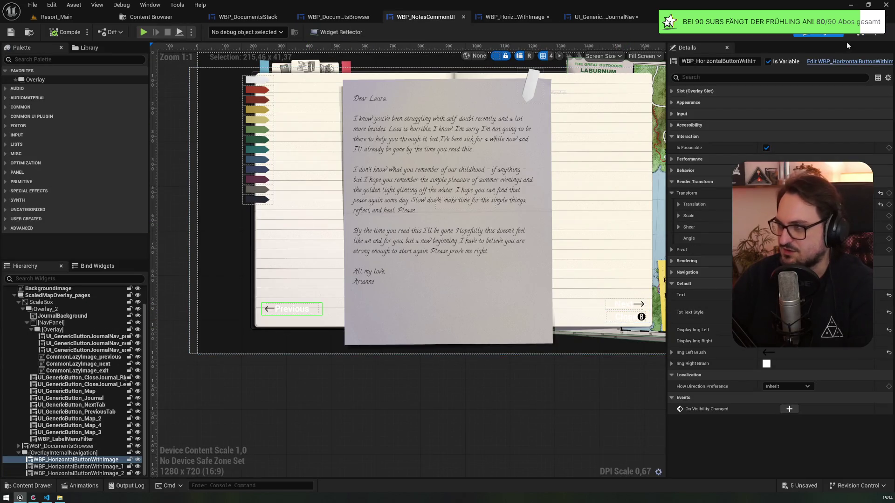
# Inspect the journal's WBP_HorizontalButtonWithImage instance, then reopen that widget's Designer showing Txt
pyautogui.click(863, 34)
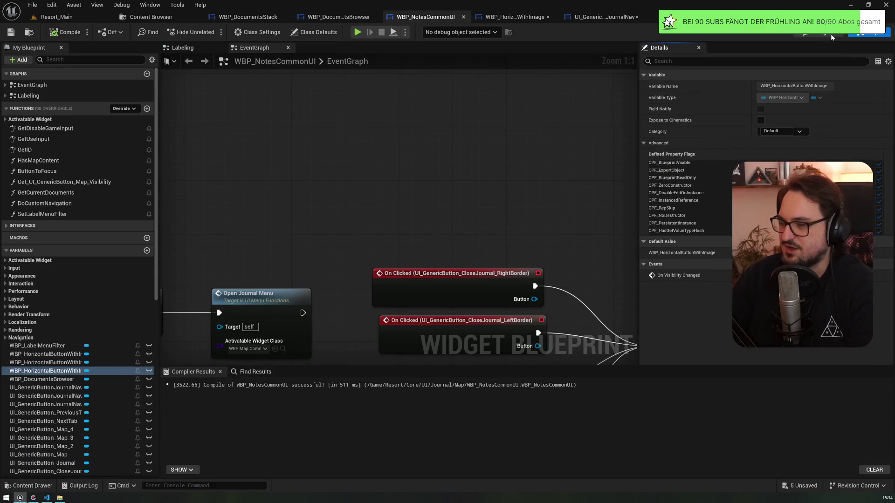
pyautogui.click(822, 32)
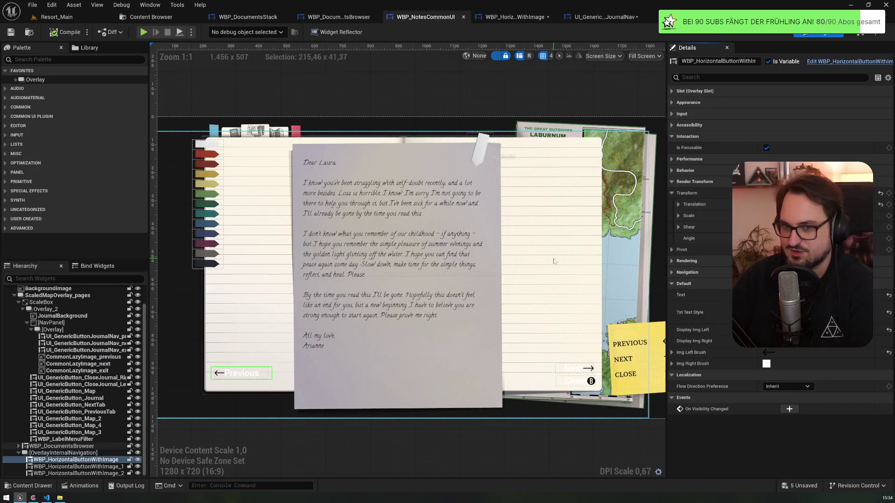
pyautogui.click(63, 453)
pyautogui.click(74, 460)
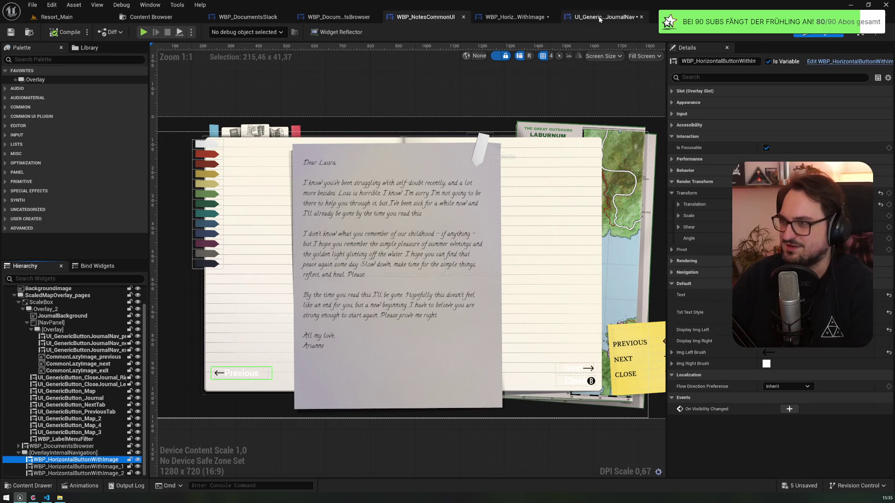
pyautogui.click(520, 17)
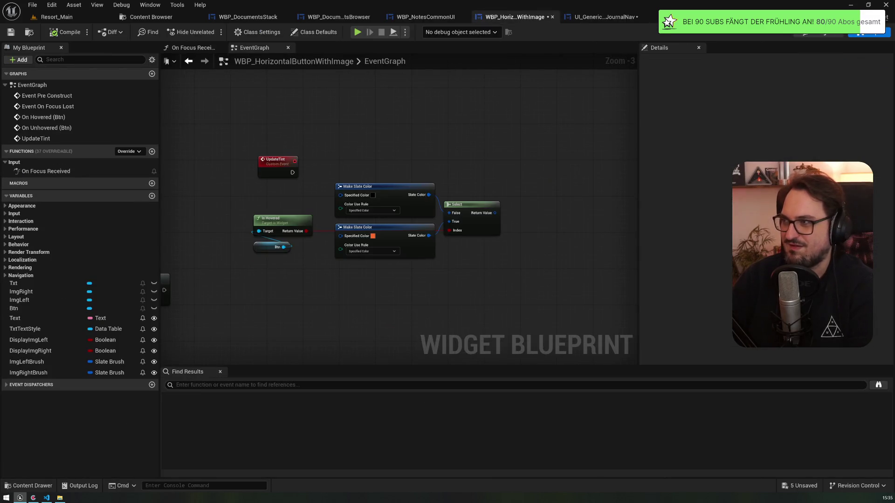
pyautogui.hotkey('alt', 'Left')
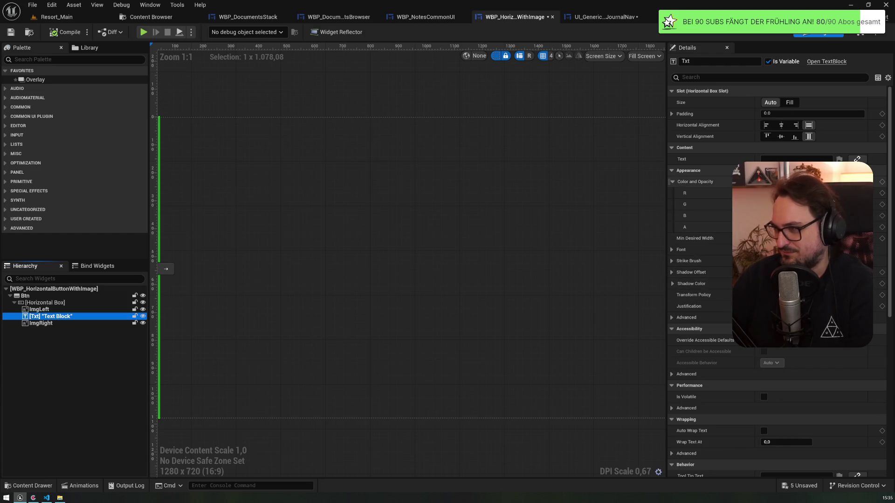
# Set the Txt text block's colour and opacity to black (RGB 0)
pyautogui.click(792, 182)
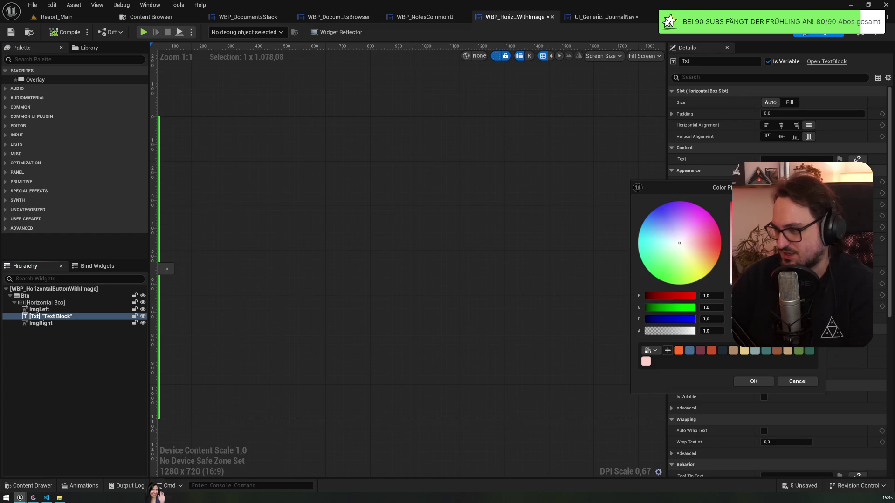
pyautogui.click(722, 350)
pyautogui.click(754, 382)
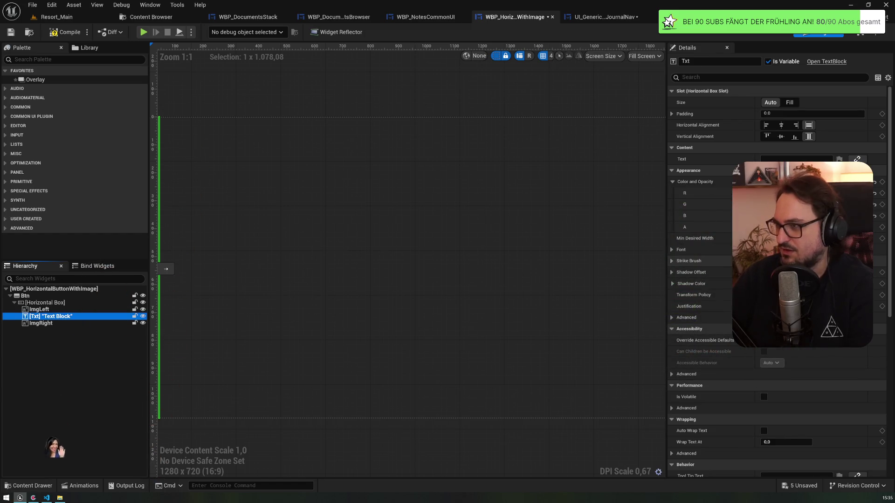
# Browse Txt's font families without choosing, then select the Txt node in the event graph
pyautogui.click(672, 251)
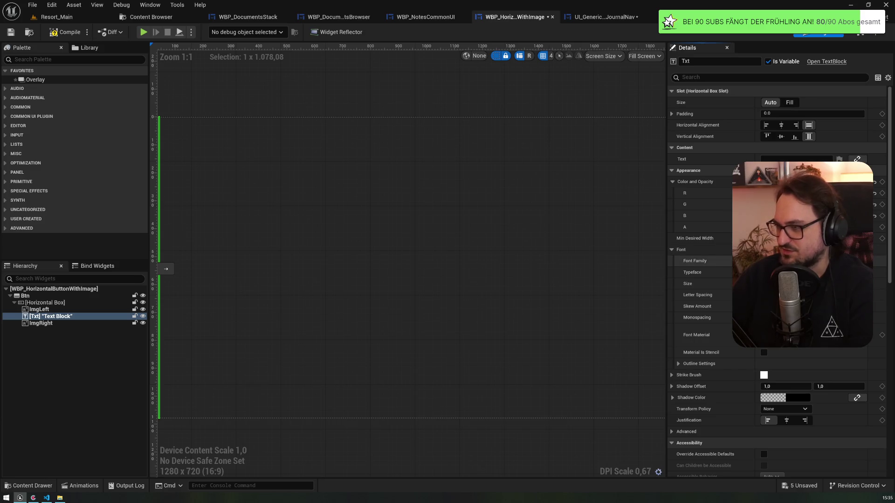
pyautogui.click(802, 261)
pyautogui.press('Escape')
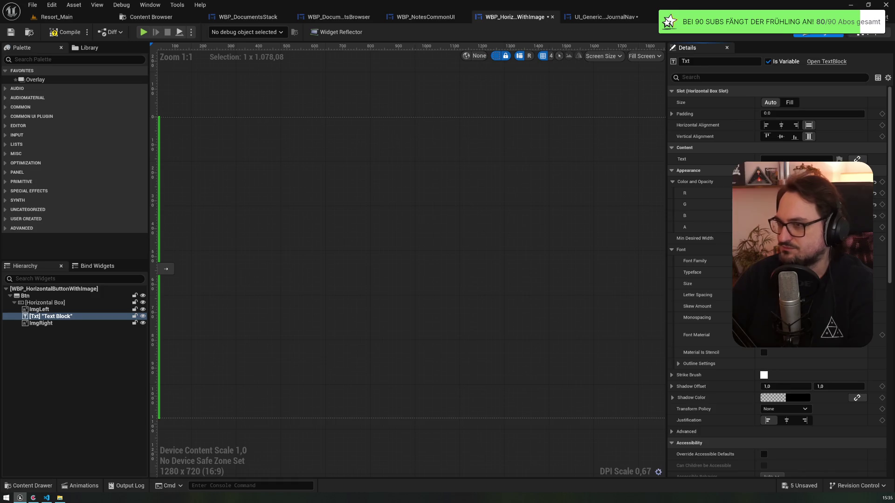
pyautogui.click(869, 35)
pyautogui.moveTo(322, 195)
pyautogui.mouseDown()
pyautogui.moveTo(362, 225)
pyautogui.moveTo(214, 173)
pyautogui.mouseUp()
pyautogui.click(342, 210)
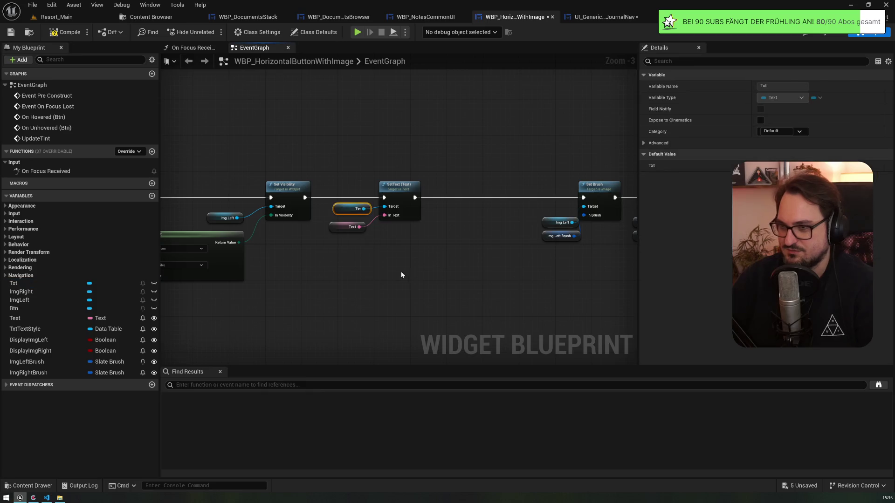
# Add a Set Font node on Txt, chained between SetText and Set Brush
pyautogui.moveTo(432, 278); pyautogui.dragTo(450, 252)
pyautogui.write('setf')
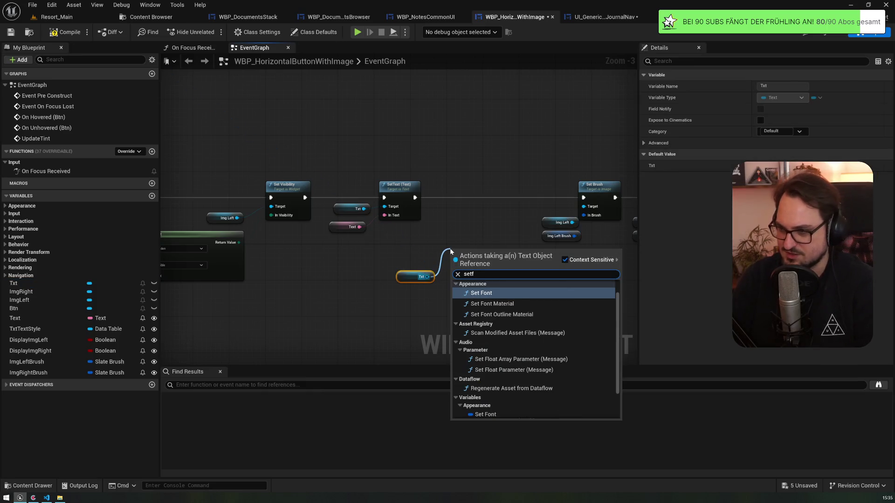
pyautogui.press('Return')
pyautogui.moveTo(414, 198); pyautogui.dragTo(452, 266)
pyautogui.moveTo(470, 255)
pyautogui.mouseDown()
pyautogui.moveTo(472, 175)
pyautogui.moveTo(474, 187)
pyautogui.moveTo(583, 198)
pyautogui.mouseUp()
pyautogui.moveTo(458, 215); pyautogui.dragTo(455, 260)
# Promote Set Font's font info input to a TxtFont variable and delete TxtTextStyle
pyautogui.write('prom')
pyautogui.press('Return')
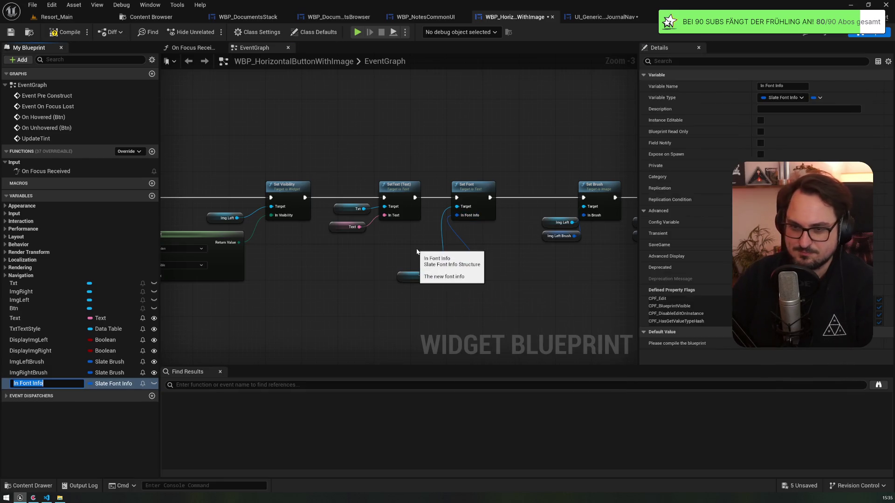
pyautogui.write('TxtFont')
pyautogui.press('Return')
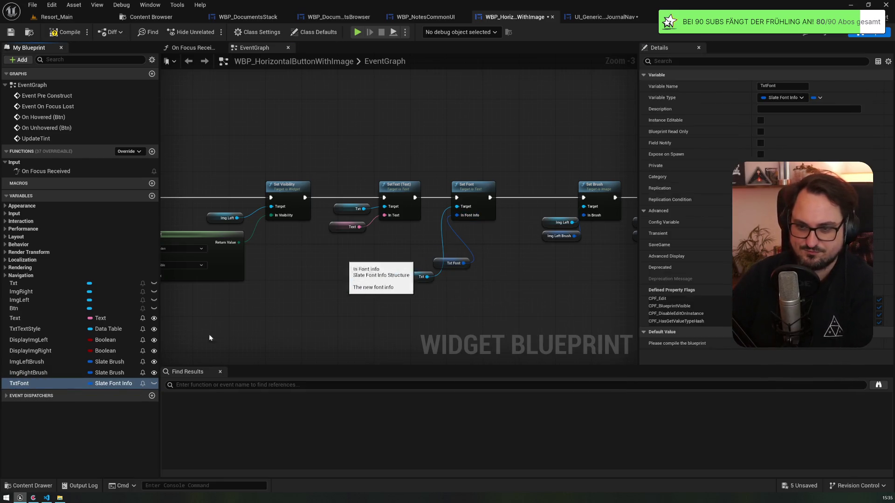
pyautogui.moveTo(47, 384); pyautogui.dragTo(33, 332)
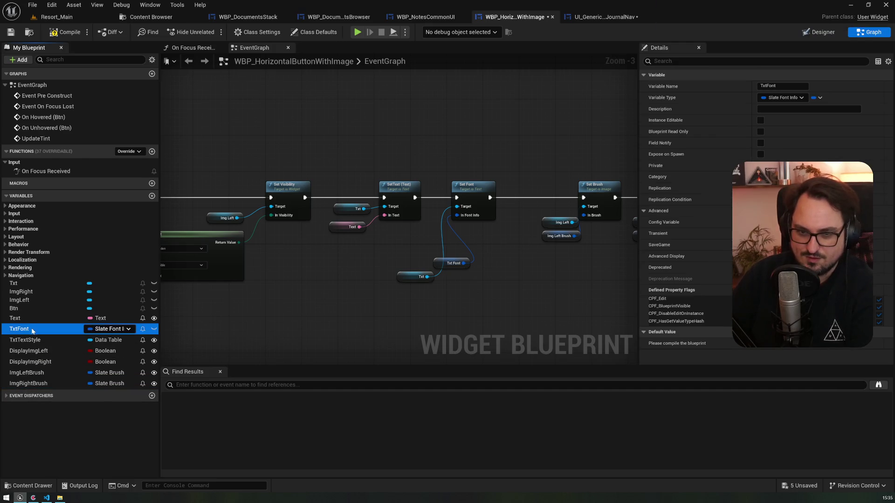
pyautogui.click(60, 340)
pyautogui.press('Delete')
# Tidy the Txt and TxtFont nodes beside Set Font, compile, and select Txt in Designer
pyautogui.moveTo(396, 289); pyautogui.dragTo(377, 257)
pyautogui.moveTo(422, 219); pyautogui.dragTo(445, 219)
pyautogui.moveTo(352, 301)
pyautogui.mouseDown()
pyautogui.moveTo(379, 241)
pyautogui.moveTo(375, 258)
pyautogui.moveTo(391, 253)
pyautogui.mouseUp()
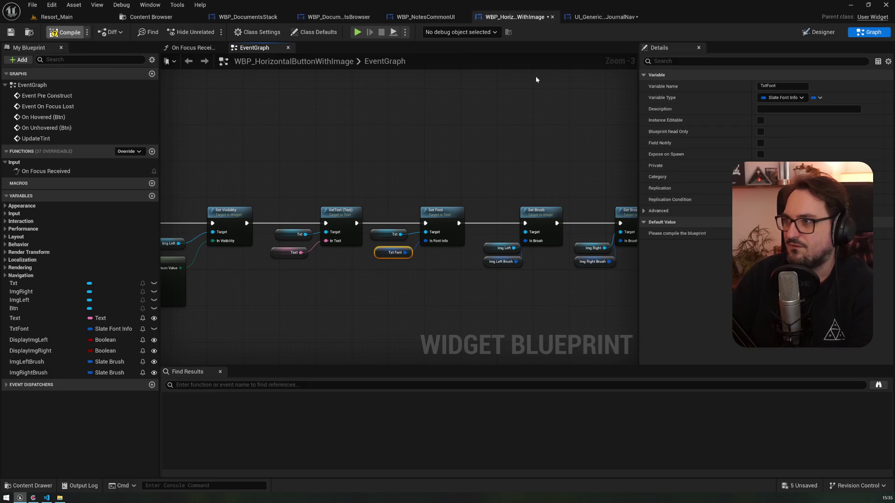
pyautogui.press('F7')
pyautogui.click(812, 32)
pyautogui.click(67, 317)
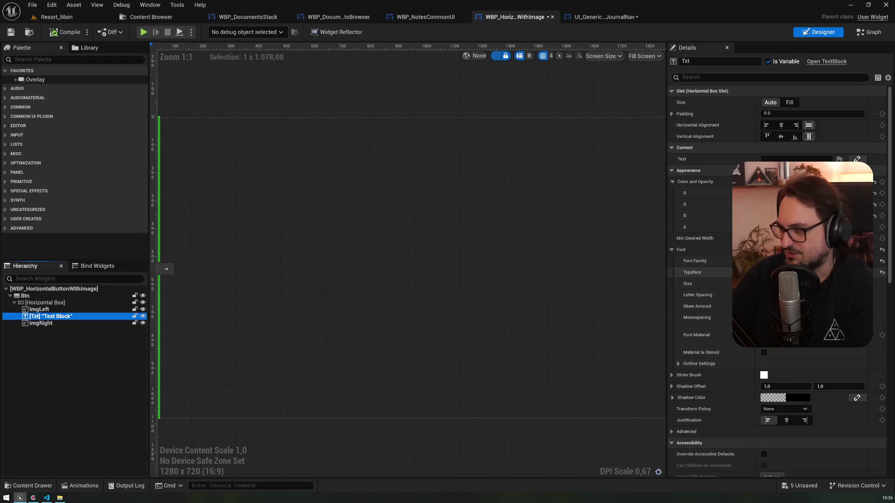
# Set Txt's preview text to 'Text' and its font family to Calligraffitti
pyautogui.moveTo(369, 225)
pyautogui.mouseDown()
pyautogui.moveTo(539, 202)
pyautogui.moveTo(496, 217)
pyautogui.mouseUp()
pyautogui.write('xt')
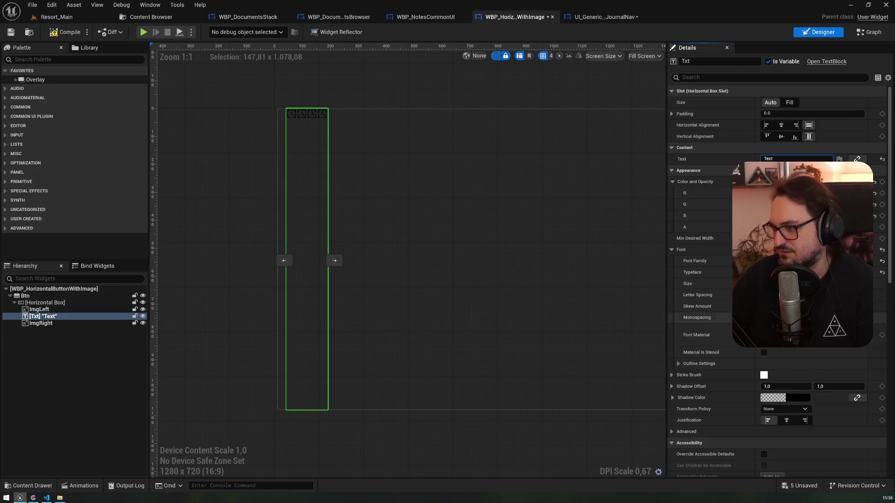
pyautogui.click(812, 261)
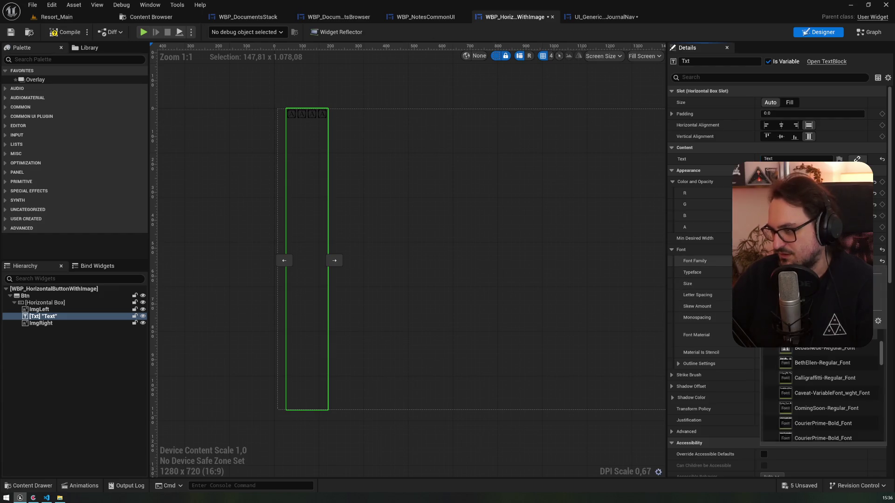
pyautogui.click(825, 379)
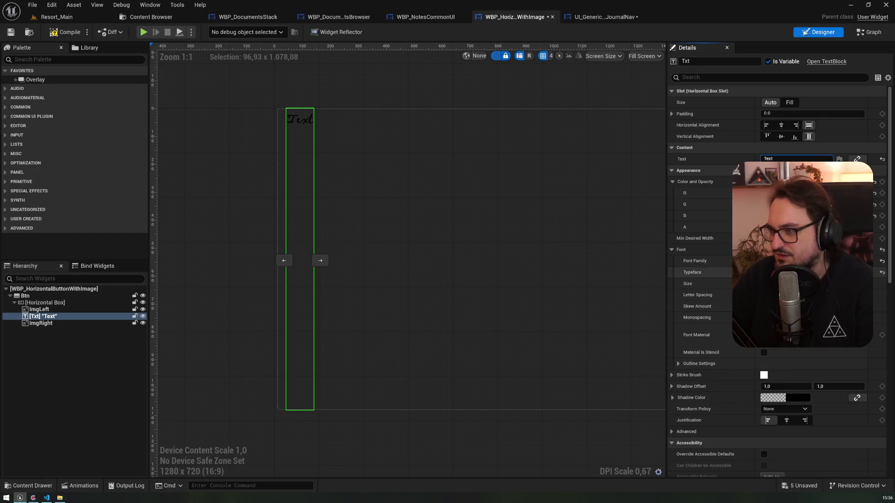
# Swap Txt to a narrower handwritten font and view the WBP_NotesCommonUI layout
pyautogui.click(811, 262)
pyautogui.click(825, 388)
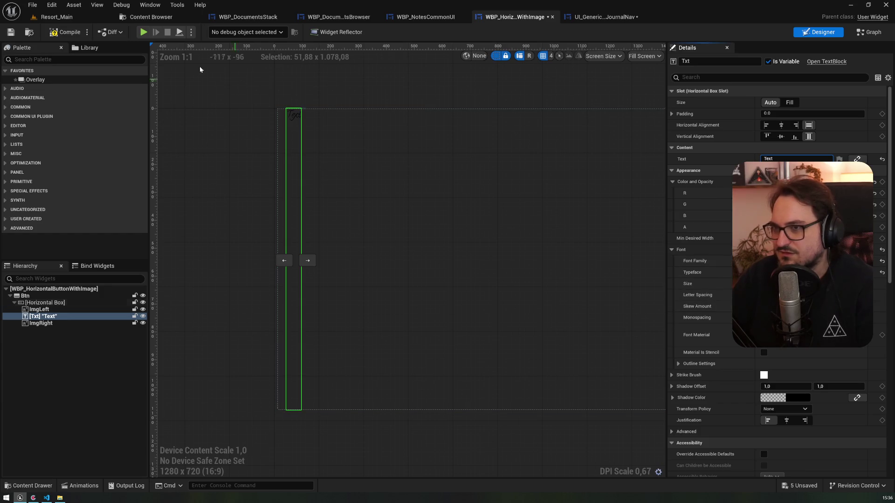
pyautogui.click(420, 16)
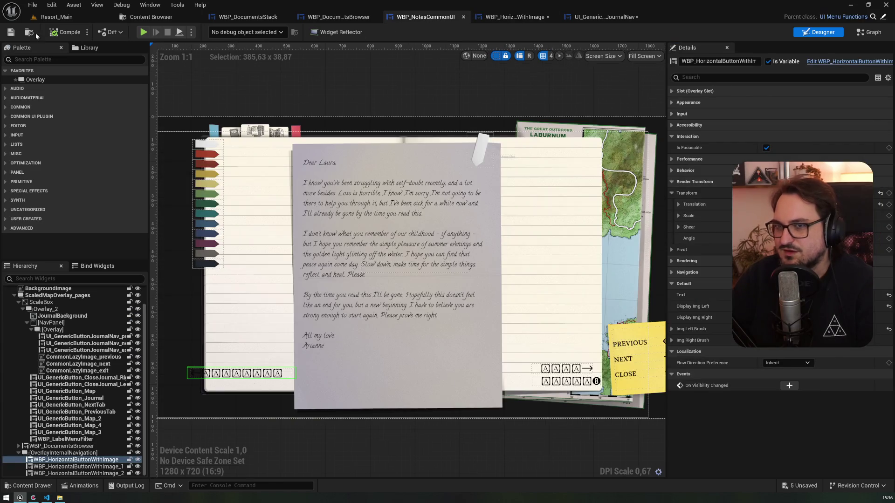
# Compile WBP_NotesCommonUI, glance at UI_GenericButtonJournalNav, then reopen WBP_HorizontalButtonWithImage
pyautogui.click(63, 33)
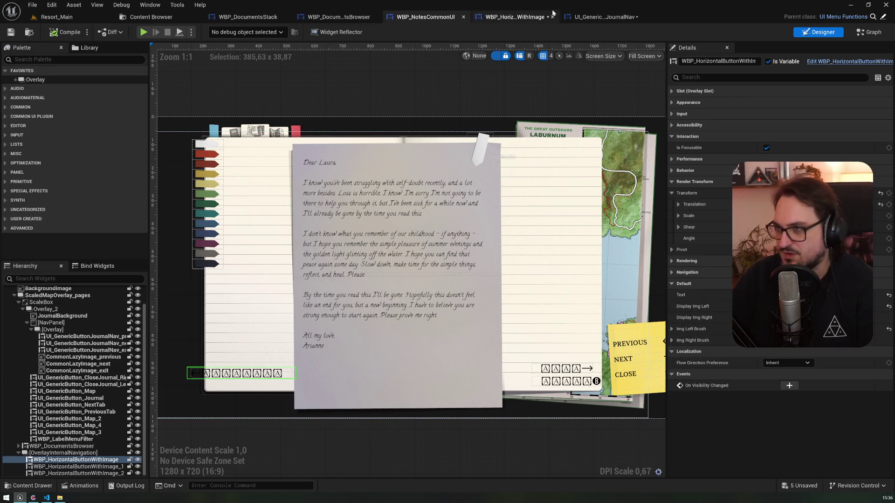
pyautogui.click(608, 18)
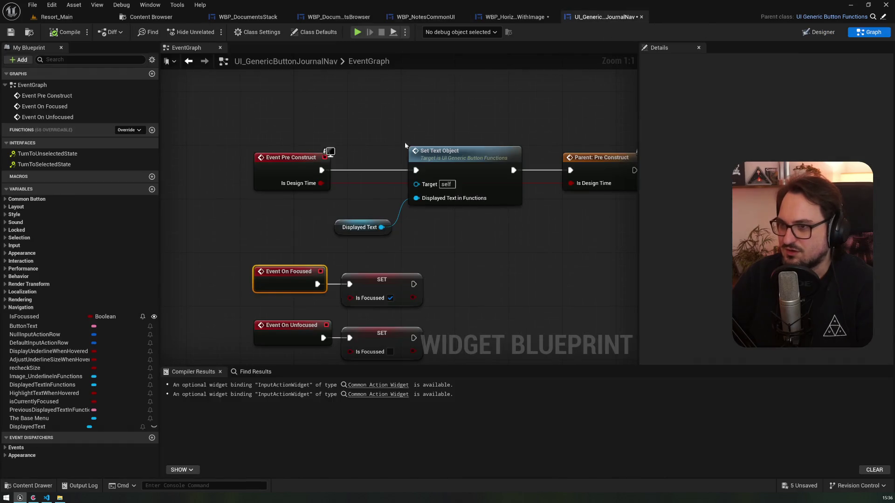
pyautogui.click(513, 17)
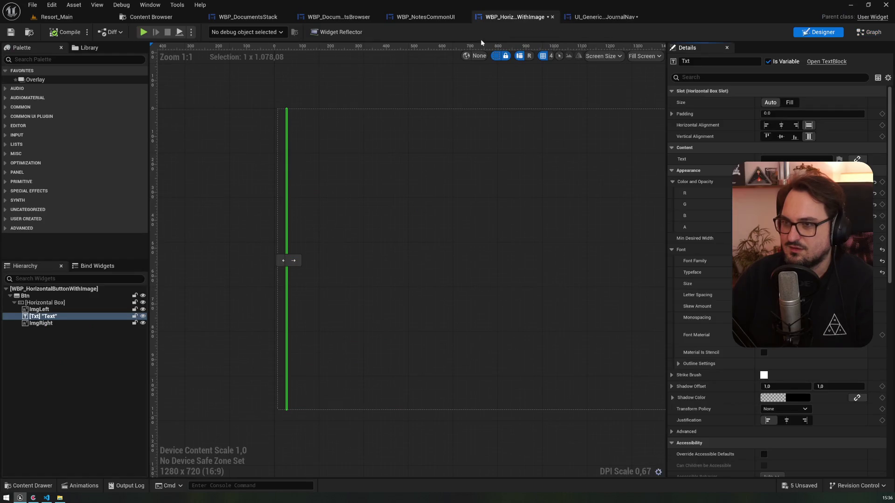
# Give the TxtFont variable's default value a script font family, then view WBP_NotesCommonUI
pyautogui.click(865, 36)
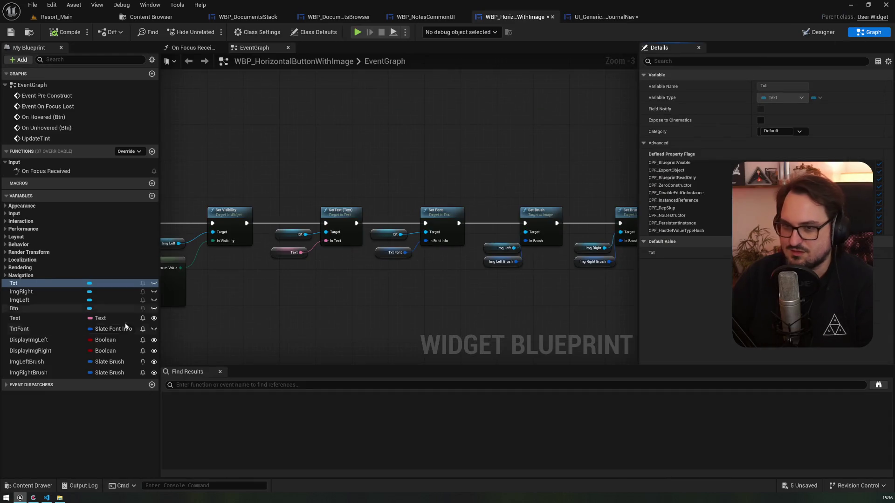
pyautogui.click(43, 330)
pyautogui.scroll(-5, 647, 343)
pyautogui.click(784, 274)
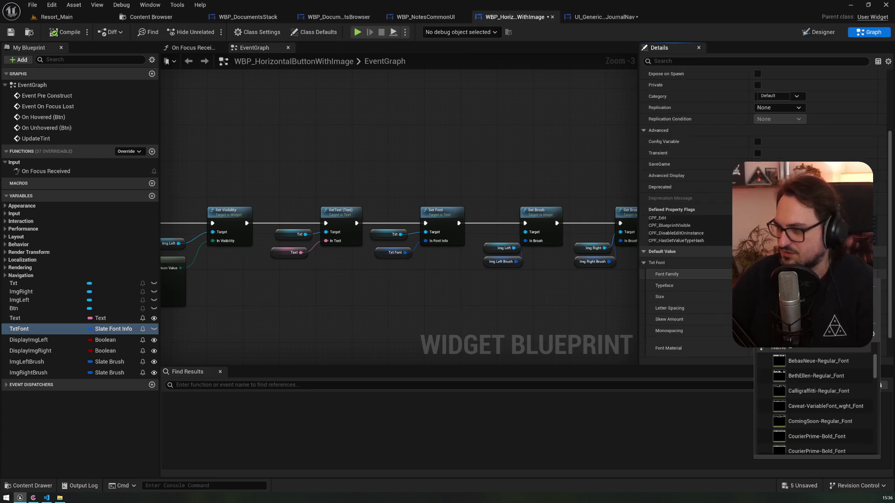
pyautogui.click(812, 361)
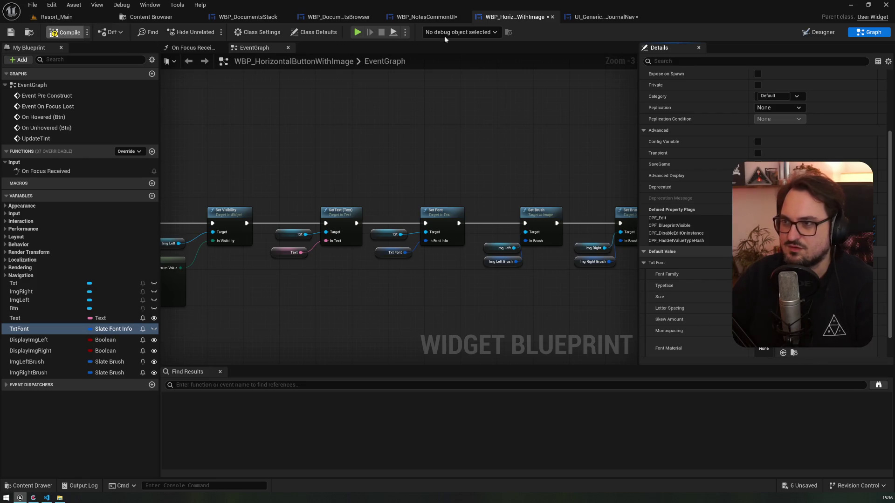
pyautogui.click(425, 16)
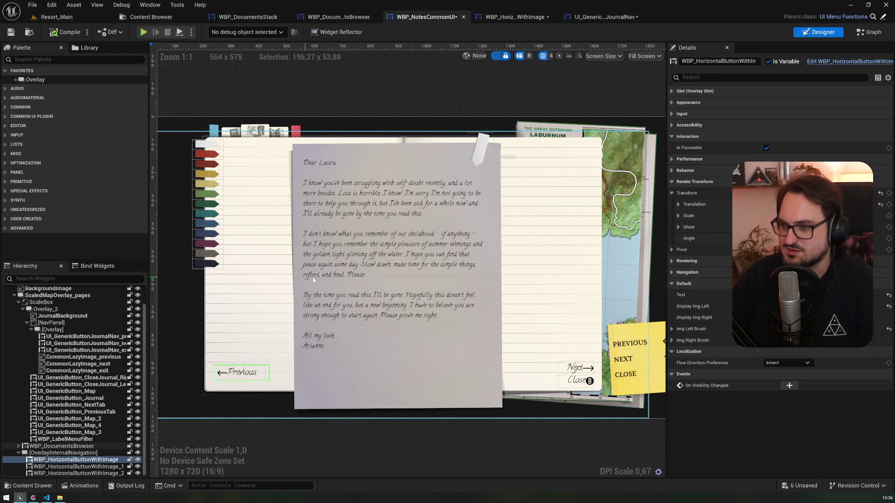
# Float the journal nav button editor in its own enlarged window with a wider variables list
pyautogui.scroll(4, 511, 337)
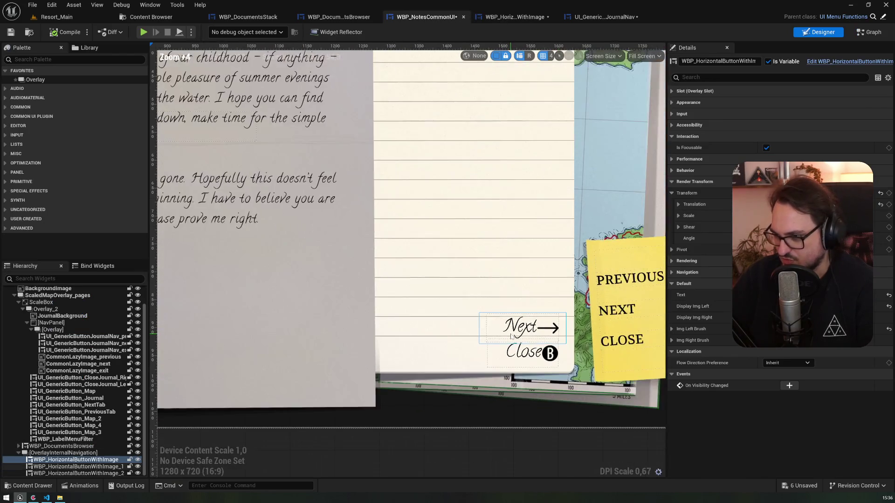
pyautogui.scroll(-4, 511, 337)
pyautogui.moveTo(597, 19); pyautogui.dragTo(524, 108)
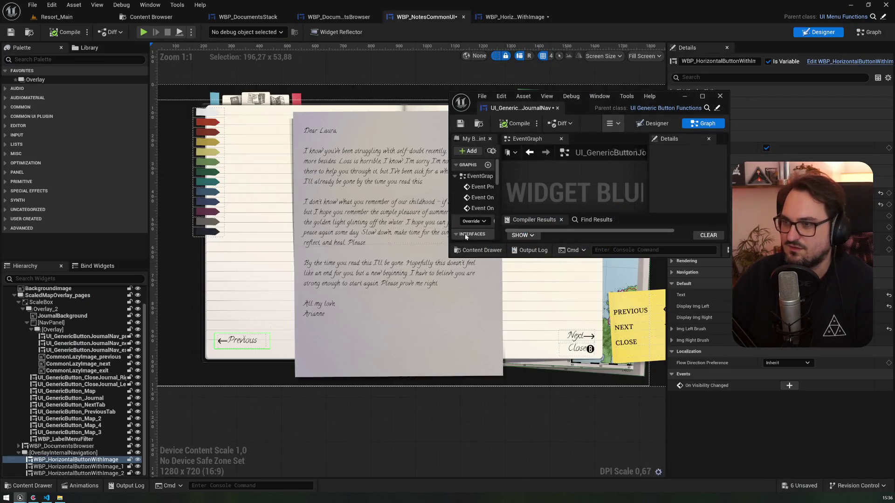
pyautogui.moveTo(449, 257); pyautogui.dragTo(333, 466)
pyautogui.scroll(-4, 368, 345)
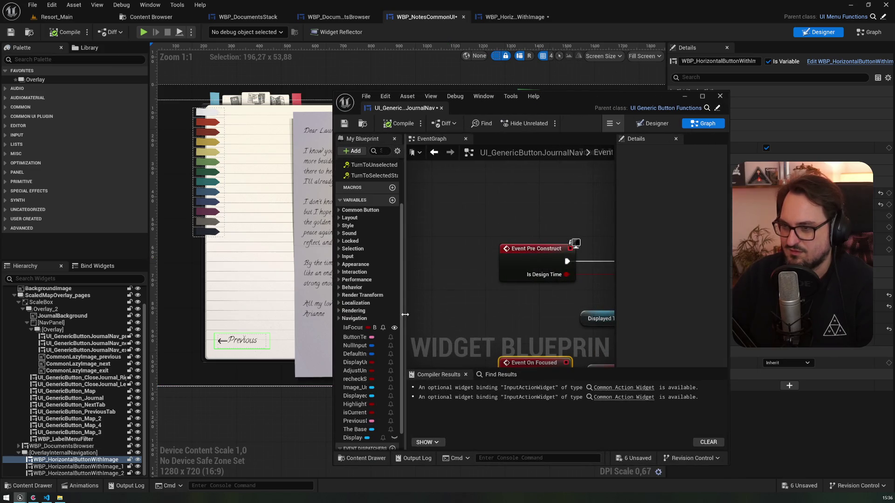
pyautogui.moveTo(405, 314); pyautogui.dragTo(453, 315)
# Set TxtFont's default size to 20, re-dock the button editor, and check the journal labels
pyautogui.click(513, 17)
pyautogui.moveTo(513, 17); pyautogui.dragTo(443, 112)
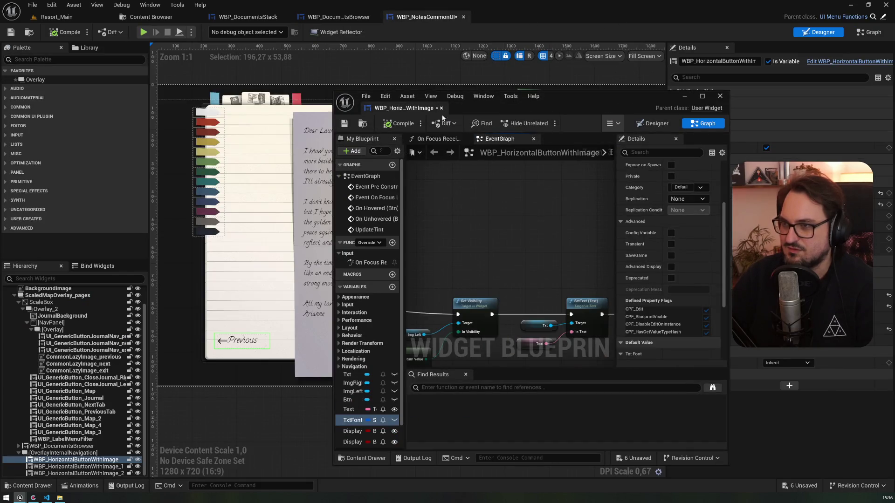
pyautogui.scroll(-5, 684, 274)
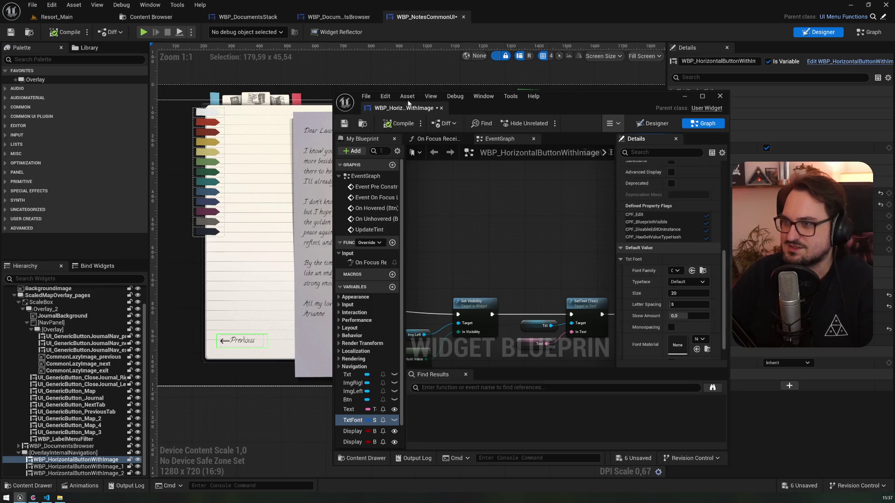
pyautogui.moveTo(394, 108); pyautogui.dragTo(507, 19)
pyautogui.click(426, 17)
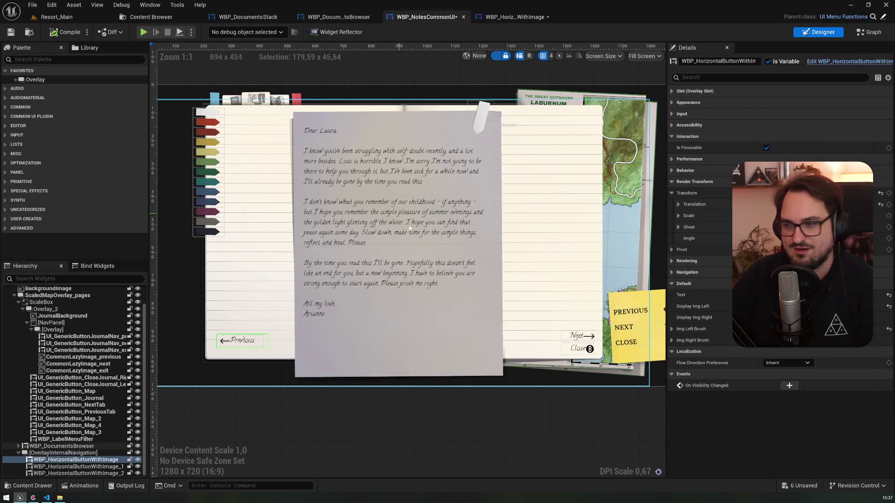
pyautogui.scroll(5, 556, 338)
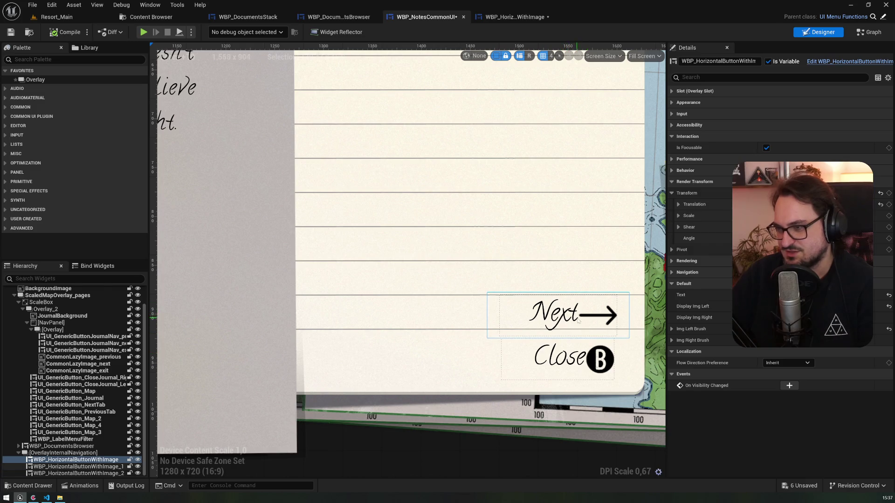
pyautogui.scroll(-3, 578, 320)
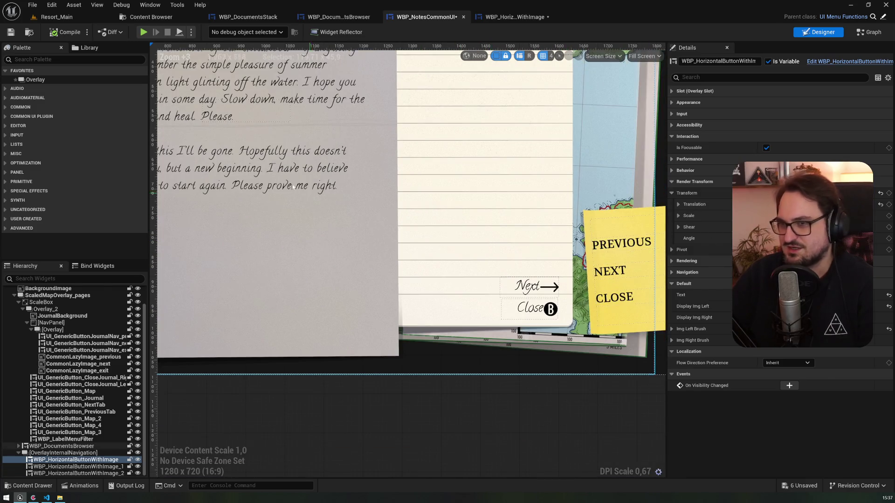
# Inspect the DT_DreamNotes Default row's text style, comparing against the button and journal widgets
pyautogui.click(261, 170)
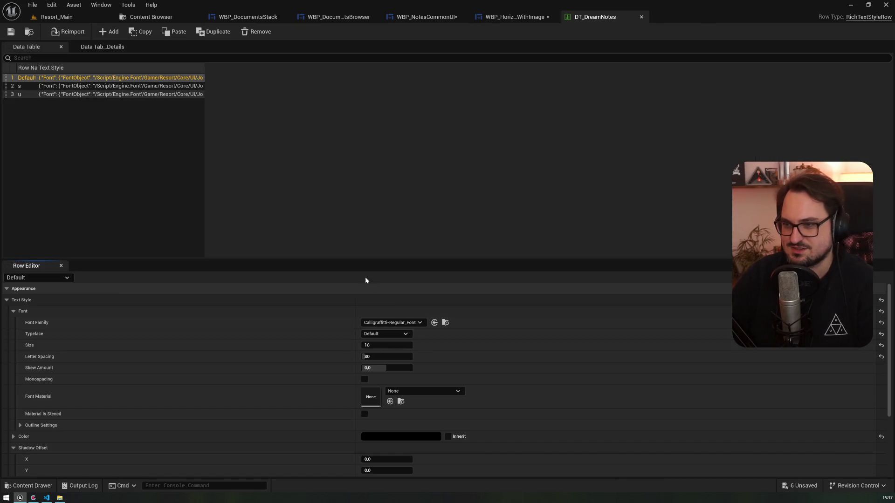
pyautogui.moveTo(364, 260); pyautogui.dragTo(360, 182)
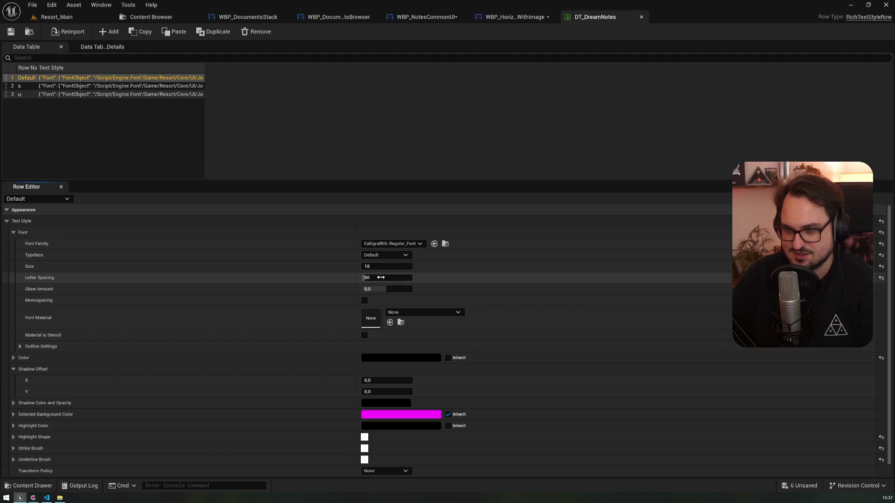
pyautogui.click(513, 16)
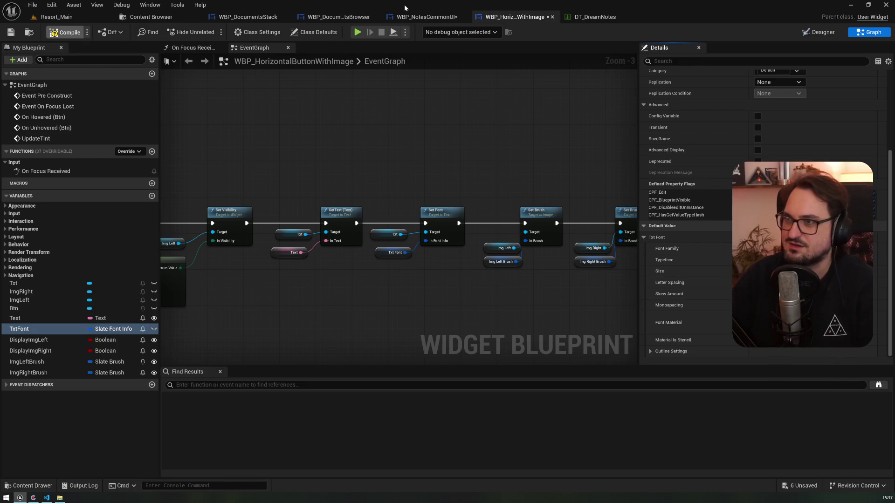
pyautogui.click(420, 17)
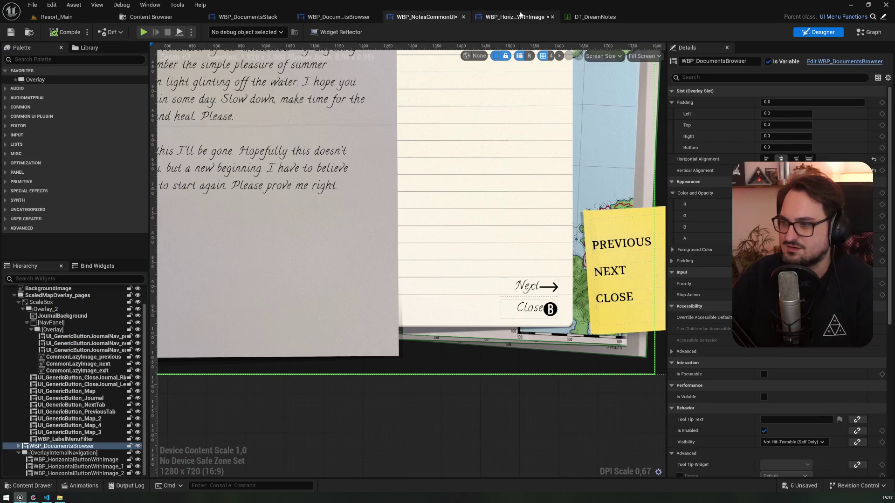
pyautogui.click(589, 17)
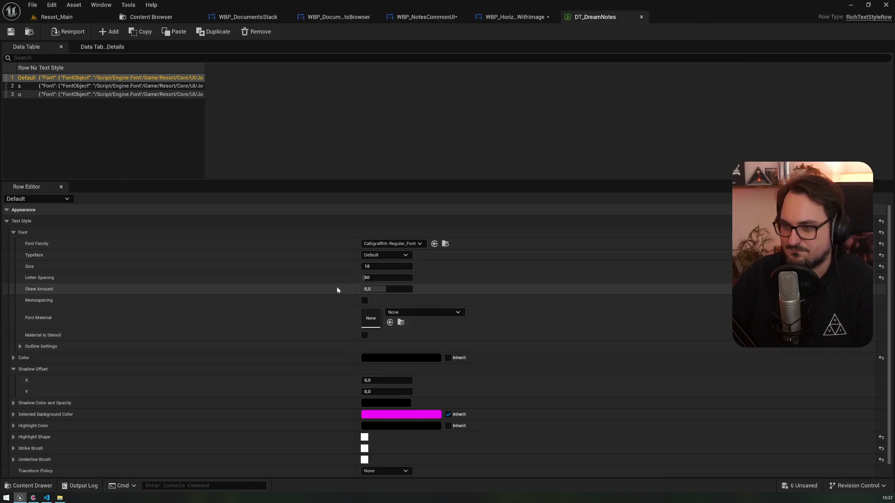
pyautogui.scroll(-1, 370, 349)
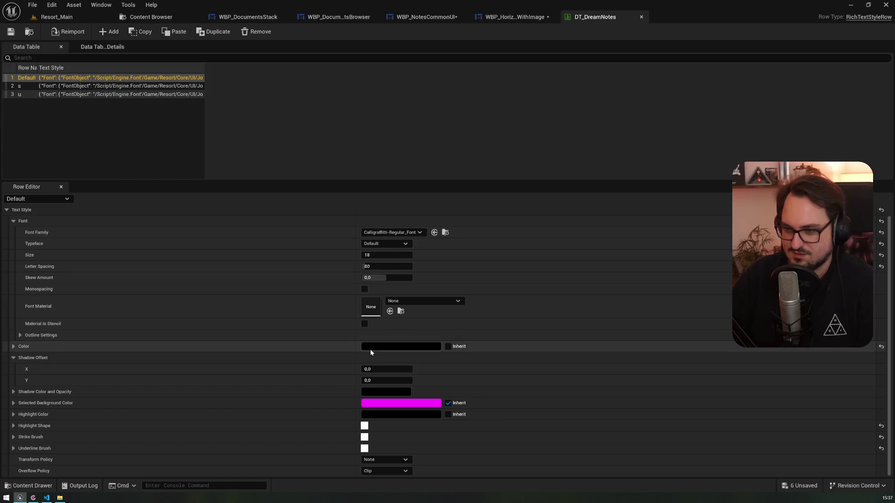
pyautogui.scroll(1, 371, 352)
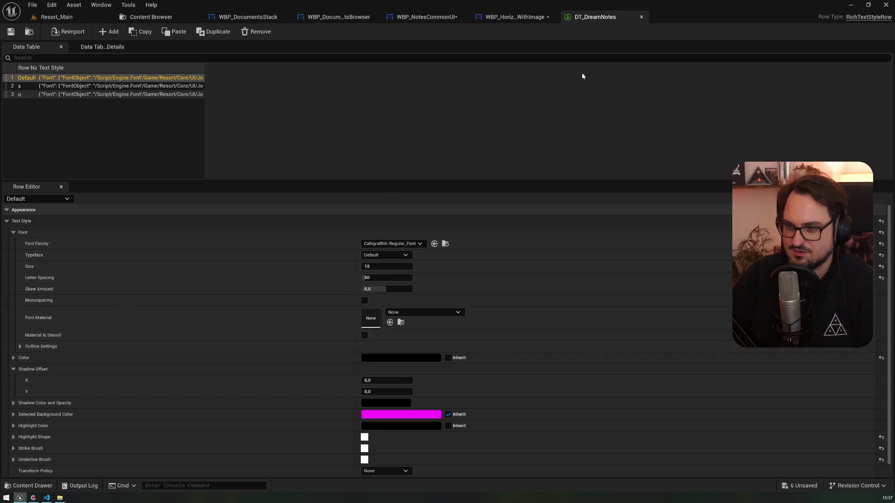
# Close DT_DreamNotes and return to WBP_HorizontalButtonWithImage's Designer
pyautogui.click(641, 17)
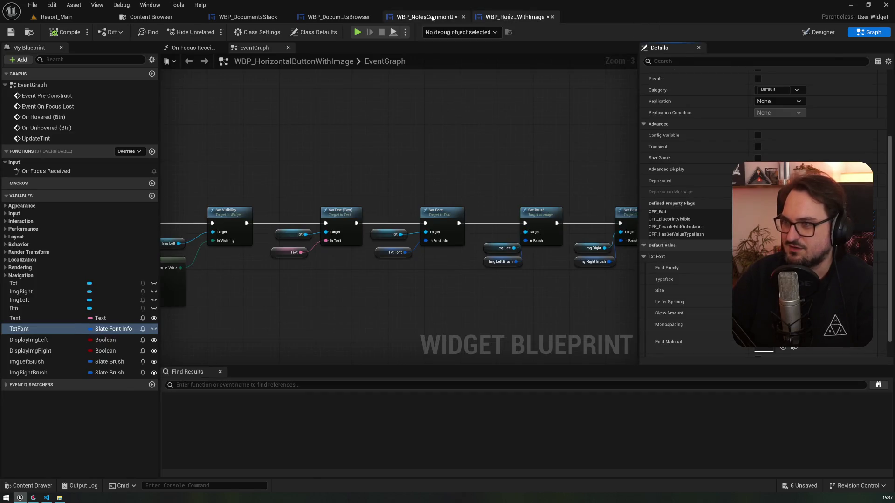
pyautogui.click(422, 17)
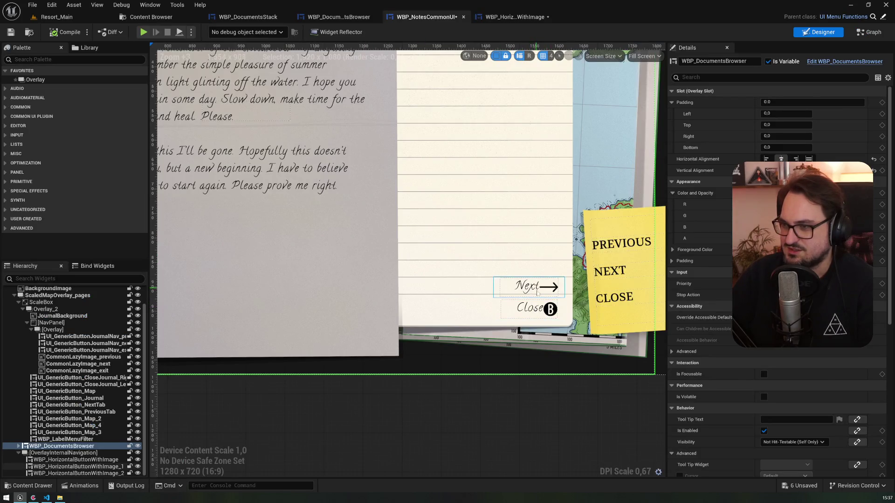
pyautogui.click(503, 17)
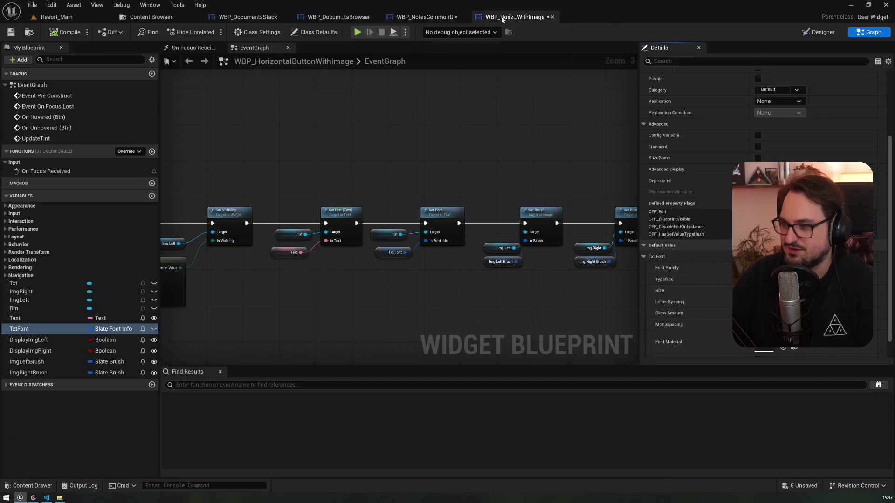
pyautogui.click(818, 32)
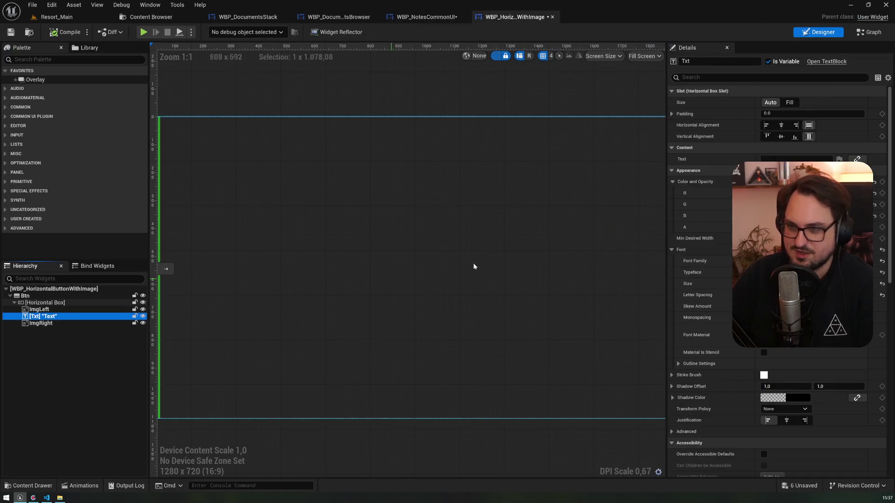
# Edit the left value of the Txt slot's padding
pyautogui.click(671, 114)
pyautogui.click(783, 125)
pyautogui.doubleClick(789, 125)
pyautogui.write('5')
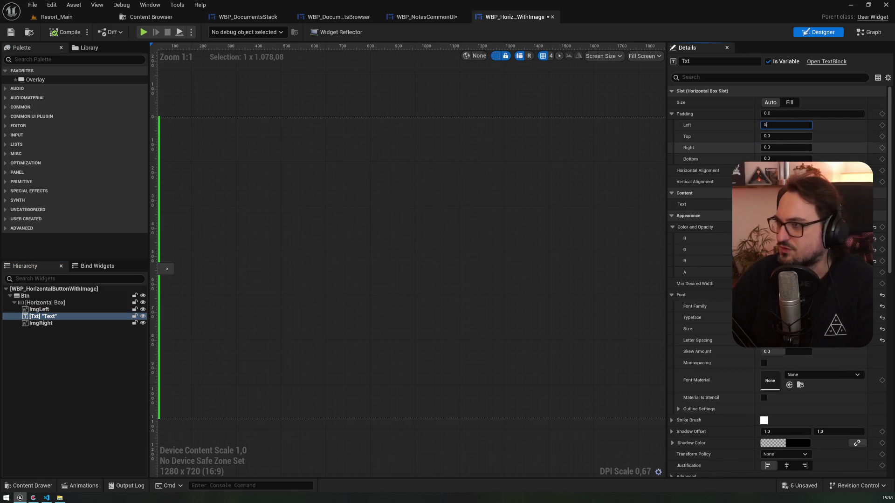
pyautogui.click(328, 71)
# Check the WBP_NotesCommonUI canvas and its event graph, then return to the button widget
pyautogui.click(425, 17)
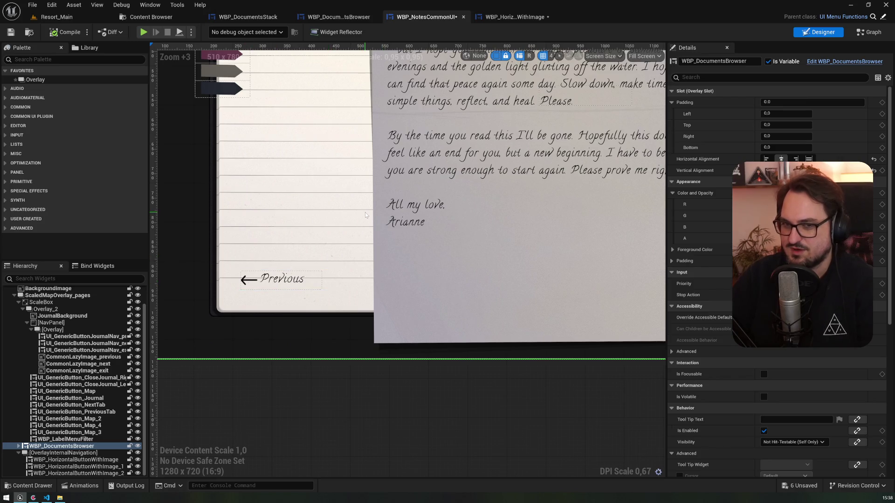
pyautogui.moveTo(374, 182); pyautogui.dragTo(294, 194)
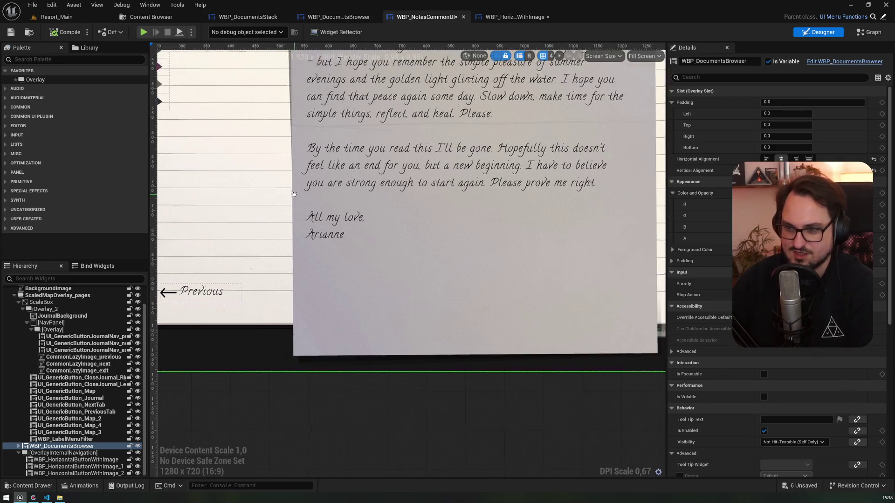
pyautogui.scroll(-3, 294, 194)
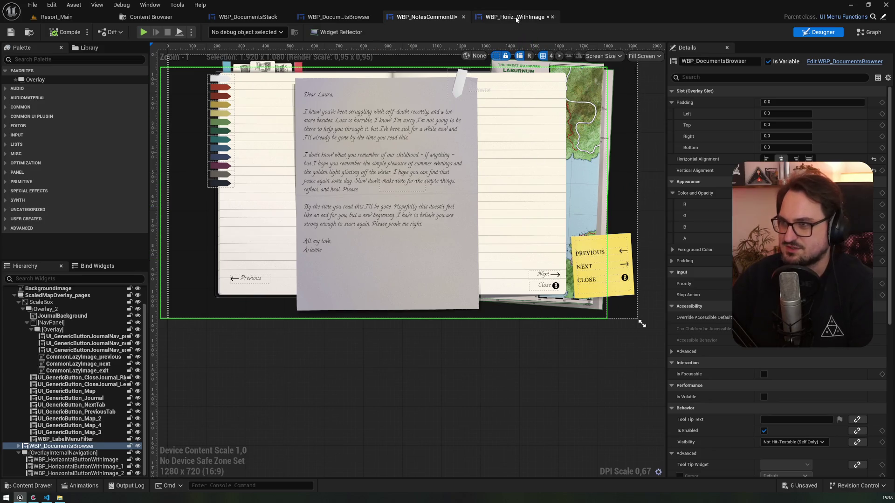
pyautogui.click(513, 16)
pyautogui.click(433, 19)
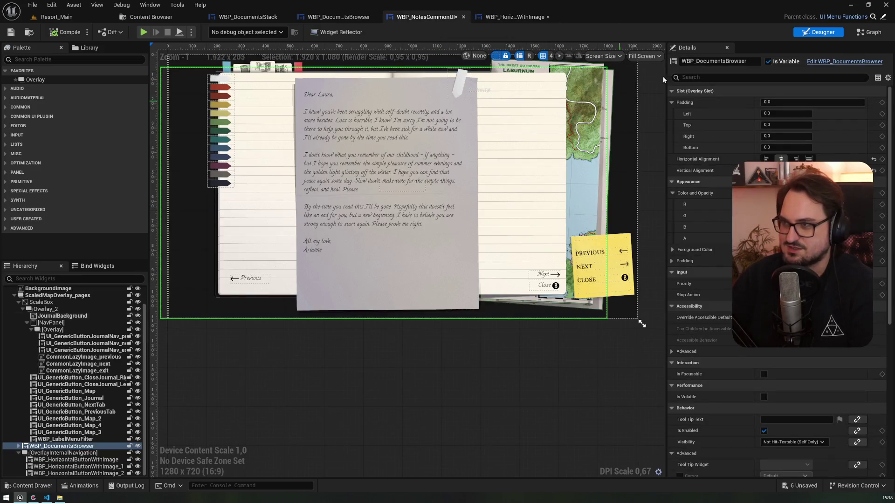
pyautogui.hotkey('shift', 'F4')
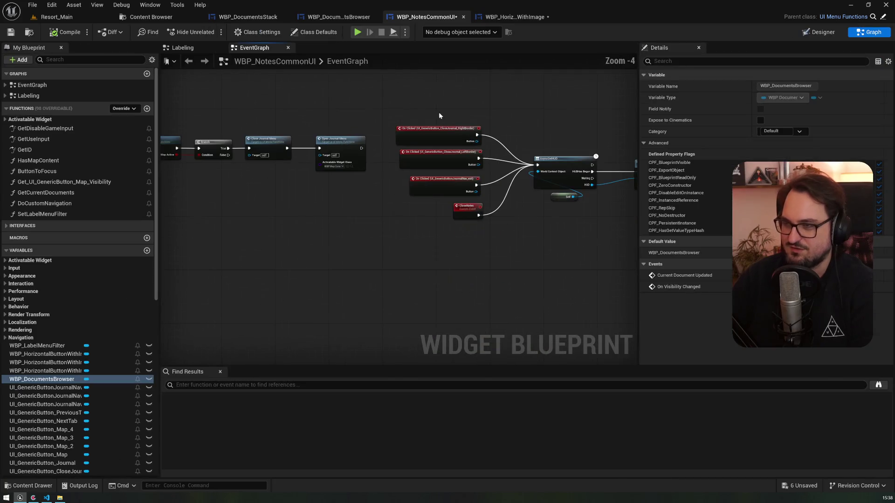
pyautogui.click(512, 18)
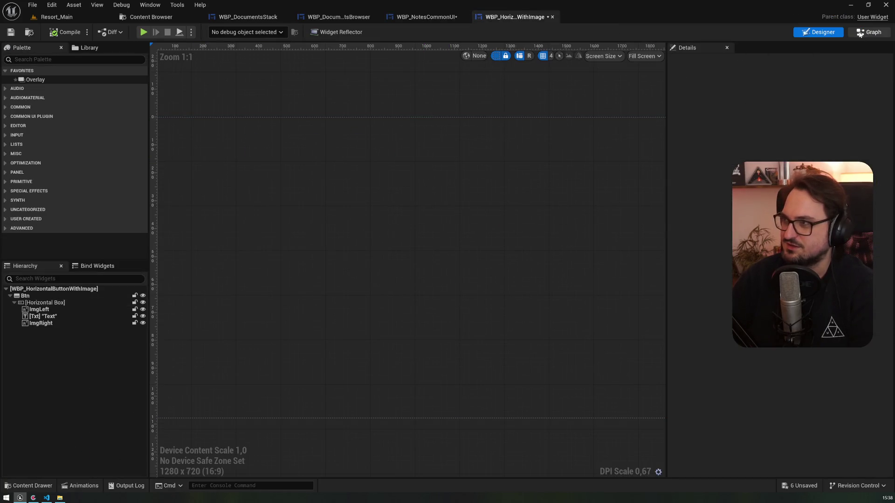
# Add a Txt getter with a Set Color and Opacity node in the event graph
pyautogui.hotkey('shift', 'F4')
pyautogui.scroll(-3, 484, 212)
pyautogui.scroll(4, 378, 177)
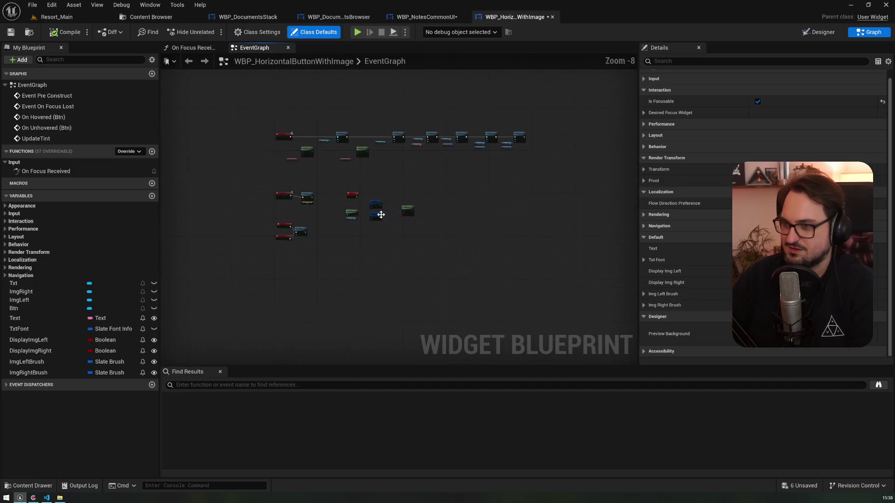
pyautogui.press('Home')
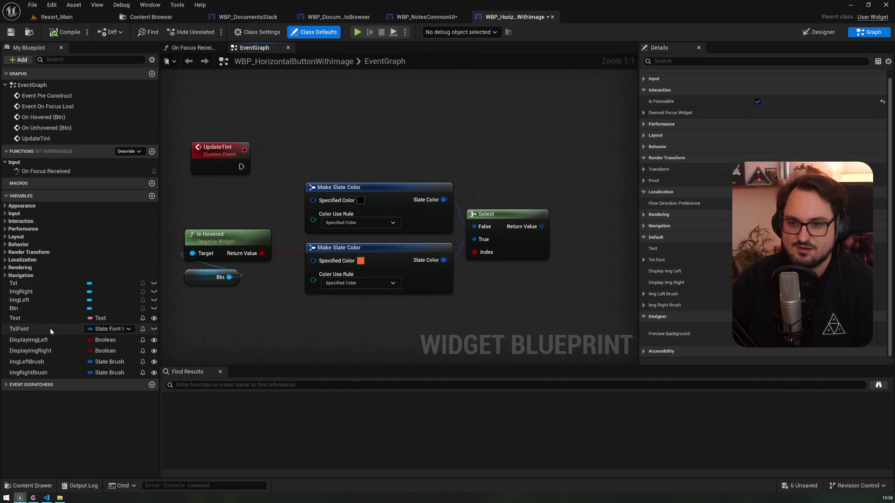
pyautogui.moveTo(40, 320); pyautogui.dragTo(343, 157)
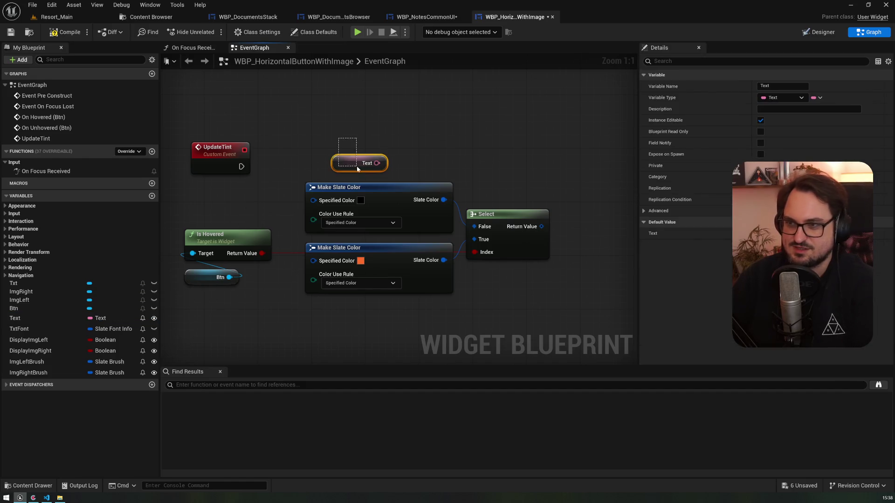
pyautogui.press('Delete')
pyautogui.moveTo(35, 286)
pyautogui.mouseDown()
pyautogui.moveTo(326, 173)
pyautogui.moveTo(375, 150)
pyautogui.moveTo(391, 122)
pyautogui.mouseUp()
pyautogui.write('setcol')
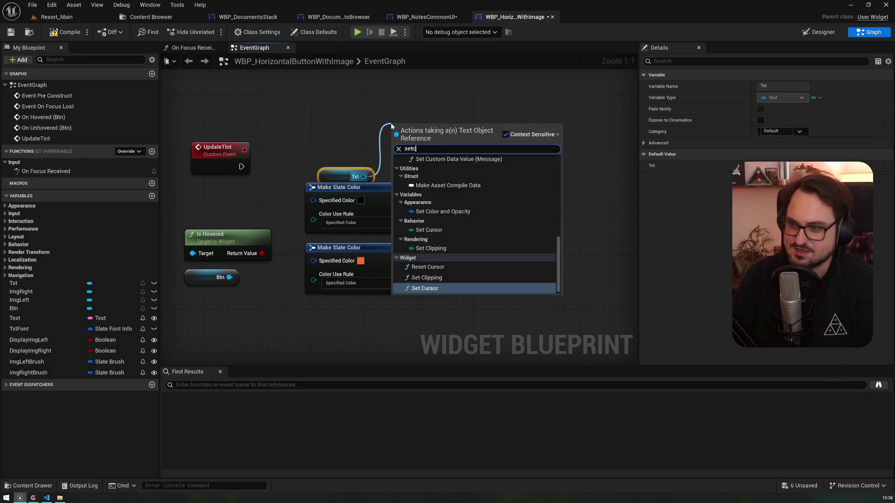
pyautogui.press('Return')
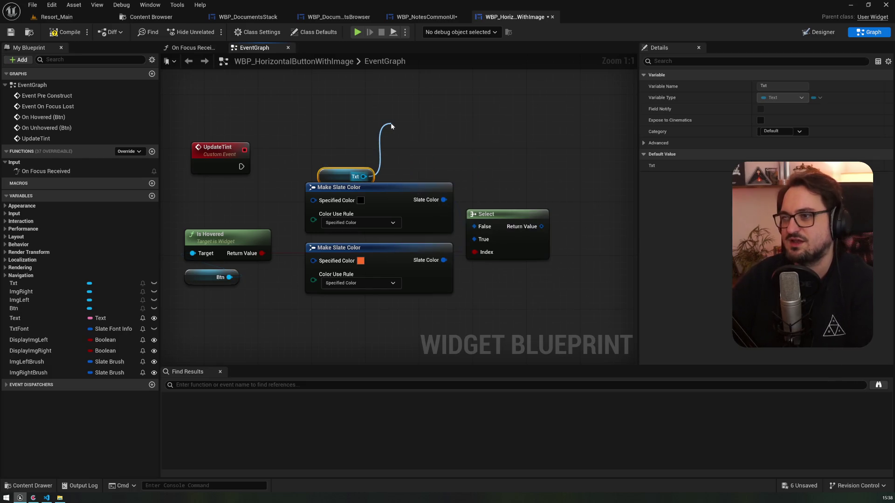
# Feed the colour from a Select of black/orange indexed by Is Hovered, fired by UpdateTint
pyautogui.moveTo(410, 123); pyautogui.dragTo(536, 105)
pyautogui.moveTo(427, 130); pyautogui.dragTo(427, 129)
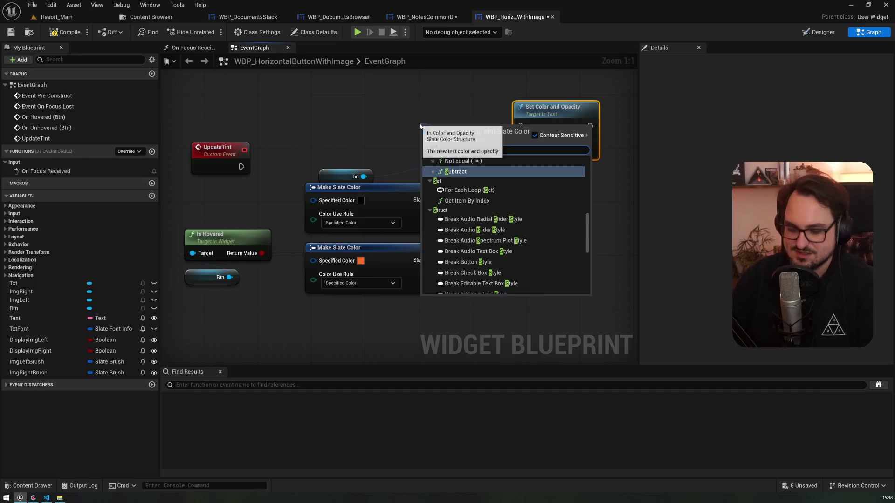
pyautogui.write('select')
pyautogui.press('Return')
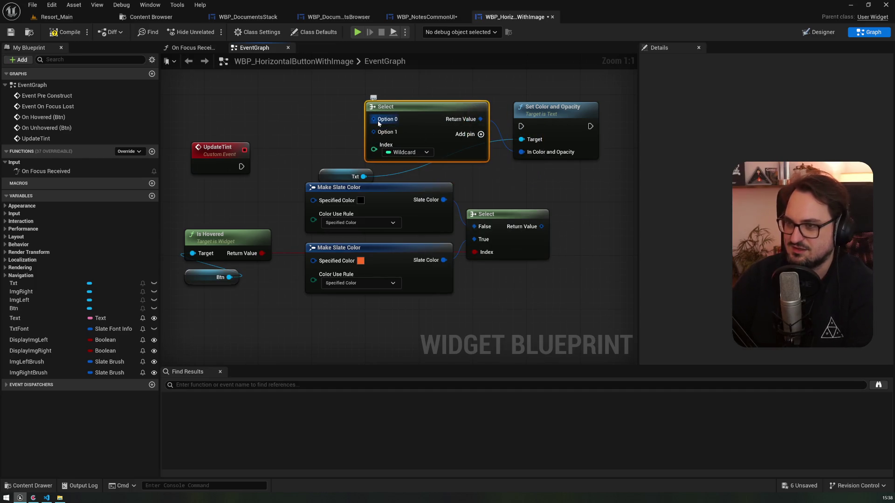
pyautogui.moveTo(261, 253)
pyautogui.mouseDown()
pyautogui.moveTo(408, 140)
pyautogui.moveTo(387, 147)
pyautogui.mouseUp()
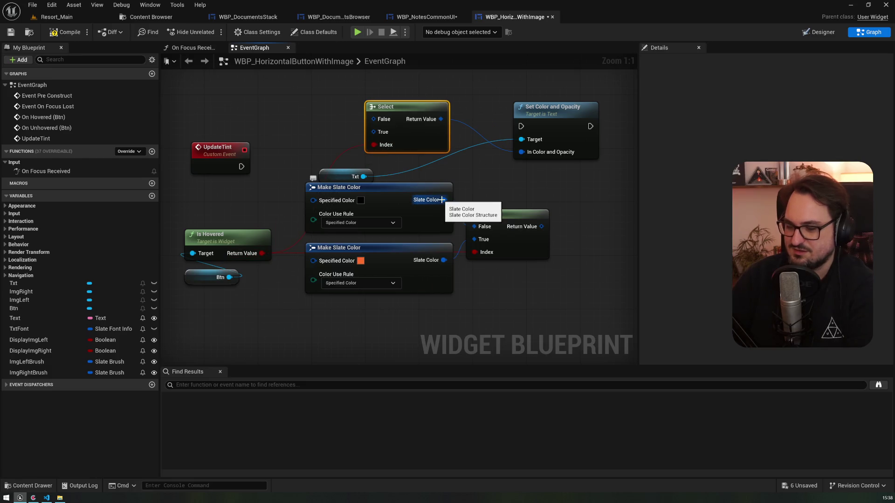
pyautogui.moveTo(441, 199)
pyautogui.mouseDown()
pyautogui.moveTo(320, 110)
pyautogui.moveTo(379, 120)
pyautogui.moveTo(327, 172)
pyautogui.moveTo(354, 203)
pyautogui.moveTo(377, 134)
pyautogui.moveTo(493, 214)
pyautogui.moveTo(492, 187)
pyautogui.moveTo(527, 255)
pyautogui.mouseUp()
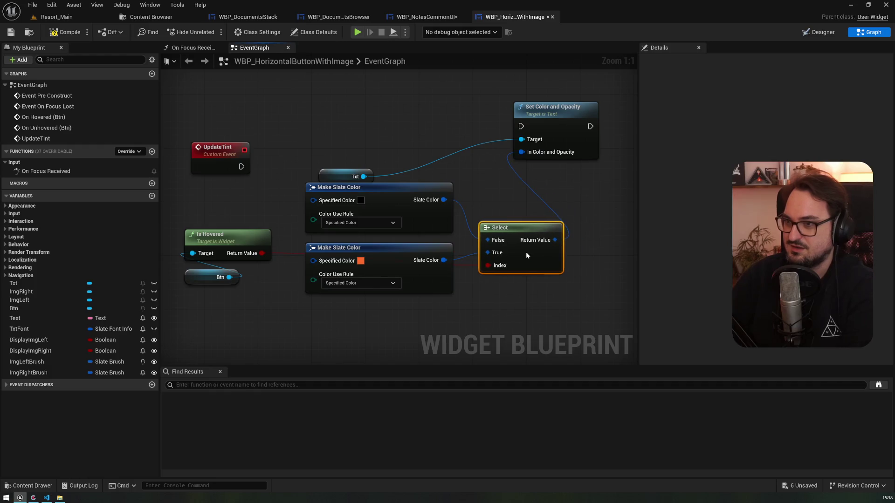
pyautogui.moveTo(323, 170); pyautogui.dragTo(509, 171)
pyautogui.moveTo(229, 168); pyautogui.dragTo(510, 130)
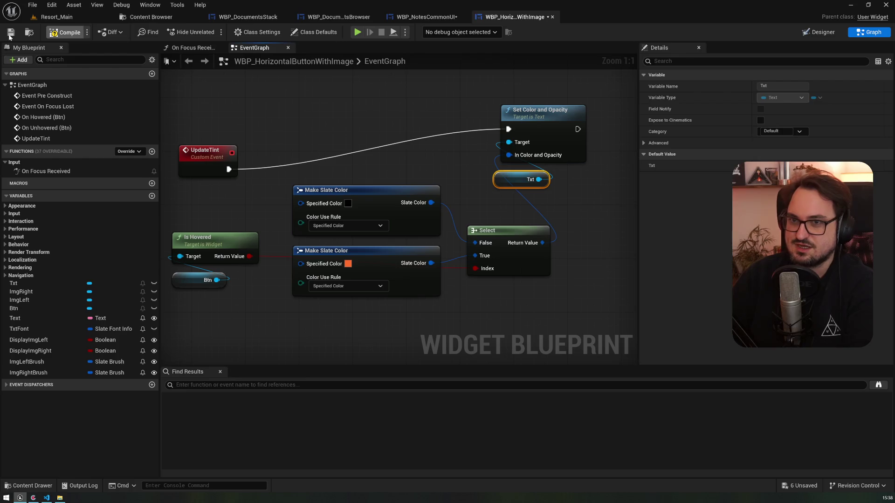
# Compile, then place Txt beneath Set Color and Opacity to tidy the graph
pyautogui.click(65, 32)
pyautogui.moveTo(376, 144); pyautogui.dragTo(279, 155)
pyautogui.moveTo(415, 127); pyautogui.dragTo(509, 167)
pyautogui.click(424, 190)
pyautogui.moveTo(424, 190)
pyautogui.mouseDown()
pyautogui.moveTo(535, 228)
pyautogui.moveTo(525, 224)
pyautogui.mouseUp()
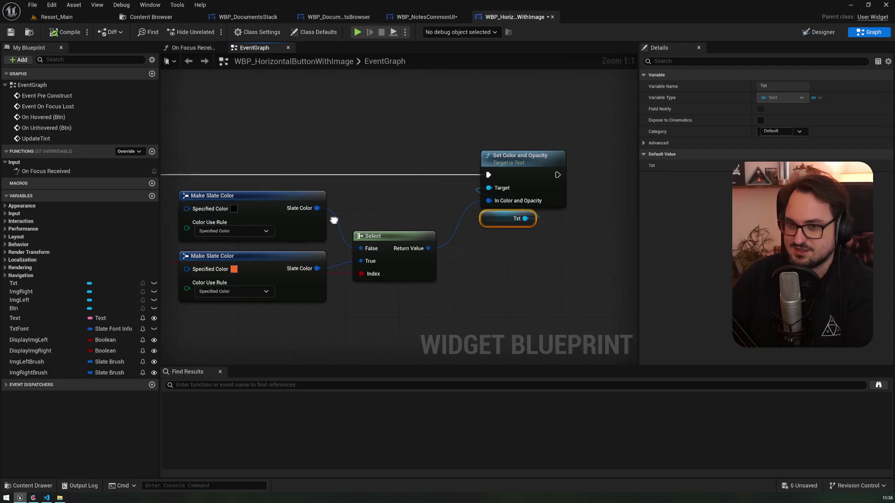
pyautogui.moveTo(333, 221); pyautogui.dragTo(224, 209)
pyautogui.click(19, 300)
# Add ImgRight and ImgLeft getters and a Select-fed Set Brush Tint Color for ImgRight
pyautogui.click(18, 291)
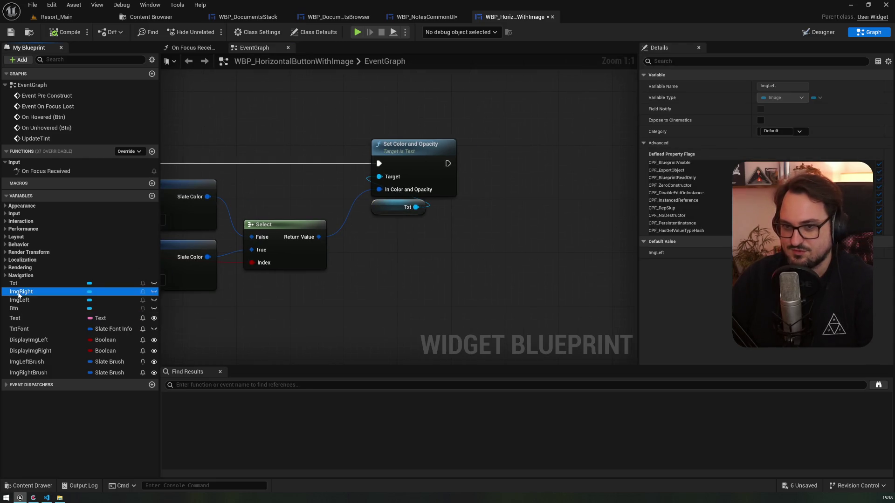
pyautogui.moveTo(436, 255); pyautogui.dragTo(435, 255)
pyautogui.moveTo(19, 300); pyautogui.dragTo(431, 299)
pyautogui.moveTo(476, 254); pyautogui.dragTo(518, 189)
pyautogui.write('color')
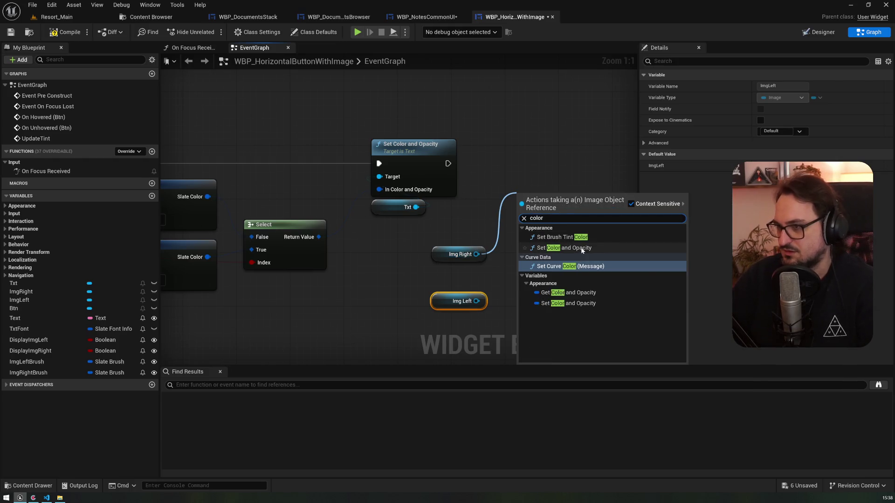
pyautogui.click(562, 237)
pyautogui.moveTo(537, 215); pyautogui.dragTo(541, 161)
pyautogui.moveTo(448, 164)
pyautogui.mouseDown()
pyautogui.moveTo(520, 164)
pyautogui.moveTo(358, 231)
pyautogui.moveTo(318, 237)
pyautogui.moveTo(380, 189)
pyautogui.mouseUp()
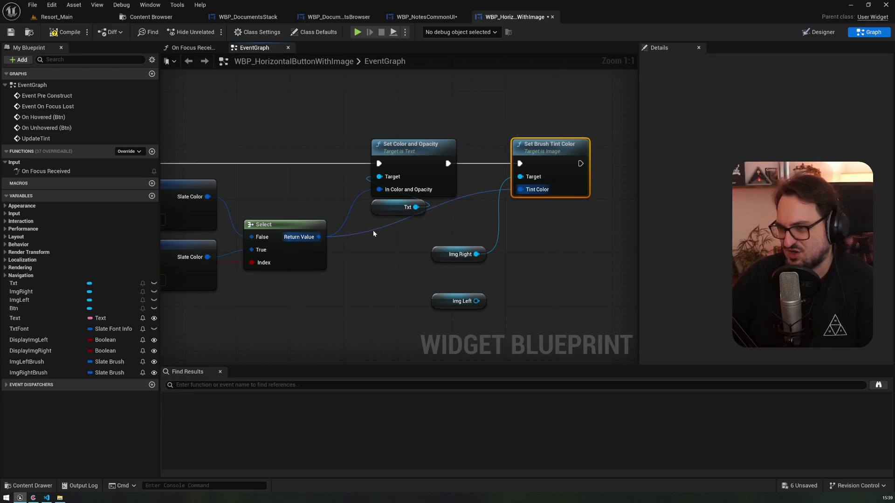
pyautogui.moveTo(433, 258)
pyautogui.mouseDown()
pyautogui.moveTo(315, 247)
pyautogui.moveTo(400, 204)
pyautogui.mouseUp()
# Duplicate the tint node for ImgLeft, feeding it the same Select result
pyautogui.moveTo(340, 293); pyautogui.dragTo(488, 227)
pyautogui.click(417, 148)
pyautogui.hotkey('ctrl', 'c')
pyautogui.hotkey('ctrl', 'v')
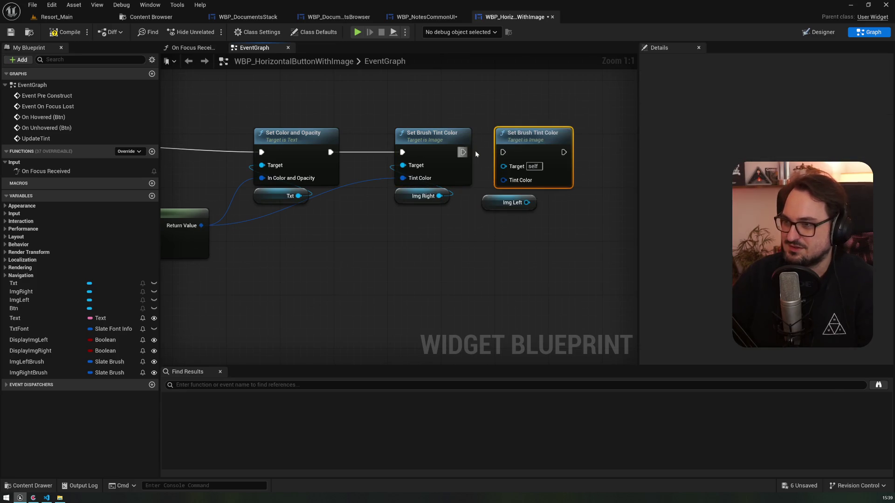
pyautogui.moveTo(527, 202)
pyautogui.mouseDown()
pyautogui.moveTo(506, 181)
pyautogui.moveTo(460, 244)
pyautogui.moveTo(498, 249)
pyautogui.moveTo(570, 168)
pyautogui.moveTo(264, 220)
pyautogui.mouseUp()
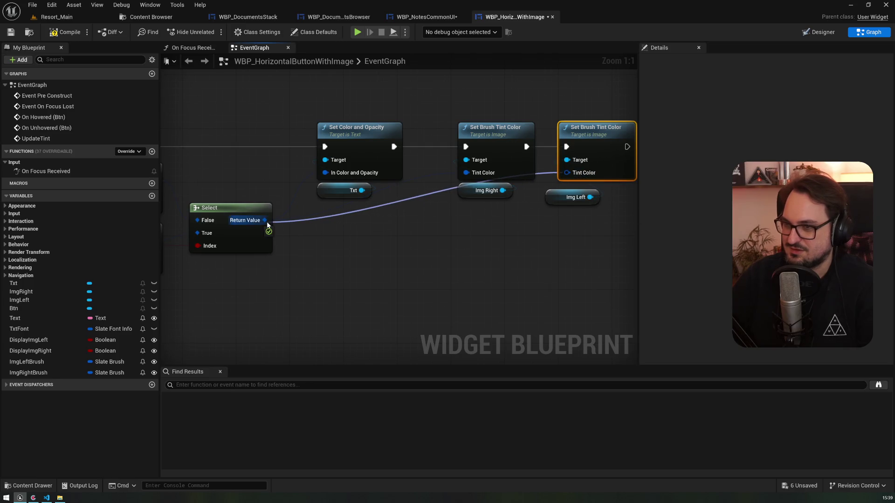
pyautogui.click(386, 203)
# Route the tint colour wires through two reroute points
pyautogui.doubleClick(386, 204)
pyautogui.moveTo(386, 204); pyautogui.dragTo(522, 234)
pyautogui.click(412, 223)
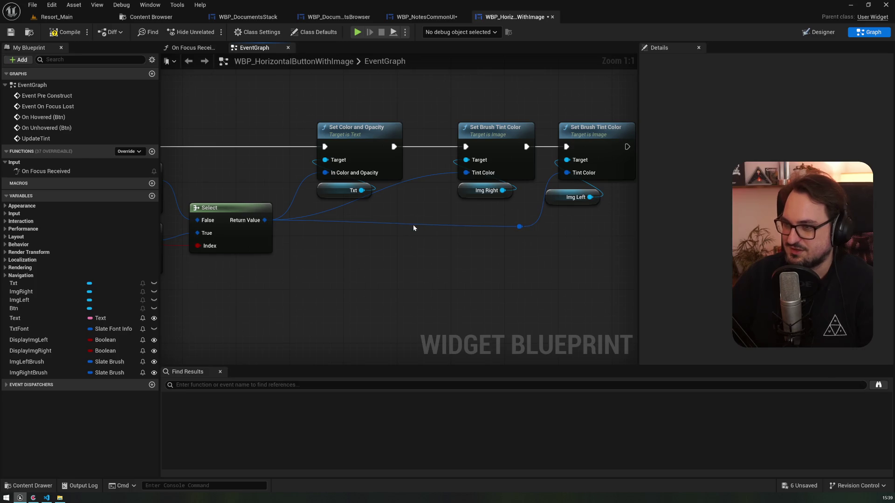
pyautogui.doubleClick(407, 221)
pyautogui.moveTo(407, 221); pyautogui.dragTo(466, 173)
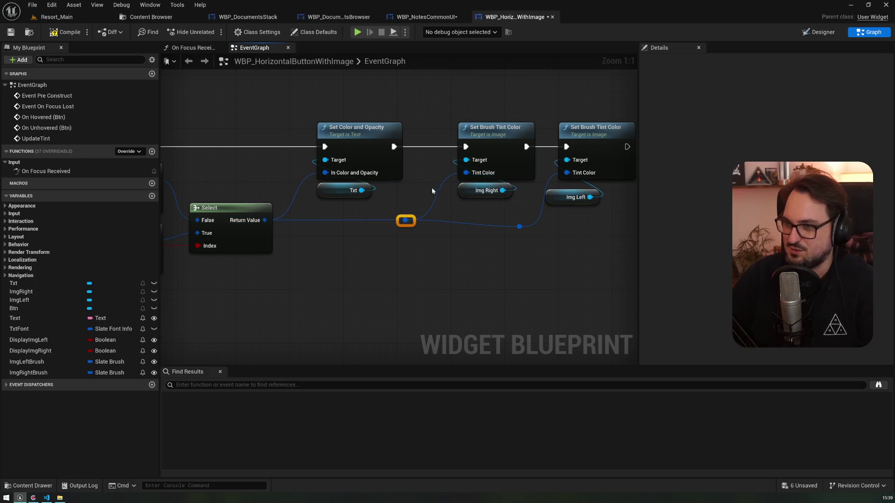
pyautogui.moveTo(365, 238); pyautogui.dragTo(273, 216)
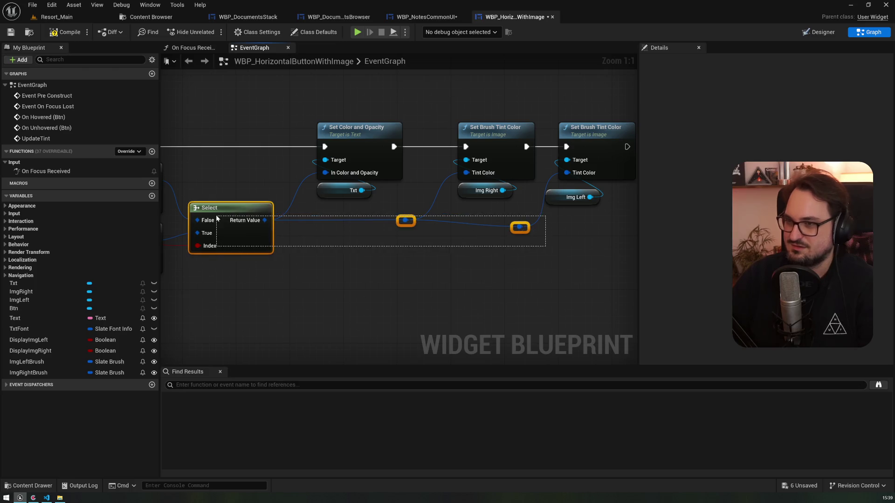
pyautogui.click(481, 201)
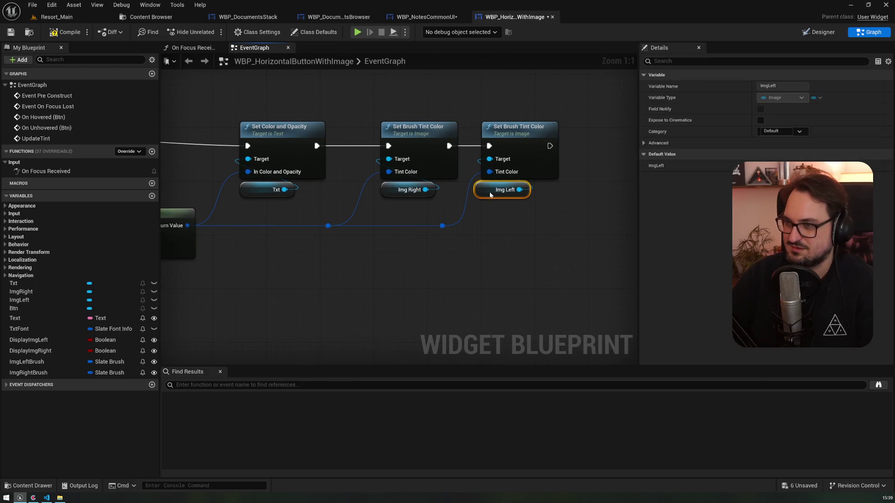
# Rearrange Select, Is Hovered, Btn and the Make Slate Color nodes into a tidy layout
pyautogui.scroll(-3, 481, 202)
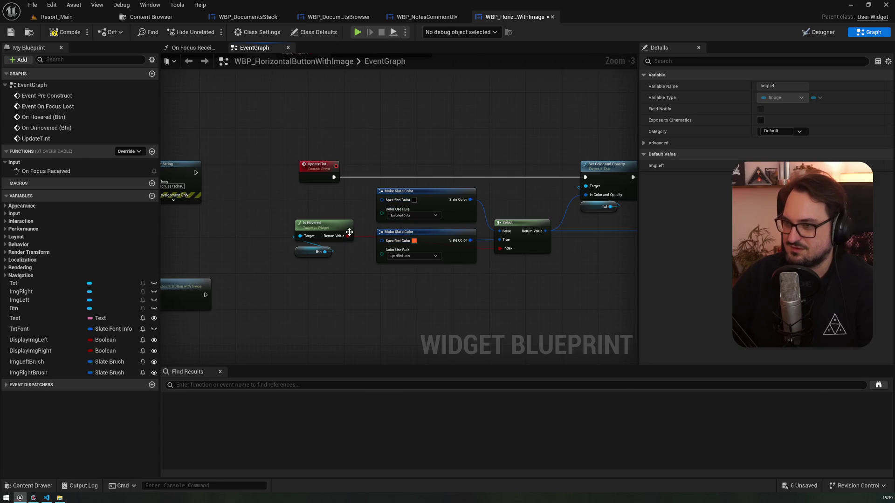
pyautogui.moveTo(313, 266)
pyautogui.mouseDown()
pyautogui.moveTo(289, 216)
pyautogui.moveTo(536, 270)
pyautogui.mouseUp()
pyautogui.moveTo(601, 239); pyautogui.dragTo(437, 241)
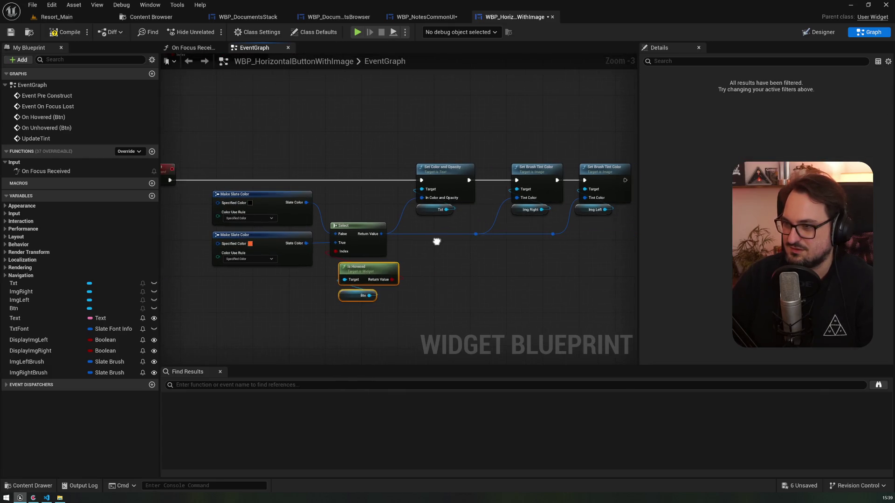
pyautogui.moveTo(367, 244); pyautogui.dragTo(379, 244)
pyautogui.moveTo(342, 300)
pyautogui.mouseDown()
pyautogui.moveTo(316, 262)
pyautogui.moveTo(345, 280)
pyautogui.mouseUp()
pyautogui.moveTo(282, 292)
pyautogui.mouseDown()
pyautogui.moveTo(234, 250)
pyautogui.moveTo(256, 257)
pyautogui.mouseUp()
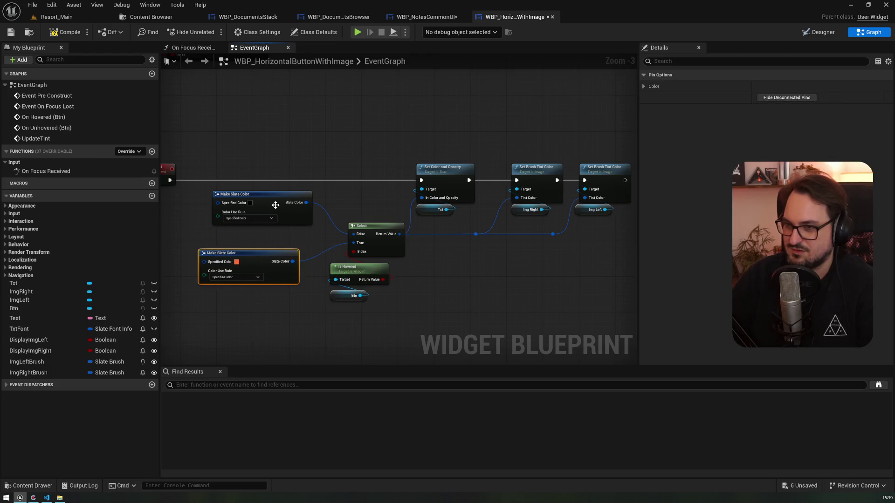
pyautogui.moveTo(261, 195); pyautogui.dragTo(247, 208)
pyautogui.moveTo(168, 176); pyautogui.dragTo(319, 183)
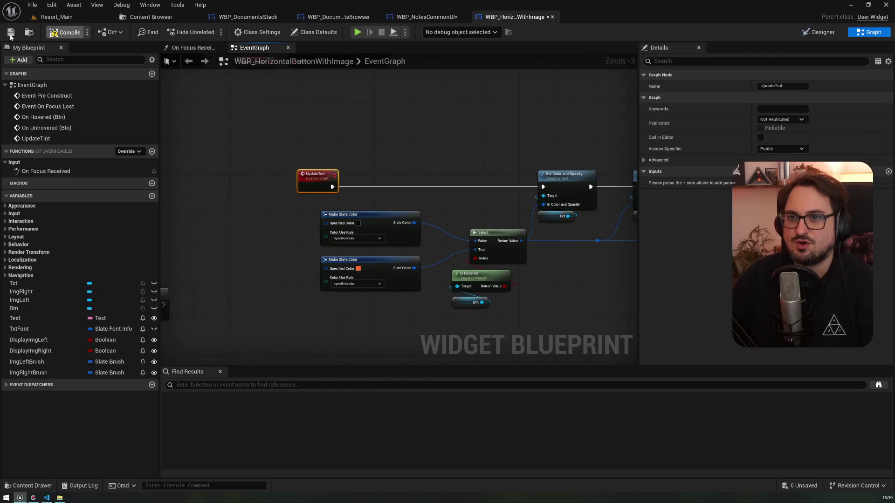
pyautogui.click(55, 17)
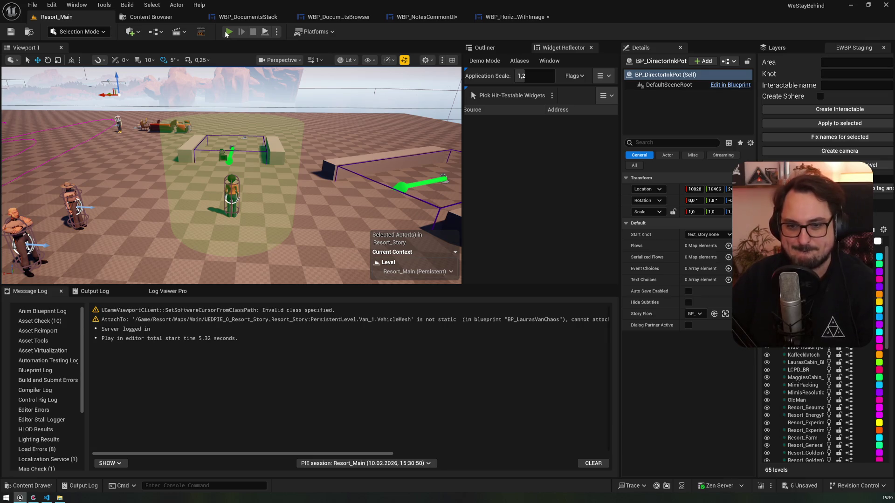
# Run Resort_Main in Play In Editor, check the journal's Next button tints orange on hover, then stop
pyautogui.click(228, 32)
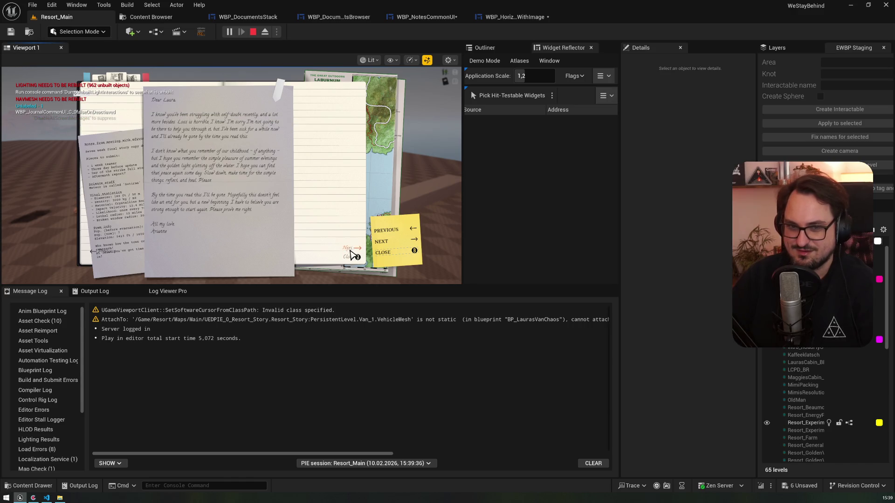
pyautogui.moveTo(283, 284); pyautogui.dragTo(284, 332)
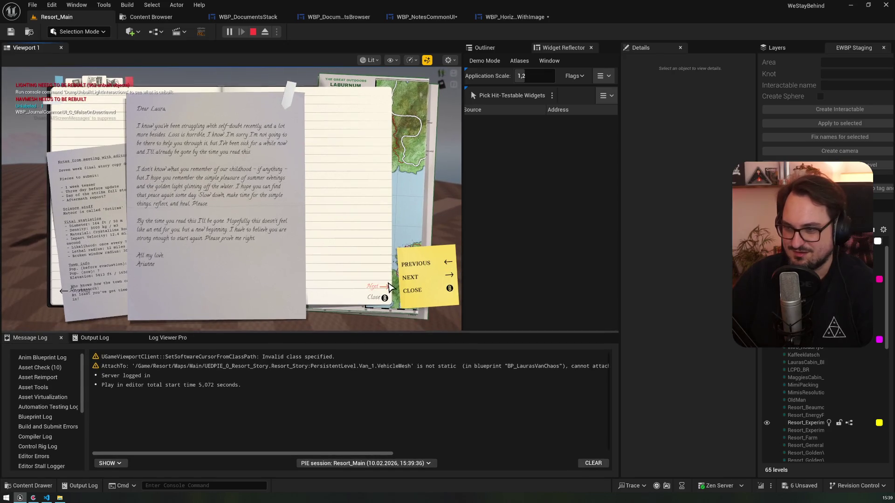
pyautogui.moveTo(353, 332)
pyautogui.mouseDown()
pyautogui.moveTo(347, 261)
pyautogui.moveTo(348, 375)
pyautogui.moveTo(327, 288)
pyautogui.moveTo(340, 360)
pyautogui.moveTo(329, 291)
pyautogui.moveTo(326, 312)
pyautogui.mouseUp()
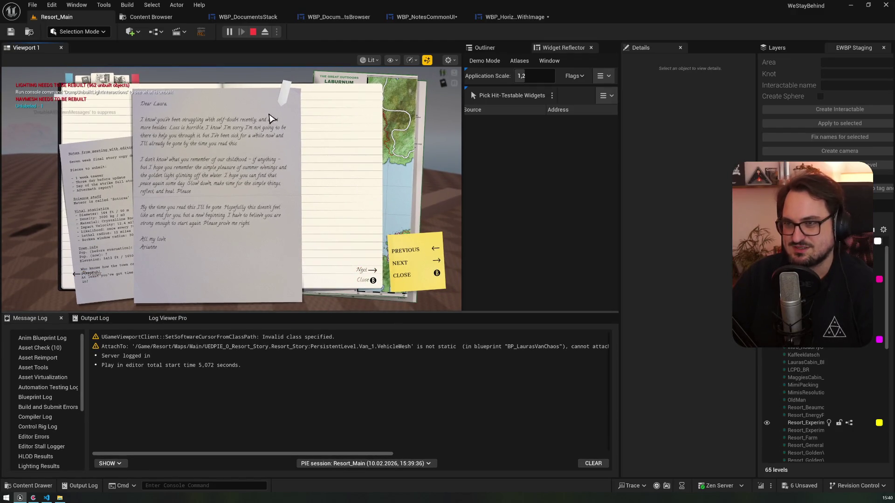
pyautogui.click(252, 33)
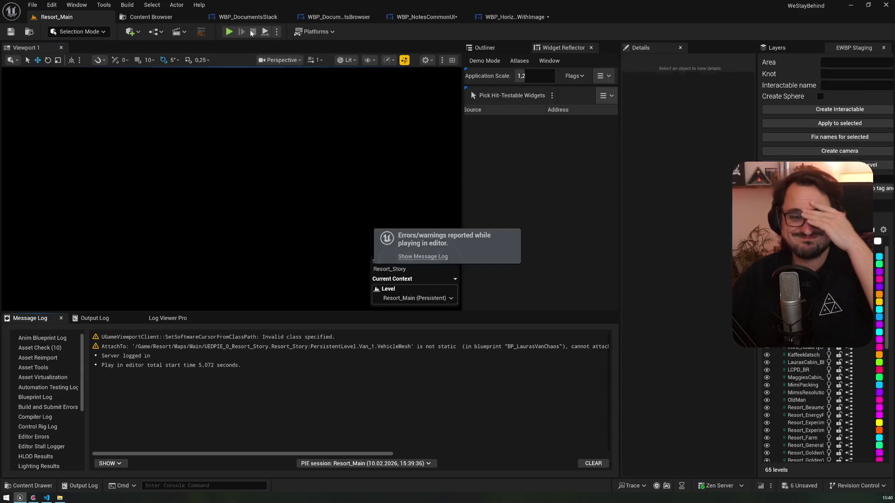
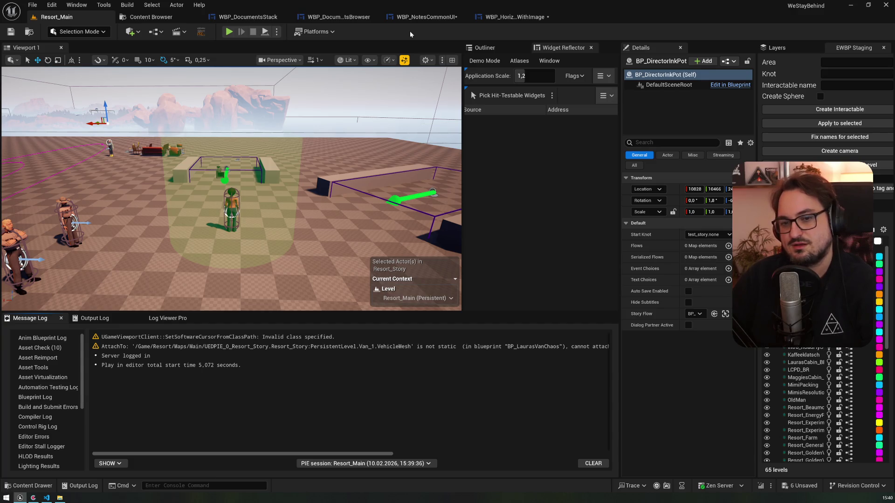
# Bring up WBP_NotesCommonUI in Designer view, after a glance at WBP_DocumentsStack's SetDocuments graph
pyautogui.click(339, 17)
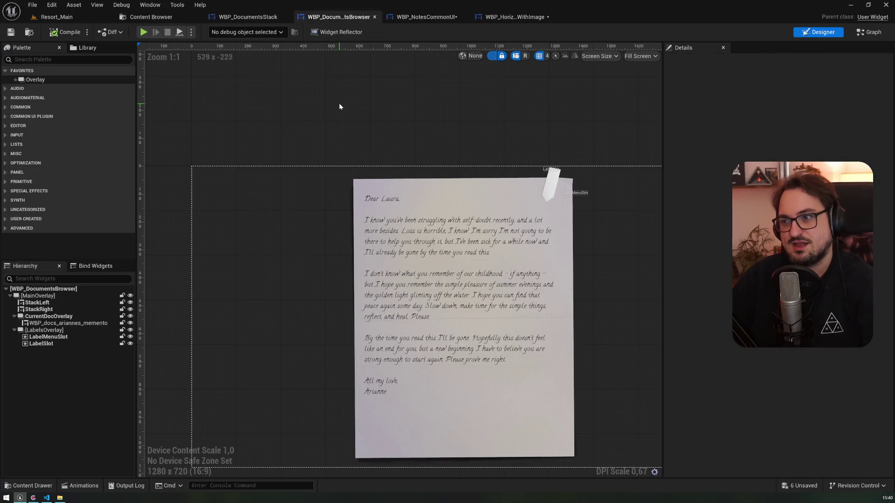
pyautogui.click(404, 22)
pyautogui.click(247, 17)
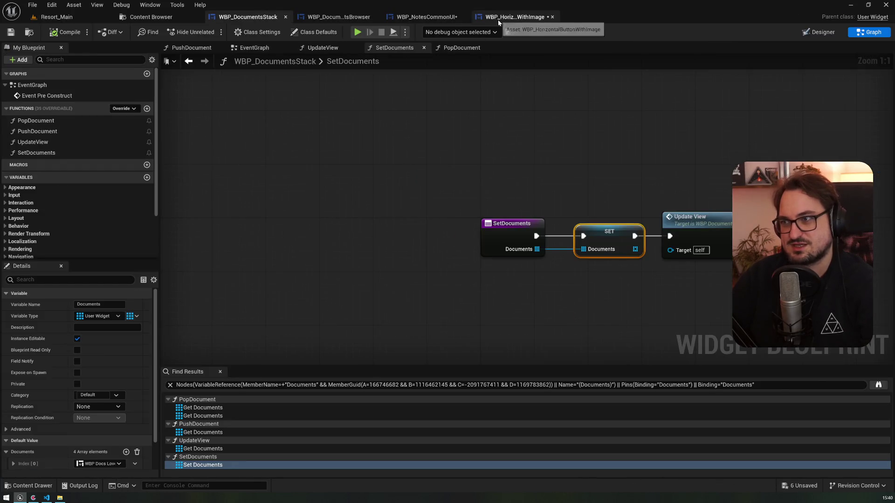
pyautogui.click(435, 19)
pyautogui.click(818, 31)
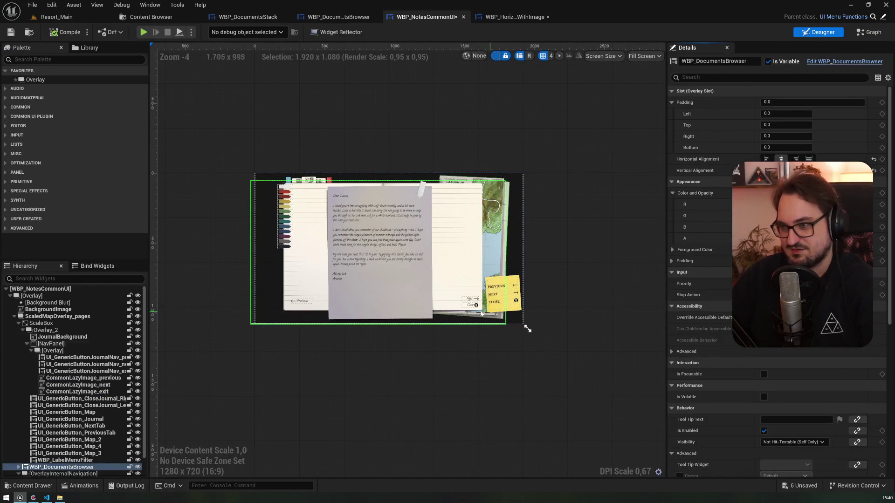
# Resize the preview canvas to check the journal layout at other screen sizes, then save
pyautogui.scroll(2, 473, 374)
pyautogui.moveTo(473, 374)
pyautogui.mouseDown()
pyautogui.moveTo(464, 374)
pyautogui.moveTo(555, 356)
pyautogui.moveTo(497, 331)
pyautogui.moveTo(590, 344)
pyautogui.mouseUp()
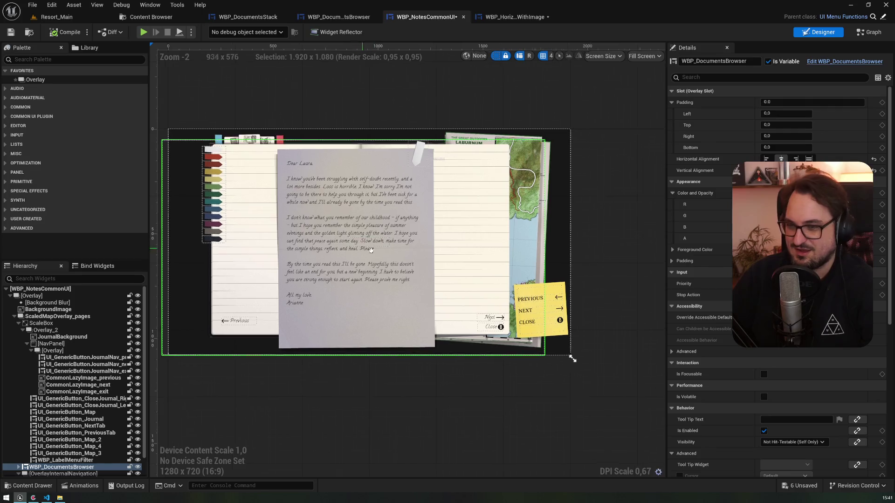
pyautogui.scroll(2, 359, 264)
pyautogui.scroll(-2, 538, 295)
pyautogui.moveTo(615, 370)
pyautogui.mouseDown()
pyautogui.moveTo(515, 370)
pyautogui.moveTo(615, 370)
pyautogui.mouseUp()
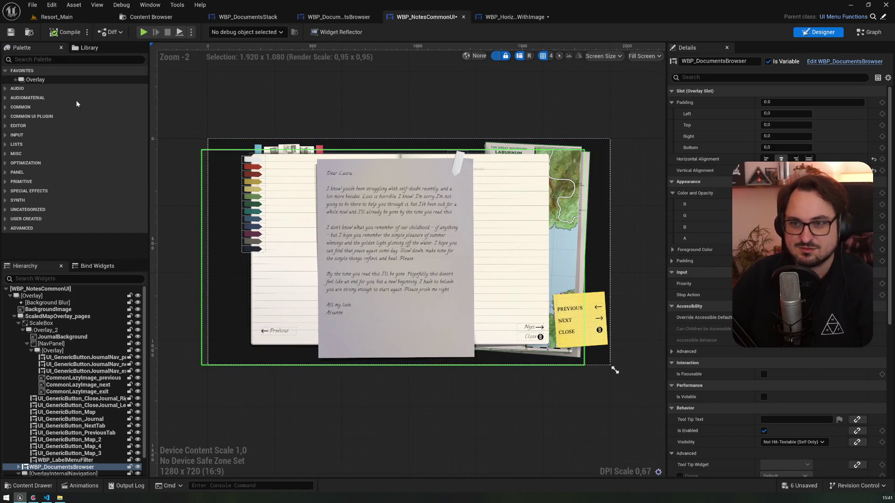
pyautogui.click(10, 33)
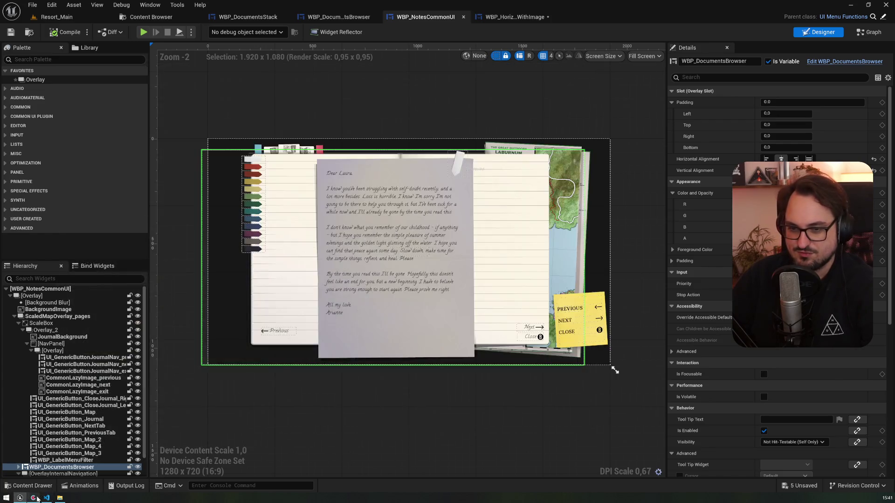
# Under Gamepad Steuerung on the Notes UI card, add the resolution-breakage checklist line and save
pyautogui.click(34, 497)
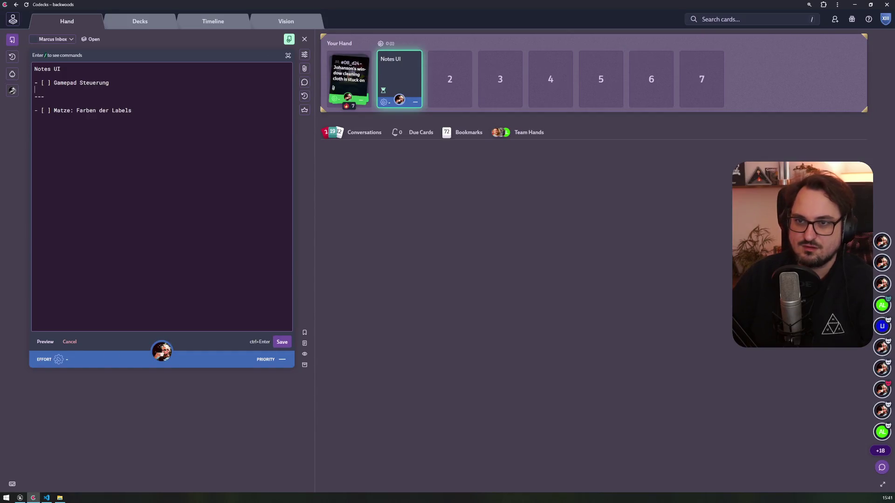
pyautogui.press('Return')
pyautogui.write('- [ ] UI geht bei dämlichen Auflösungen FLÖT')
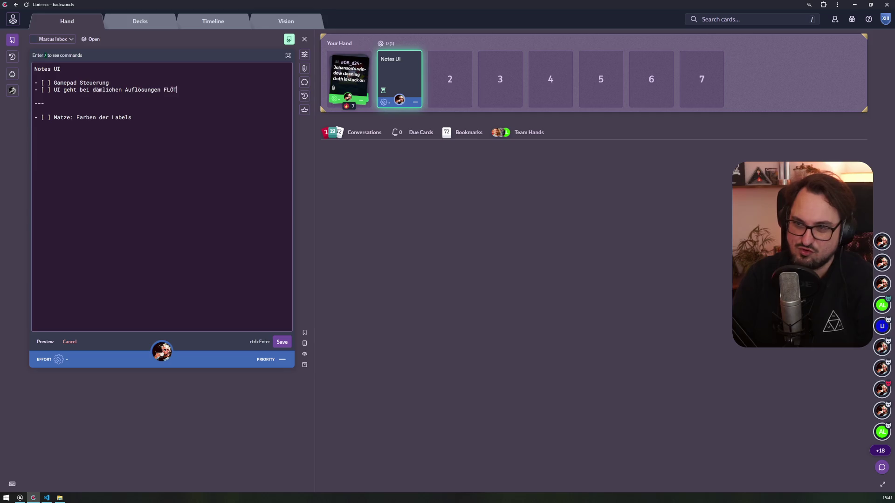
pyautogui.write('EN')
pyautogui.press('Return')
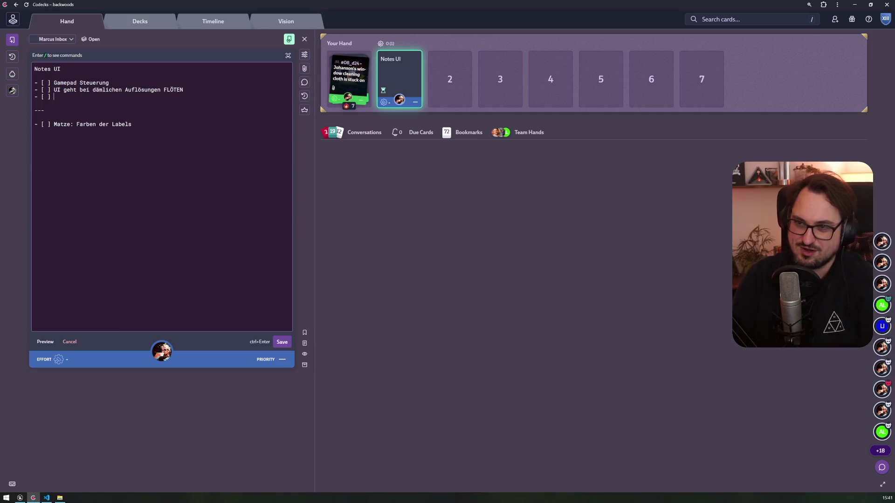
pyautogui.hotkey('ctrl', 'Return')
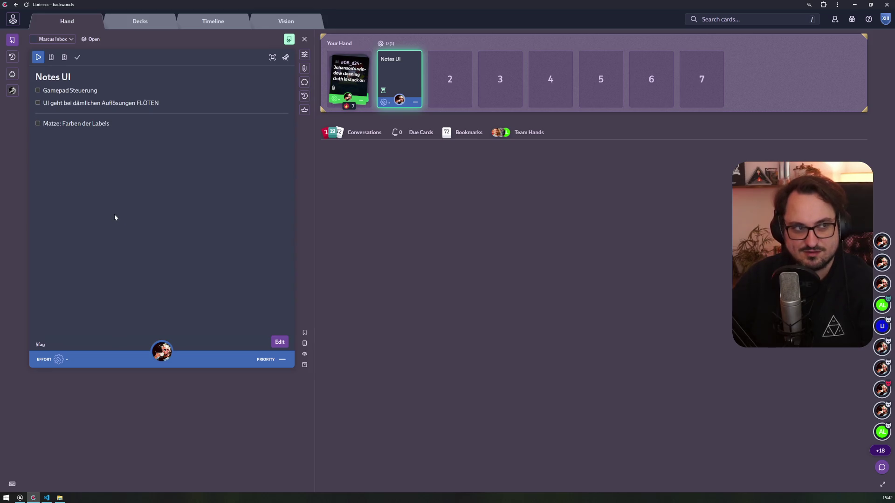
pyautogui.click(20, 498)
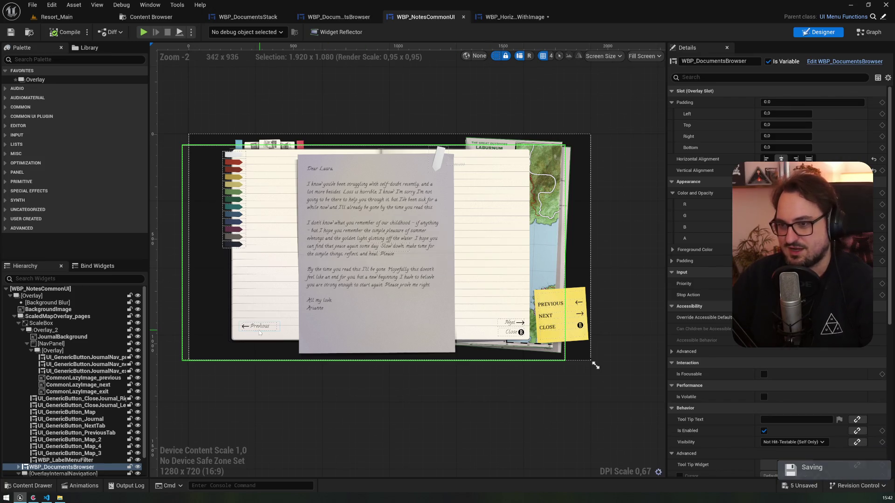
# In WBP_HorizontalButtonWithImage's graph, tidy the hover nodes and add an OnClicked event dispatcher
pyautogui.click(492, 20)
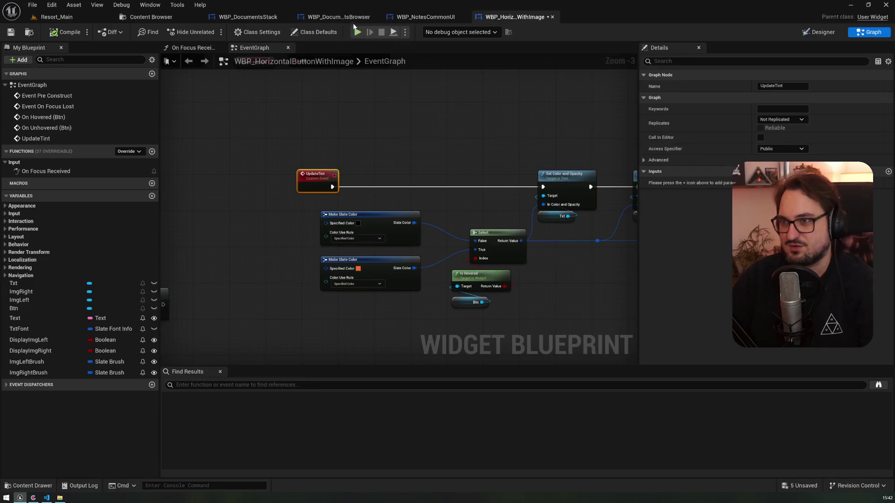
pyautogui.scroll(-2, 434, 237)
pyautogui.scroll(3, 435, 237)
pyautogui.moveTo(463, 184); pyautogui.dragTo(478, 185)
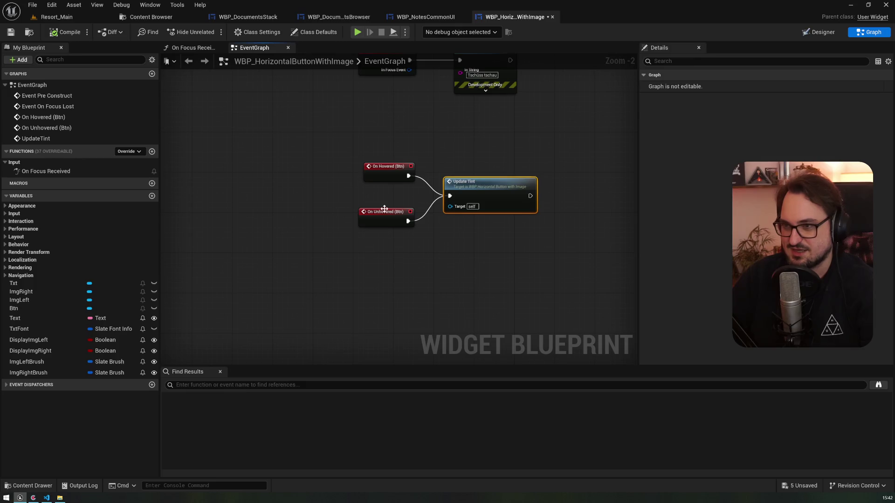
pyautogui.moveTo(384, 210); pyautogui.dragTo(390, 210)
pyautogui.click(152, 386)
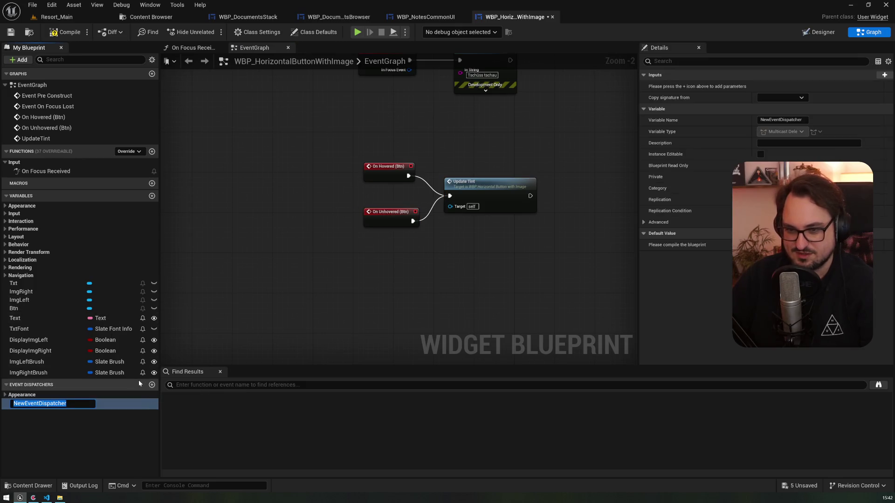
pyautogui.write('OnClicked')
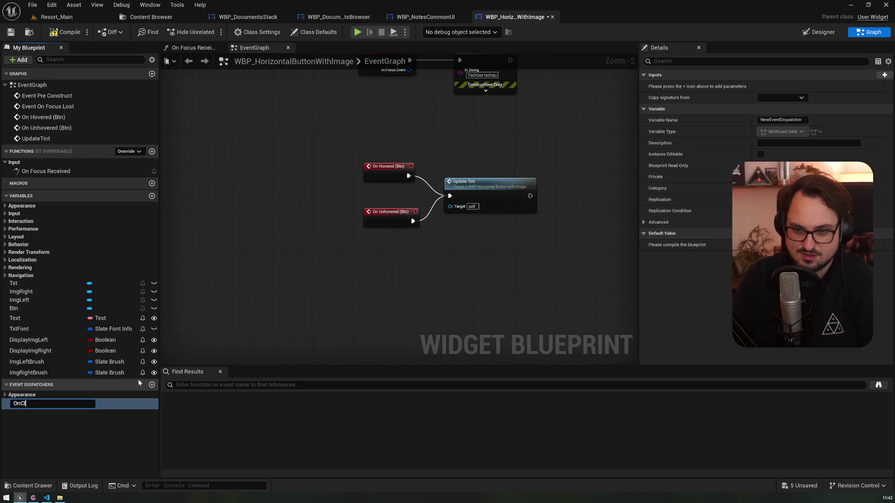
pyautogui.press('Return')
# Add an On Clicked (Btn) event that calls the OnClicked dispatcher, then compile and save
pyautogui.click(21, 300)
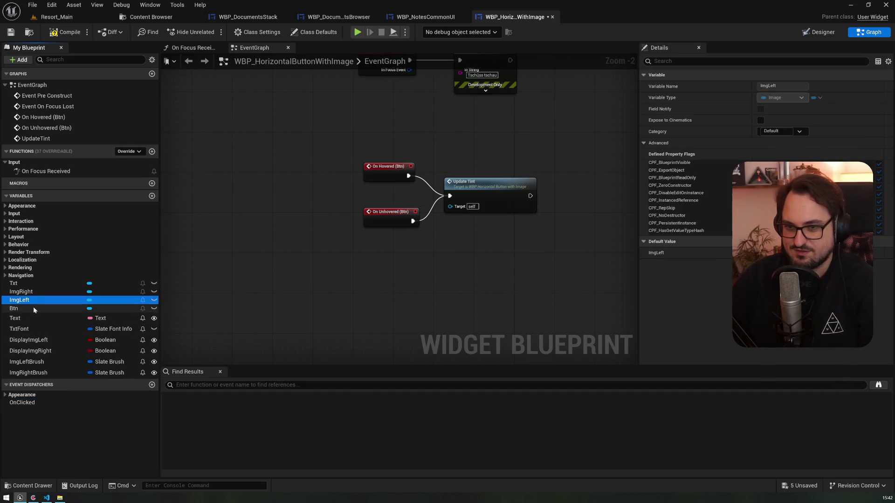
pyautogui.click(33, 308)
pyautogui.click(685, 275)
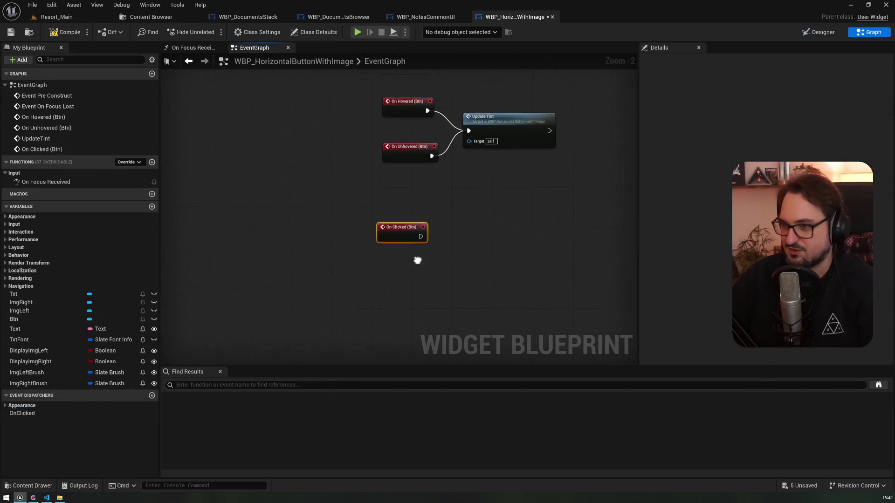
pyautogui.click(37, 414)
pyautogui.moveTo(38, 414)
pyautogui.mouseDown()
pyautogui.moveTo(310, 252)
pyautogui.moveTo(345, 256)
pyautogui.moveTo(339, 239)
pyautogui.mouseUp()
pyautogui.click(355, 276)
pyautogui.moveTo(370, 268); pyautogui.dragTo(401, 238)
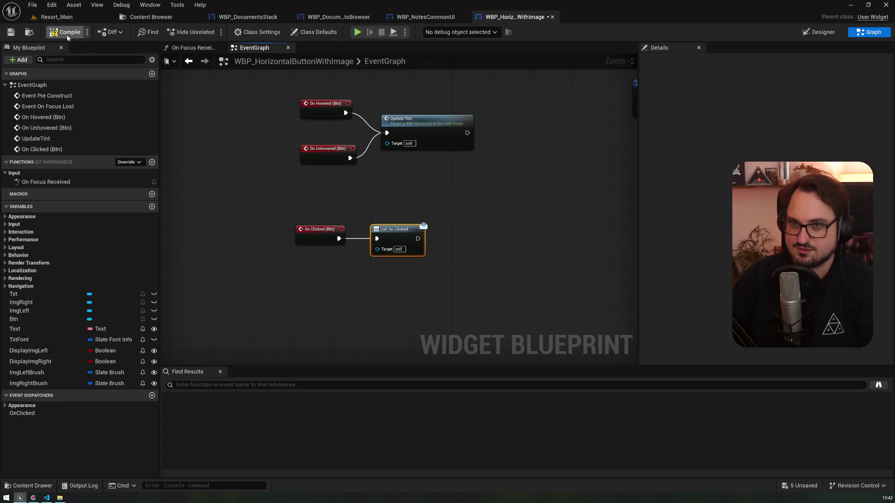
pyautogui.click(10, 34)
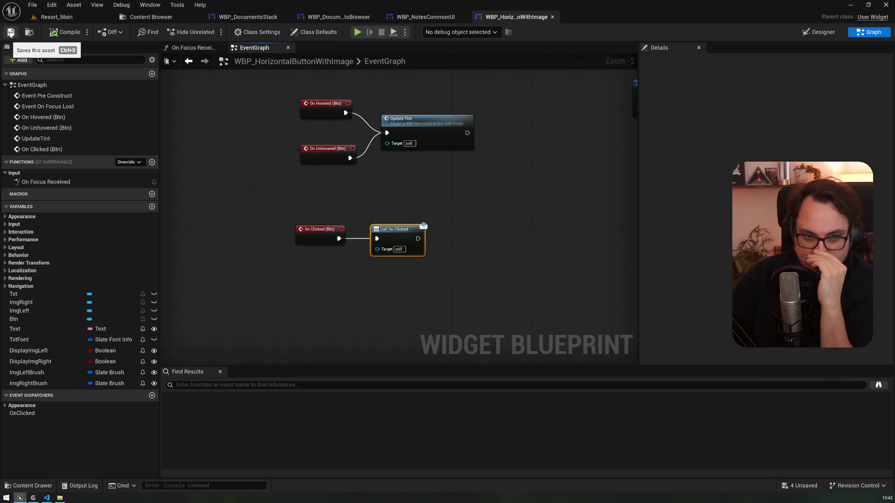
pyautogui.click(409, 17)
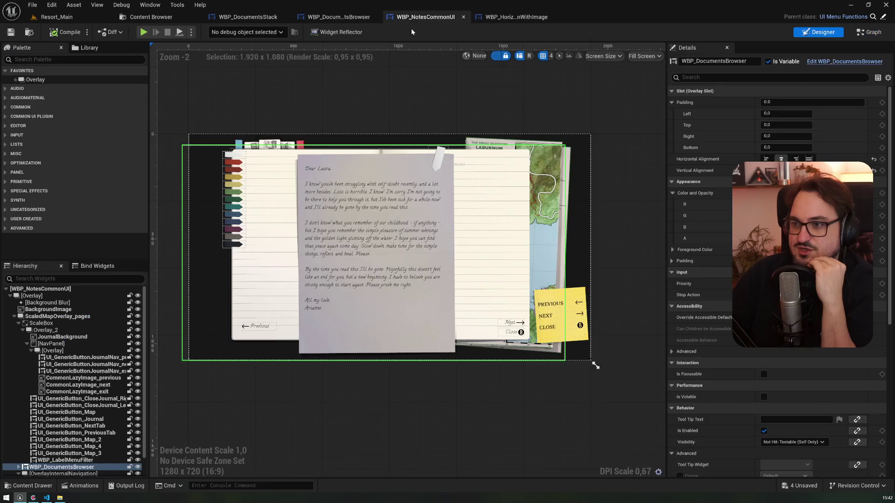
# Open WBP_NotesCommonUI's event graph and pan through the journal open/close and Show Next/Previous Document nodes
pyautogui.click(870, 31)
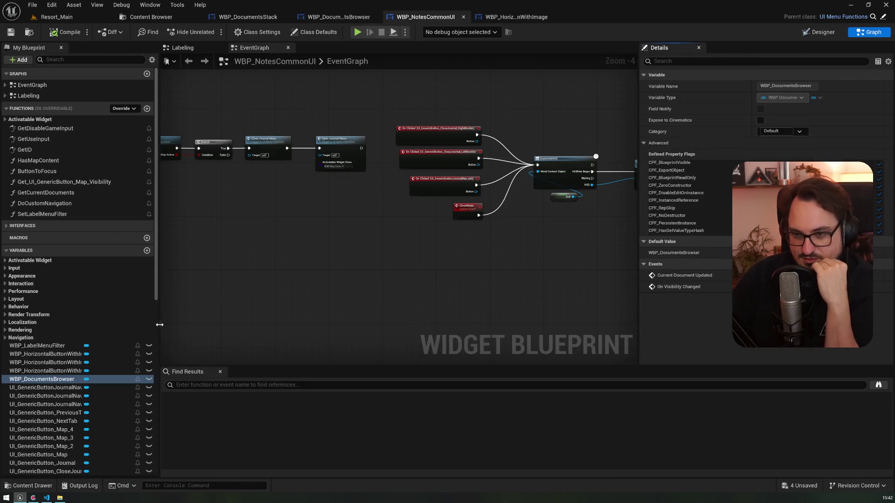
pyautogui.moveTo(179, 322); pyautogui.dragTo(203, 322)
pyautogui.scroll(4, 366, 236)
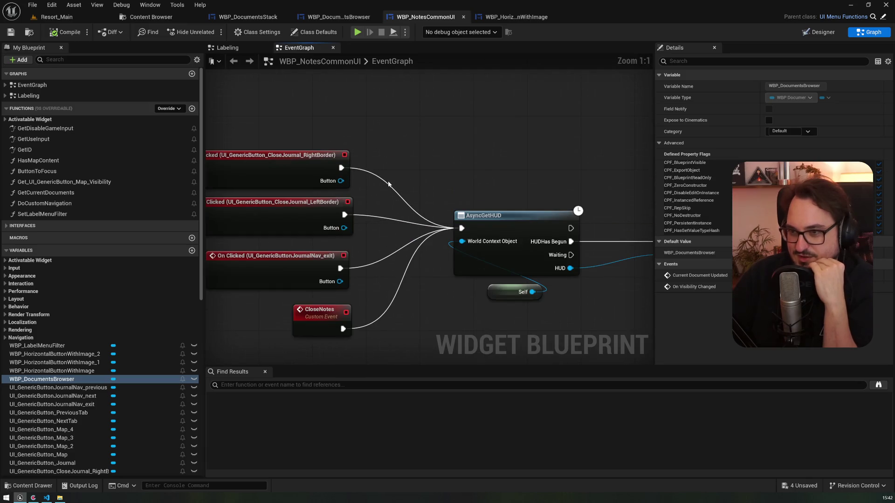
pyautogui.scroll(-7, 389, 185)
pyautogui.scroll(4, 408, 225)
pyautogui.moveTo(479, 275)
pyautogui.mouseDown()
pyautogui.moveTo(327, 143)
pyautogui.moveTo(402, 160)
pyautogui.mouseUp()
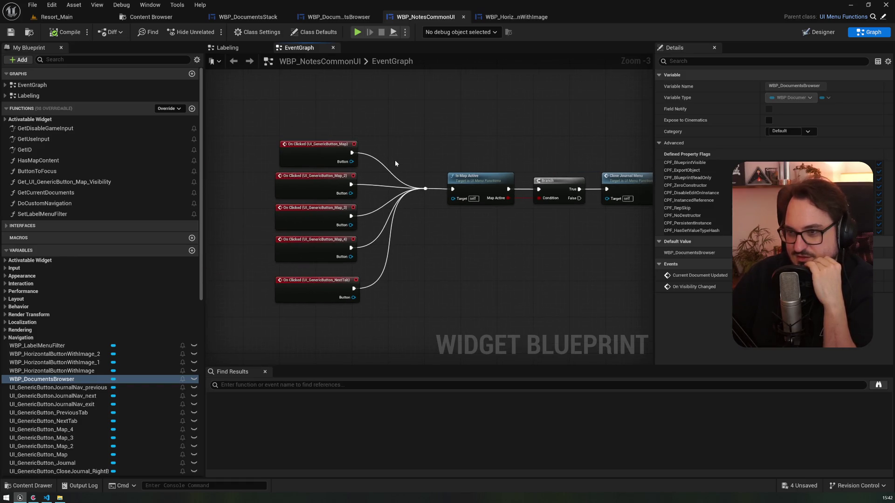
pyautogui.scroll(-3, 396, 160)
pyautogui.scroll(3, 321, 283)
pyautogui.scroll(2, 321, 283)
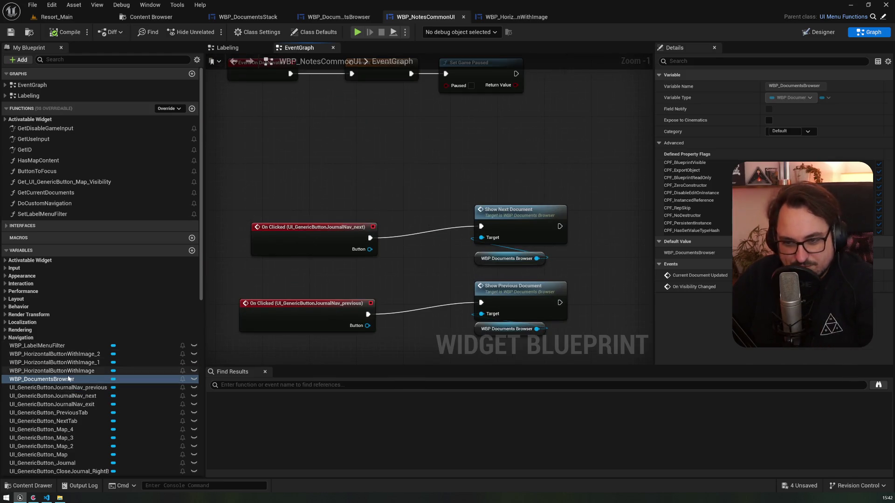
pyautogui.scroll(-5, 69, 429)
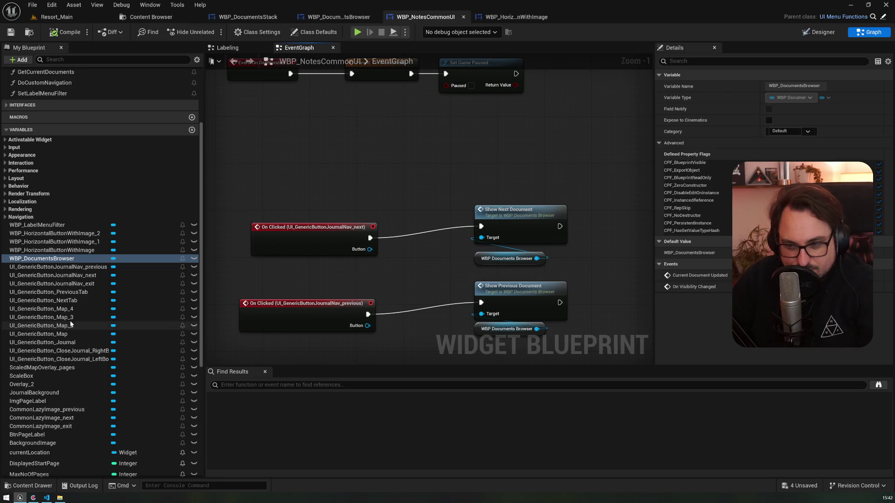
# Inspect the UI_GenericButton_NextTab and WBP_HorizontalButtonWithImage_2 variables, then return to Designer
pyautogui.click(67, 300)
pyautogui.scroll(-4, 55, 338)
pyautogui.scroll(-3, 55, 338)
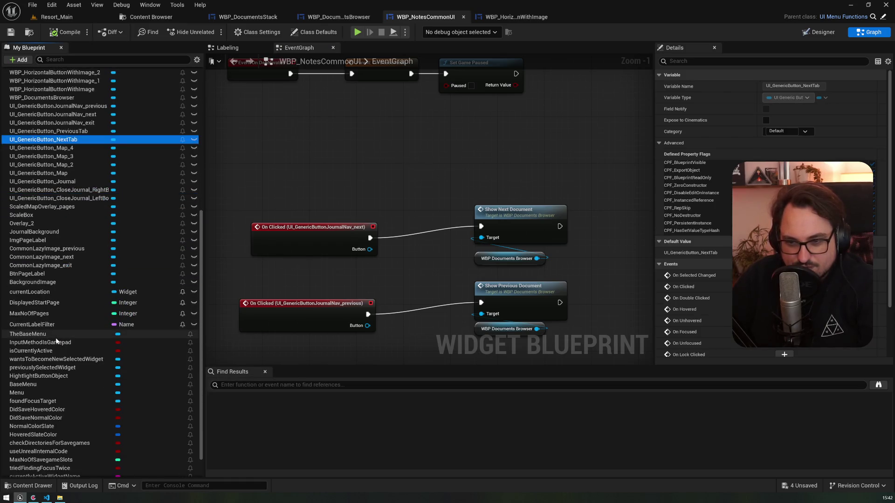
pyautogui.scroll(4, 57, 339)
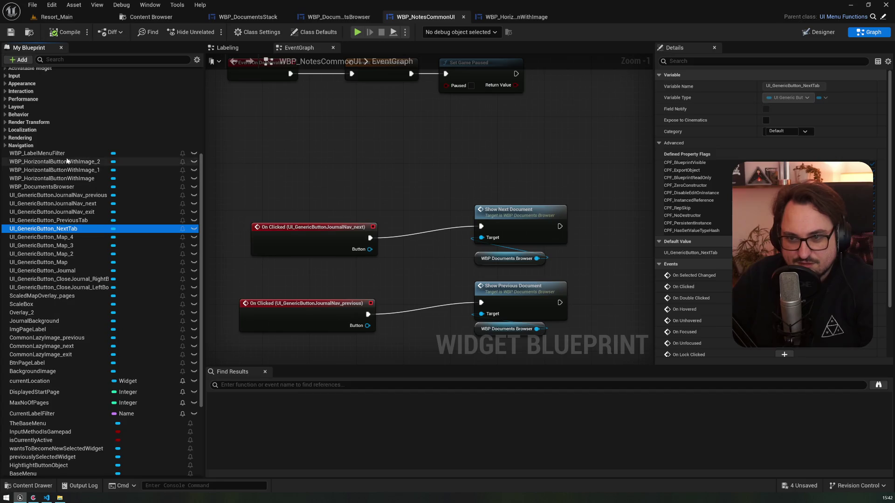
pyautogui.click(56, 162)
pyautogui.click(819, 32)
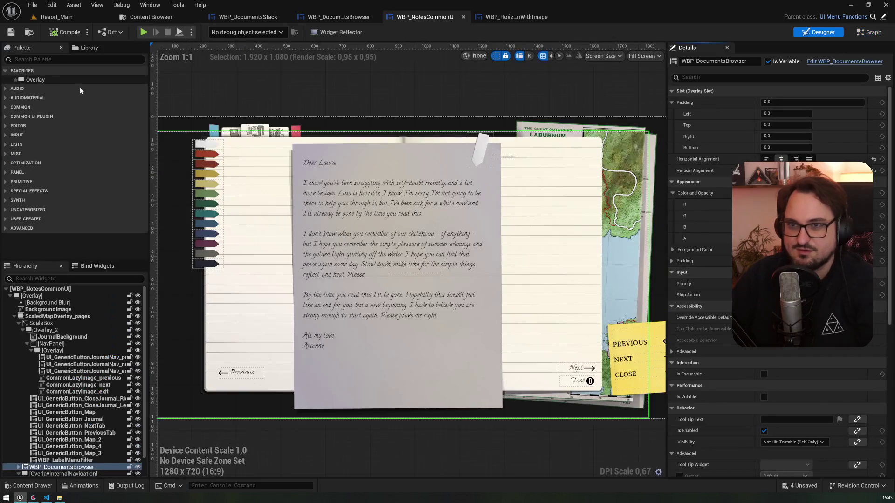
# Rename the three journal navigation buttons to BtnPrevious, BtnNext and BtnClose, then show the event graph
pyautogui.scroll(-1, 75, 373)
pyautogui.click(79, 460)
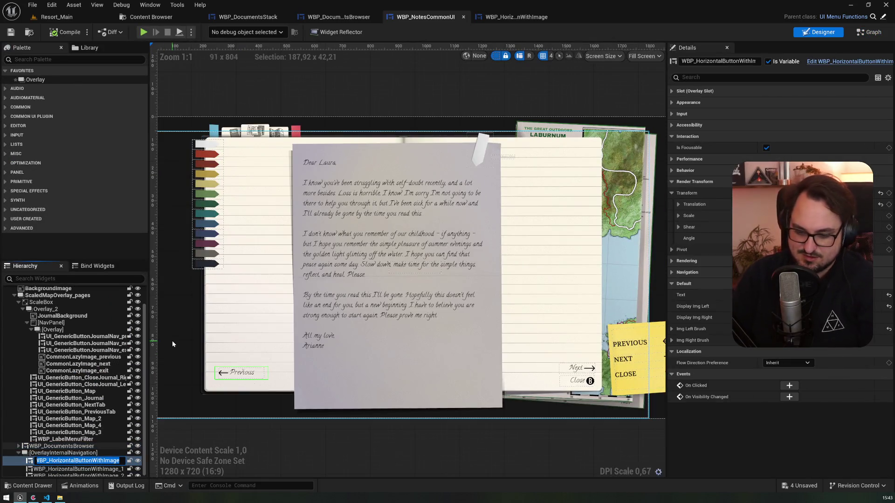
pyautogui.write('BtnPrevious')
pyautogui.press('Return')
pyautogui.press('Down')
pyautogui.press('F2')
pyautogui.write('BtnN')
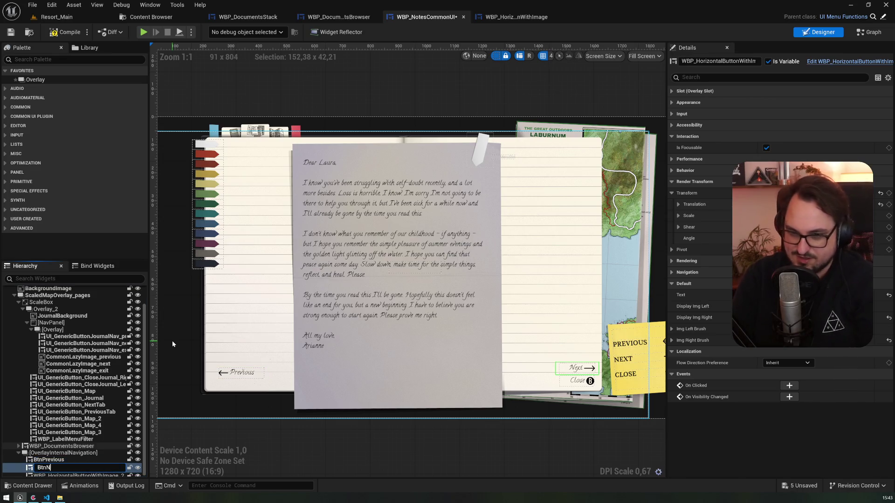
pyautogui.write('ext')
pyautogui.press('Return')
pyautogui.press('Down')
pyautogui.press('F2')
pyautogui.write('Btn')
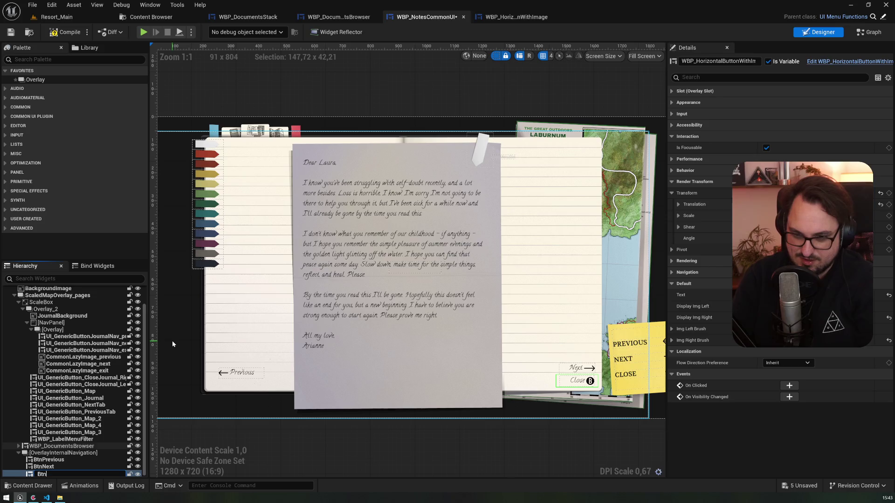
pyautogui.write('Close')
pyautogui.press('Return')
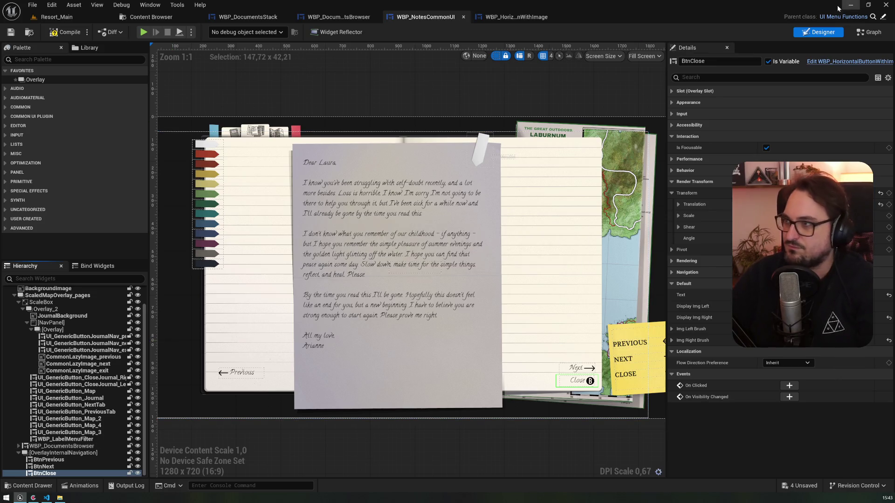
pyautogui.click(868, 33)
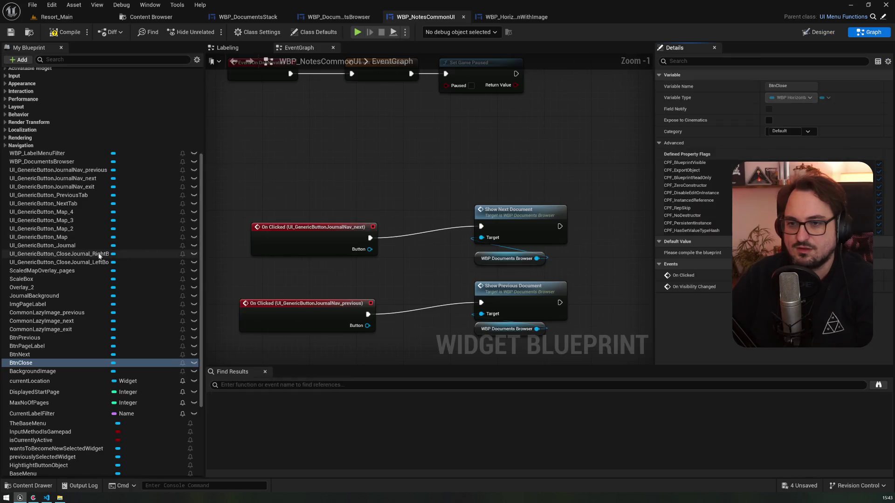
# Add an On Clicked event for BtnNext and wire it to Show Next Document
pyautogui.click(20, 355)
pyautogui.moveTo(20, 355)
pyautogui.mouseDown()
pyautogui.moveTo(321, 191)
pyautogui.moveTo(298, 197)
pyautogui.mouseUp()
pyautogui.moveTo(58, 352); pyautogui.dragTo(58, 355)
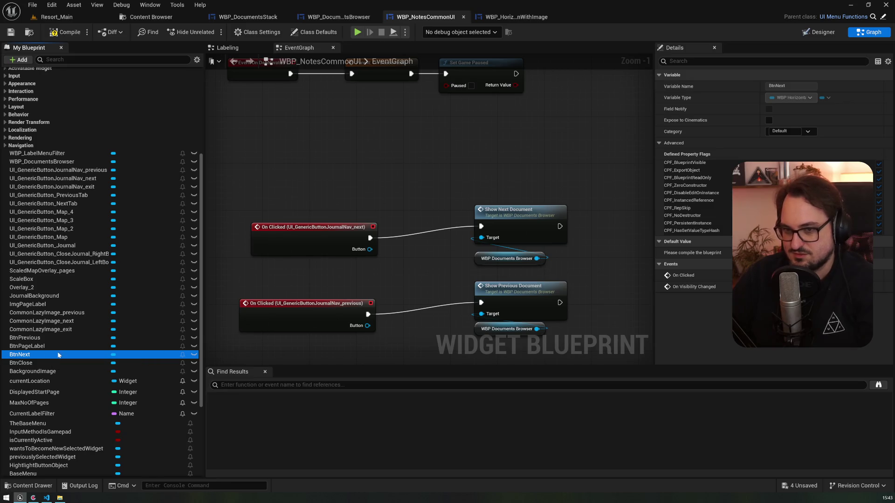
pyautogui.click(770, 276)
pyautogui.scroll(-4, 415, 312)
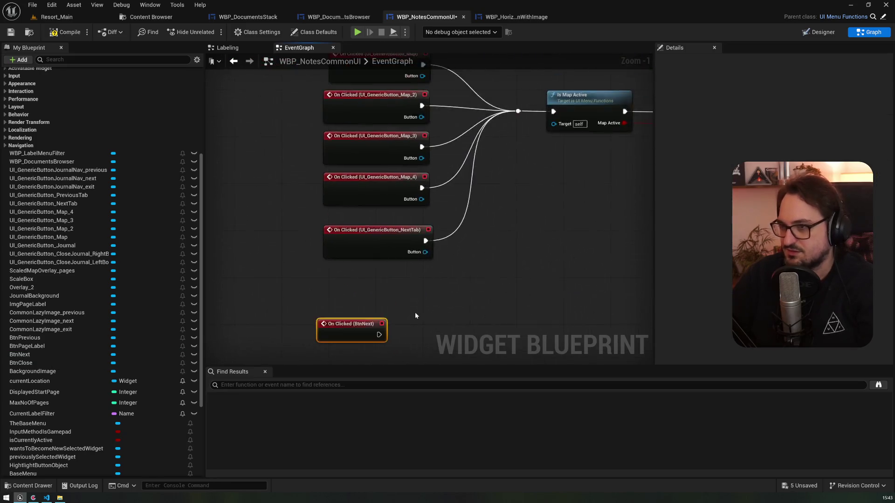
pyautogui.moveTo(387, 318)
pyautogui.mouseDown()
pyautogui.moveTo(407, 278)
pyautogui.moveTo(435, 87)
pyautogui.mouseUp()
pyautogui.scroll(6, 439, 89)
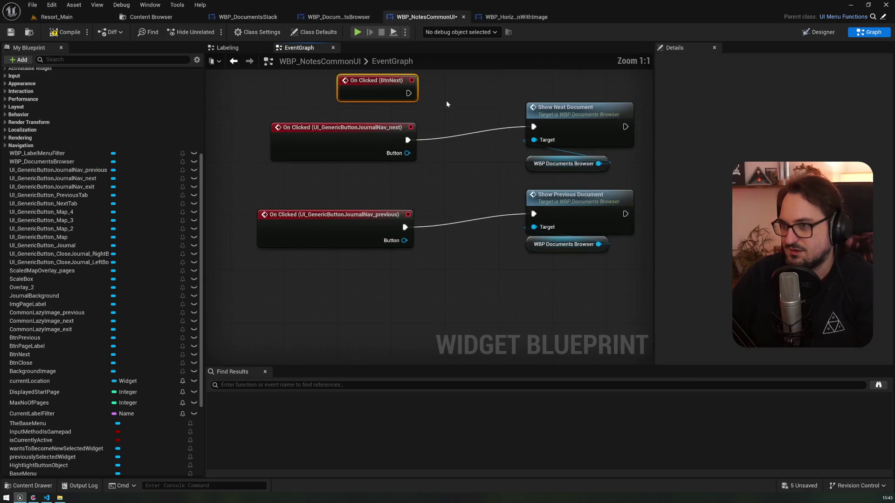
pyautogui.moveTo(421, 124); pyautogui.dragTo(554, 156)
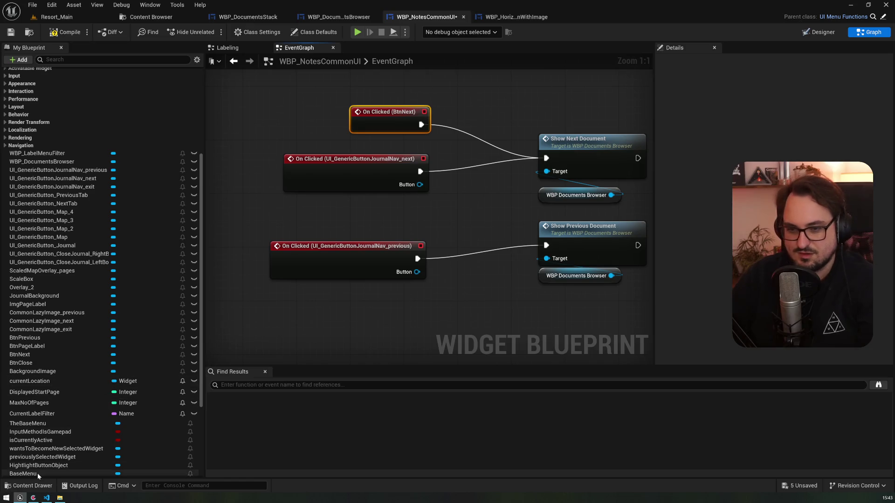
# Add an On Clicked event for BtnPrevious wired to Show Previous Document, and compile
pyautogui.click(69, 350)
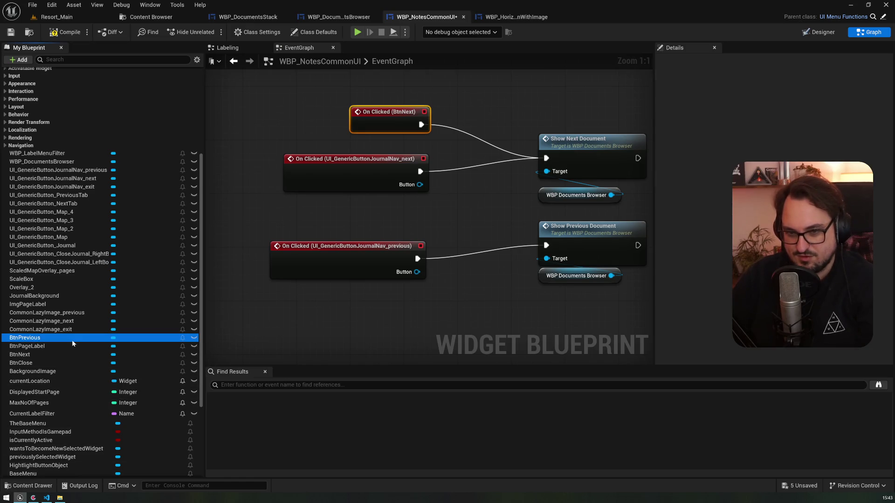
pyautogui.moveTo(362, 324); pyautogui.dragTo(388, 236)
pyautogui.scroll(-7, 388, 236)
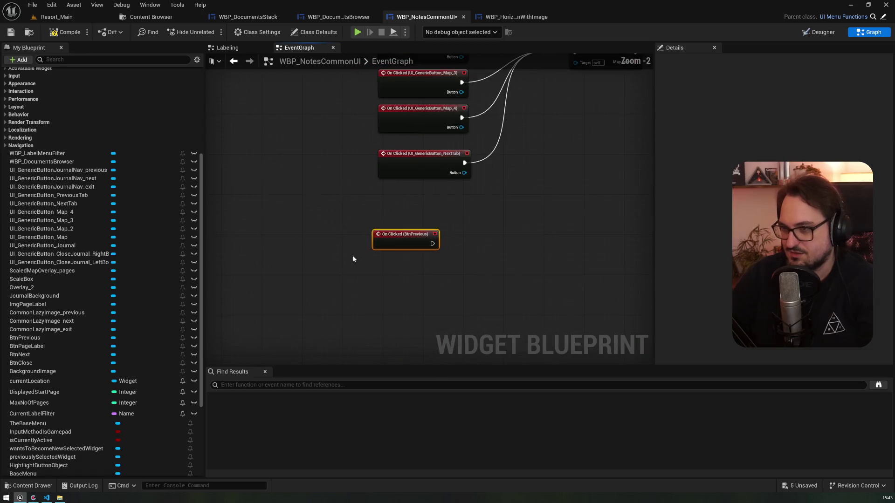
pyautogui.moveTo(330, 354)
pyautogui.mouseDown()
pyautogui.moveTo(358, 241)
pyautogui.moveTo(357, 258)
pyautogui.mouseUp()
pyautogui.scroll(7, 369, 247)
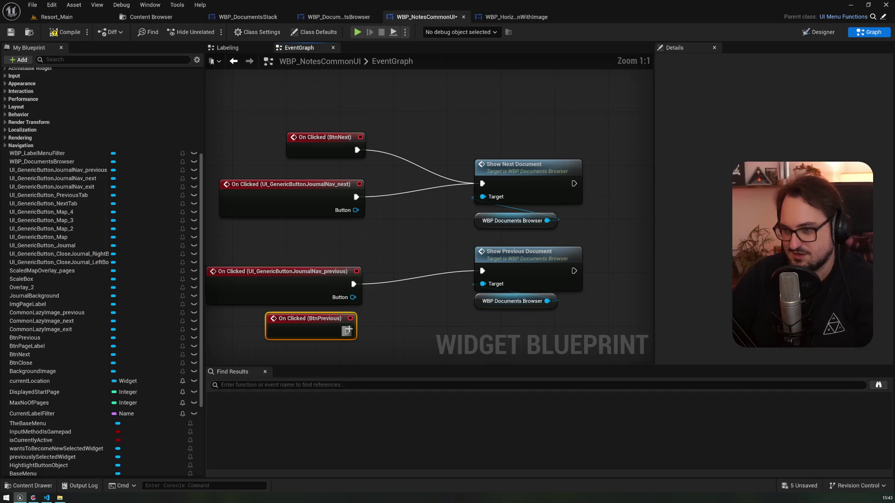
pyautogui.moveTo(347, 331); pyautogui.dragTo(483, 271)
pyautogui.moveTo(319, 316)
pyautogui.mouseDown()
pyautogui.moveTo(328, 240)
pyautogui.moveTo(313, 246)
pyautogui.moveTo(324, 236)
pyautogui.mouseUp()
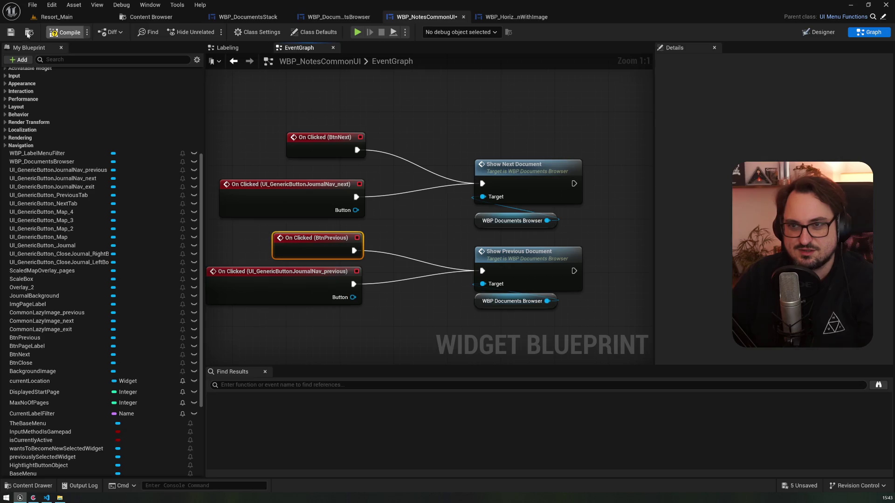
pyautogui.click(11, 33)
# Rearrange the click events and show-document calls for cleaner spacing in the graph
pyautogui.moveTo(315, 139); pyautogui.dragTo(315, 152)
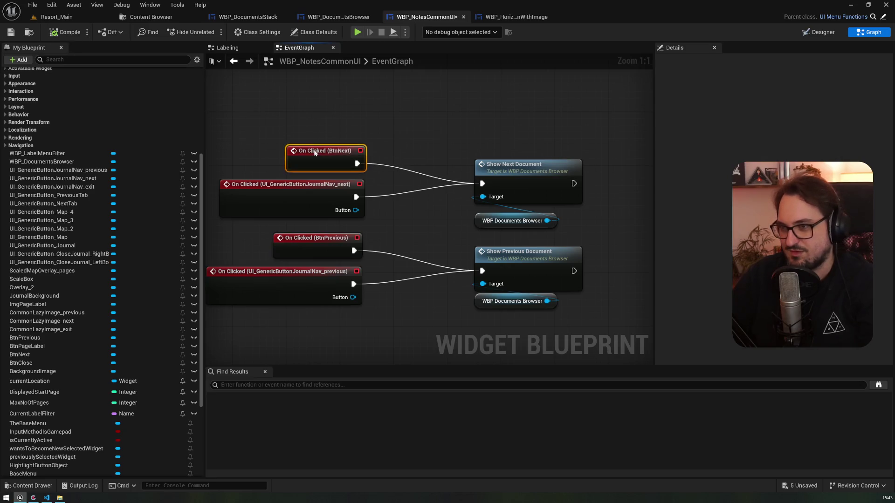
pyautogui.moveTo(278, 267); pyautogui.dragTo(279, 287)
pyautogui.moveTo(290, 238); pyautogui.dragTo(289, 258)
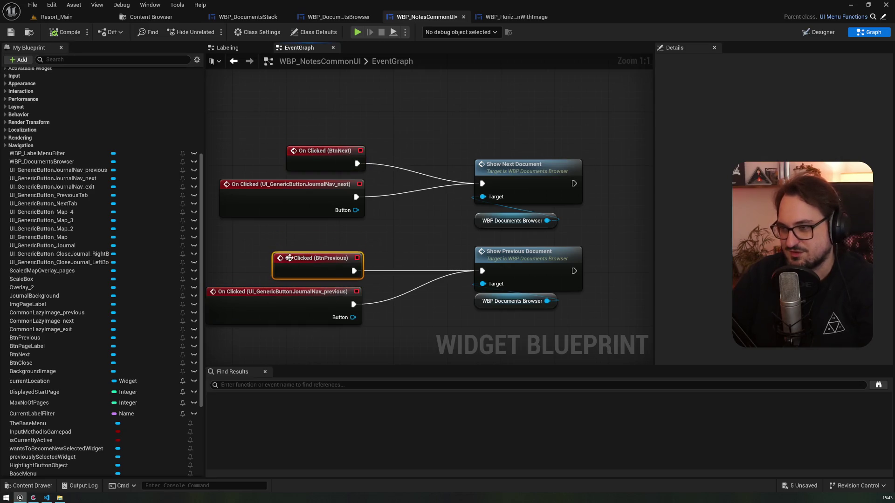
pyautogui.click(536, 285)
pyautogui.keyDown('shift'); pyautogui.click(521, 177); pyautogui.keyUp('shift')
pyautogui.moveTo(521, 177); pyautogui.dragTo(459, 177)
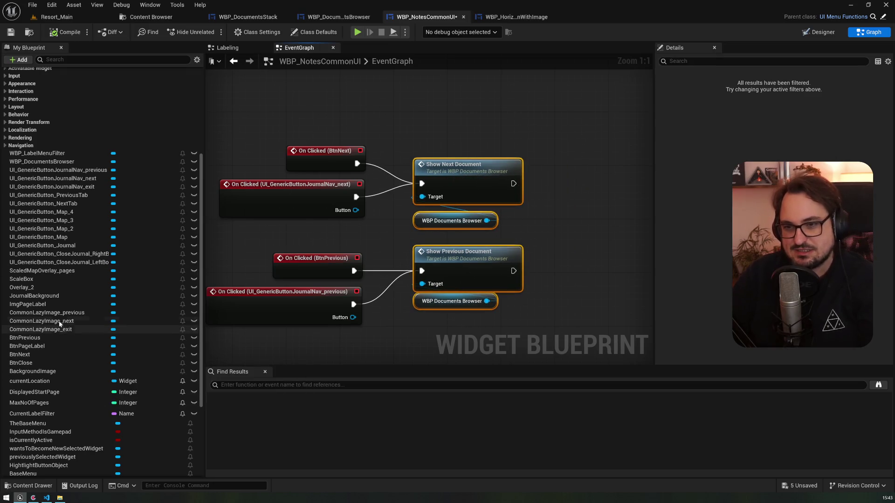
# Add an On Clicked event for BtnClose and wire it into the AsyncGetHUD journal-closing chain
pyautogui.click(28, 364)
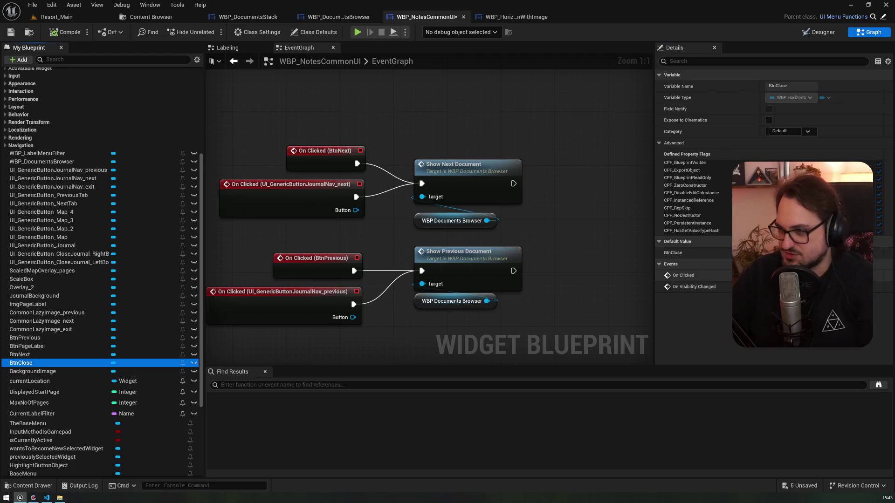
pyautogui.click(882, 276)
pyautogui.scroll(-4, 495, 246)
pyautogui.moveTo(324, 302); pyautogui.dragTo(341, 300)
pyautogui.scroll(5, 351, 276)
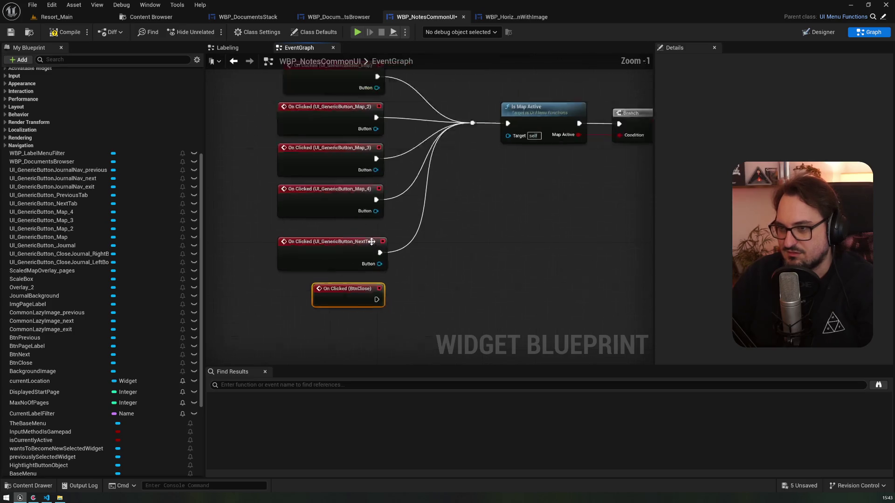
pyautogui.moveTo(431, 245); pyautogui.dragTo(391, 296)
pyautogui.scroll(-4, 390, 297)
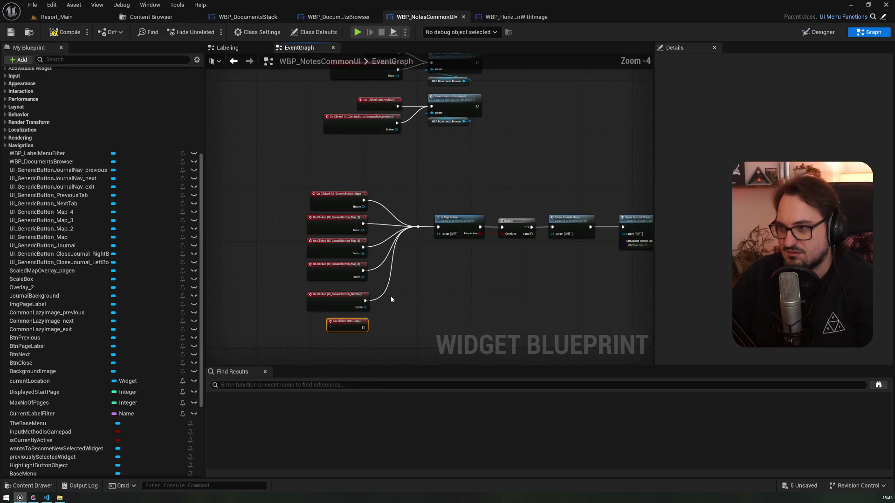
pyautogui.moveTo(335, 321)
pyautogui.mouseDown()
pyautogui.moveTo(540, 290)
pyautogui.moveTo(210, 256)
pyautogui.moveTo(395, 166)
pyautogui.mouseUp()
pyautogui.moveTo(439, 148); pyautogui.dragTo(494, 201)
# Save the notes widget, play the Resort_Main level and open the journal with J
pyautogui.click(9, 35)
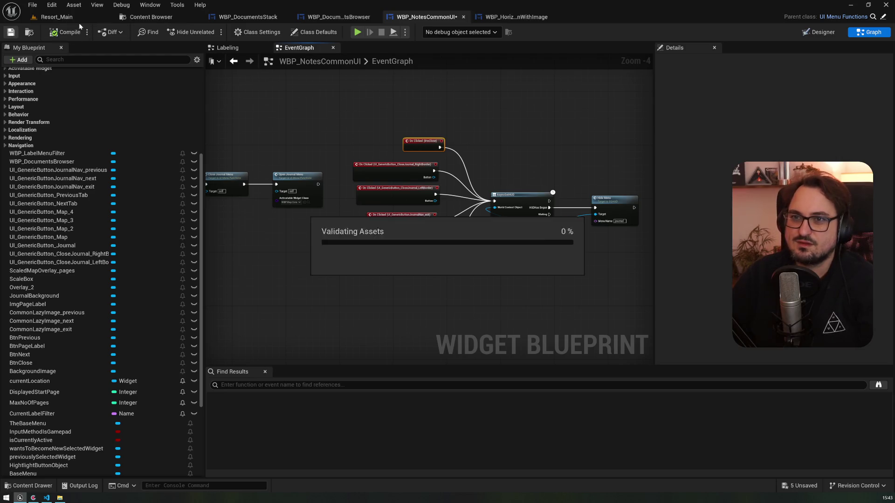
pyautogui.click(74, 18)
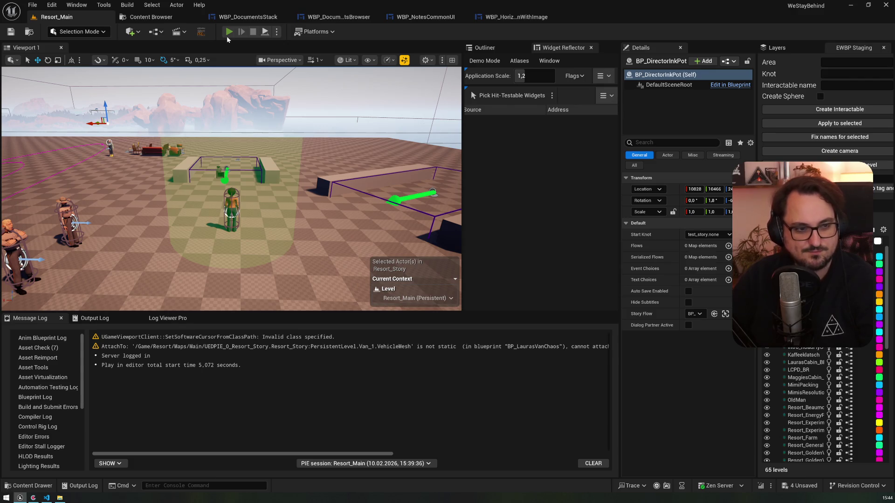
pyautogui.click(227, 35)
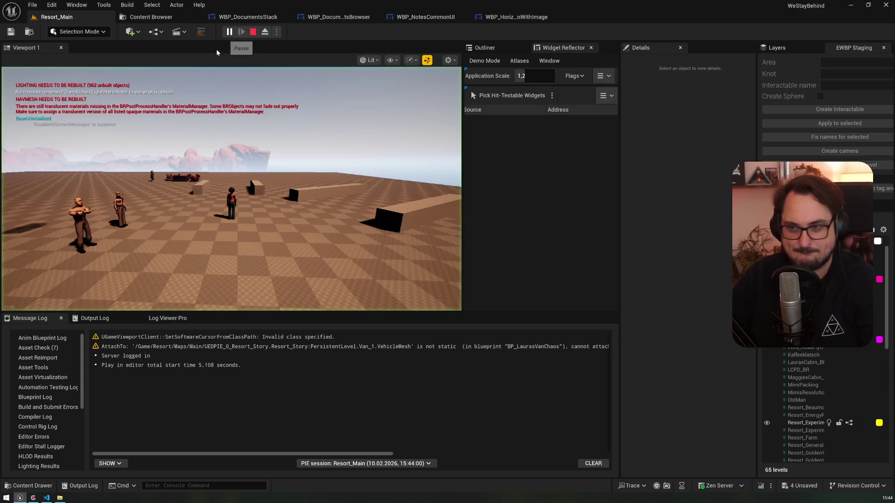
pyautogui.press('j')
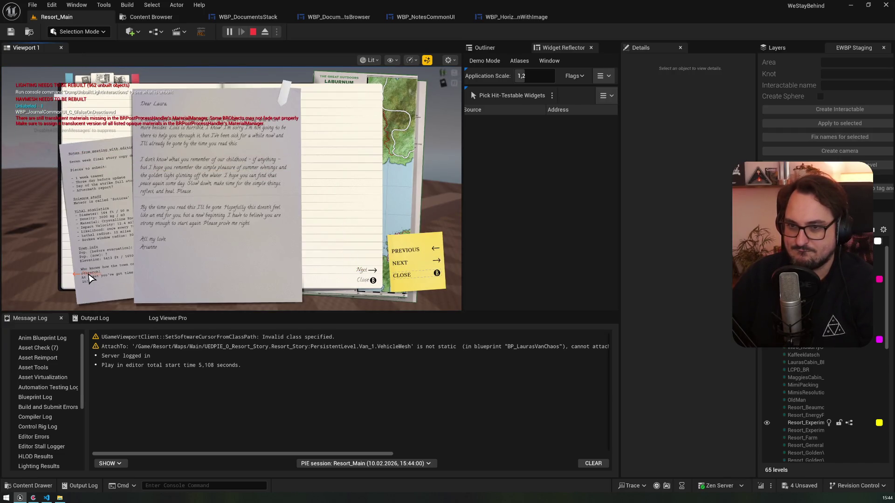
# Page back and forth between the meeting notes and handwritten letter, then close the journal
pyautogui.click(90, 276)
pyautogui.click(363, 274)
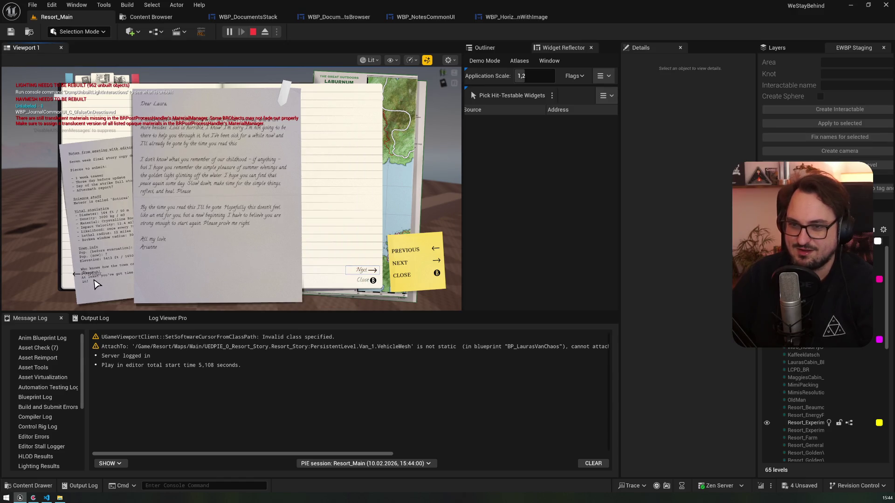
pyautogui.click(89, 279)
pyautogui.click(364, 273)
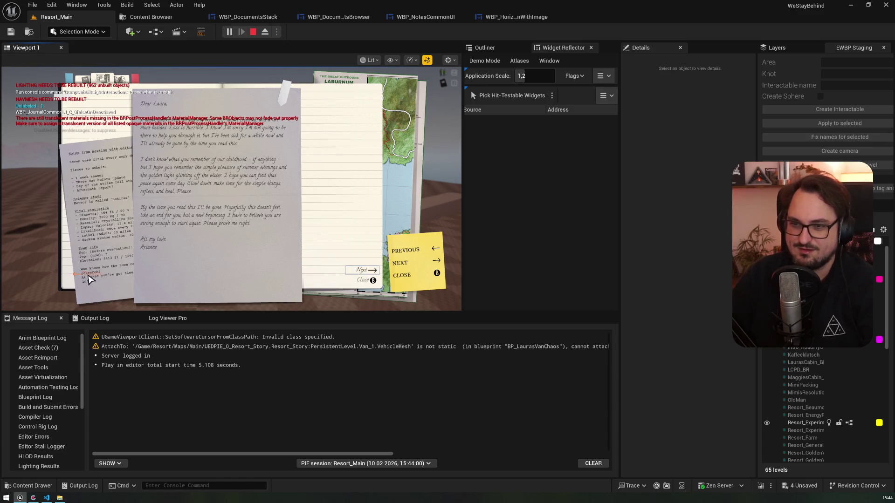
pyautogui.click(77, 275)
pyautogui.click(371, 285)
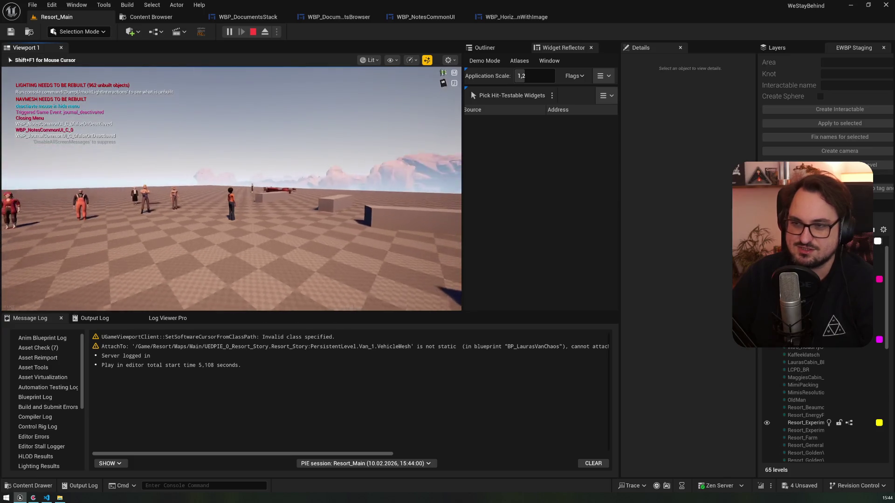
pyautogui.click(103, 80)
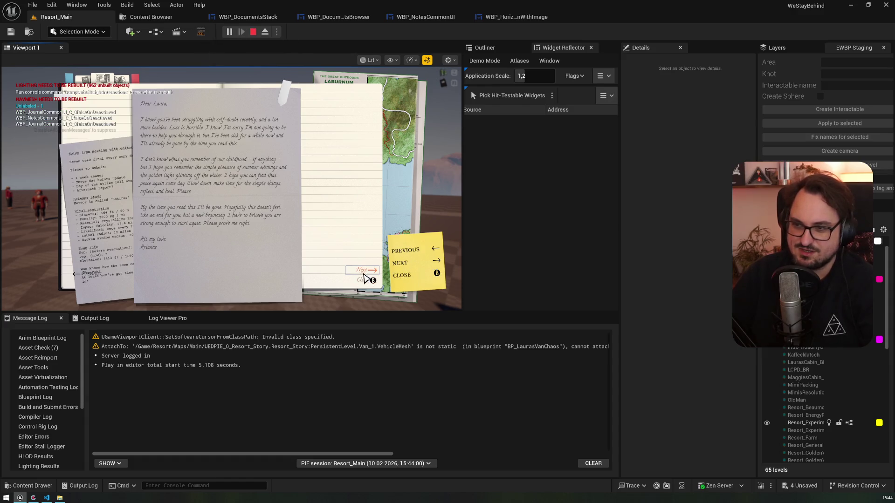
pyautogui.click(364, 278)
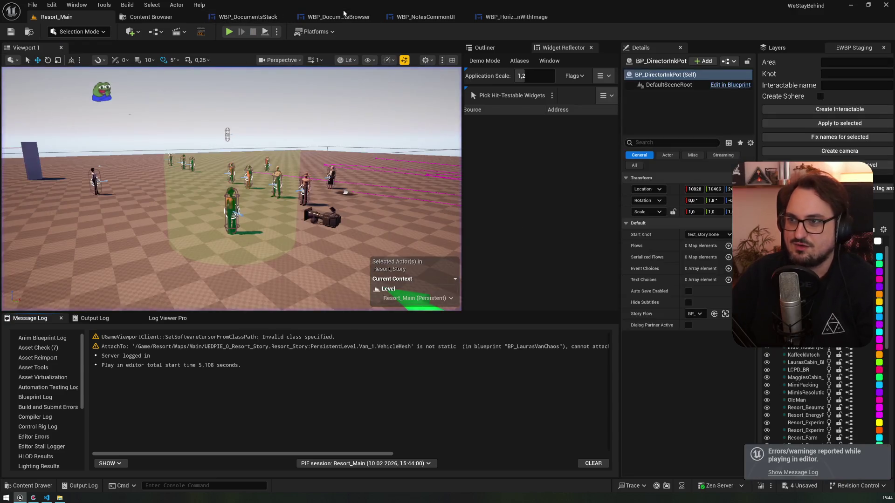
pyautogui.click(338, 17)
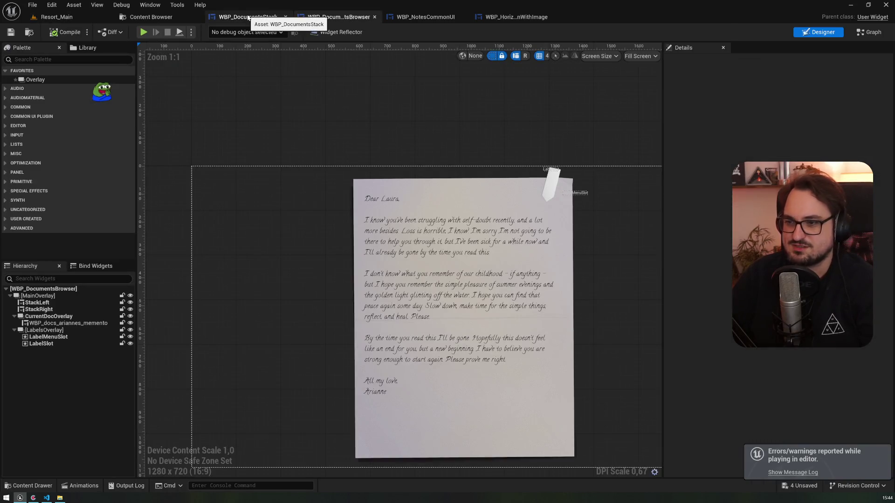
# Save all modified assets from WBP_DocumentsStack's SetDocuments graph and switch to Fork
pyautogui.click(248, 17)
pyautogui.hotkey('ctrl', 's')
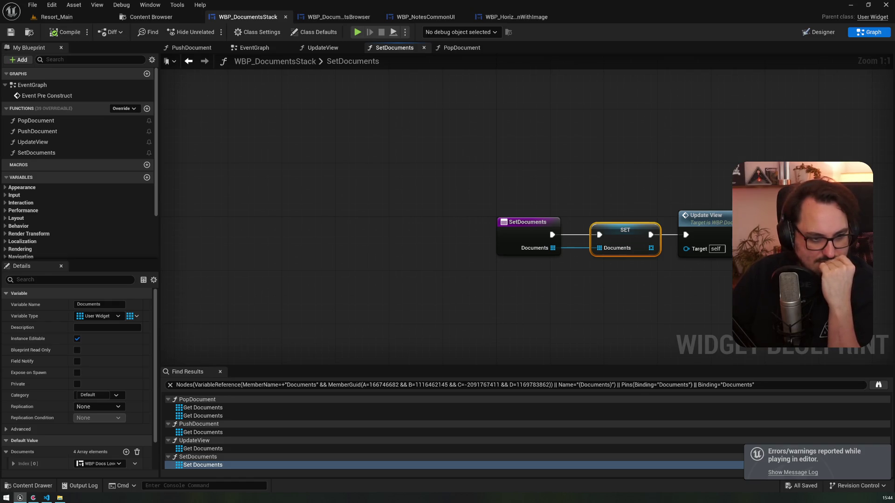
pyautogui.hotkey('alt', 'Tab')
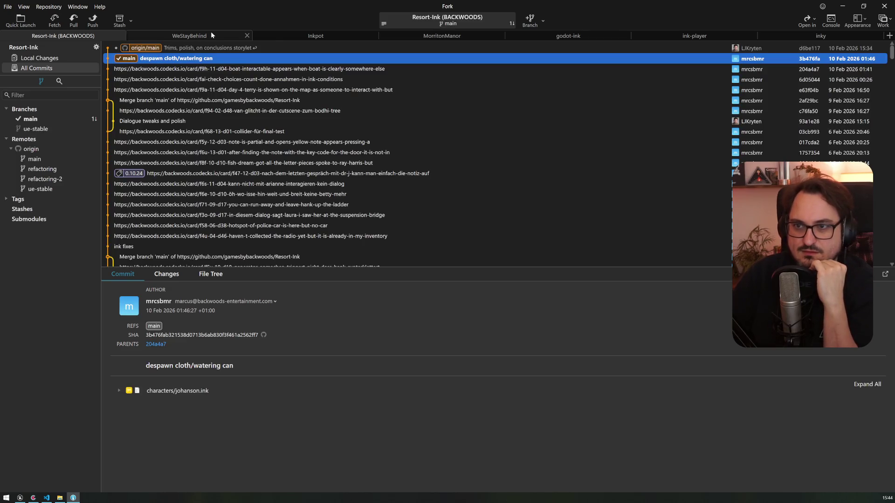
# Open the WeStayBehind repository, try pulling origin/master, and dismiss the resulting git error
pyautogui.click(211, 33)
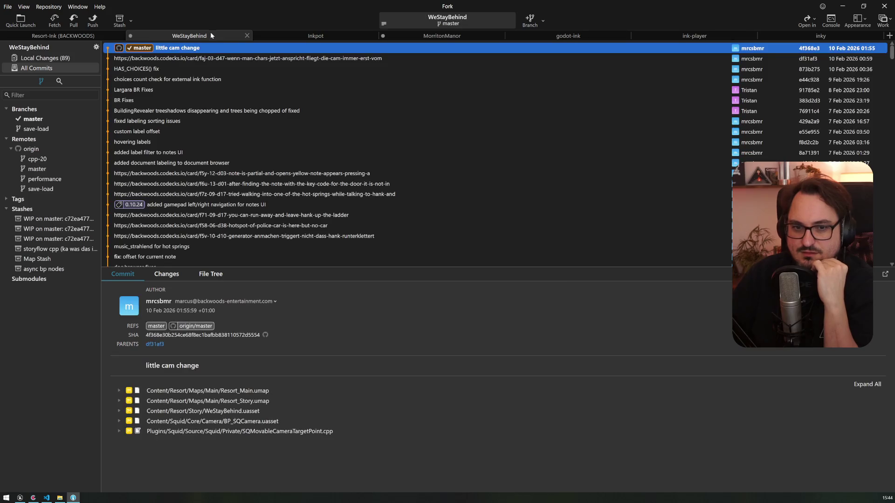
pyautogui.click(68, 58)
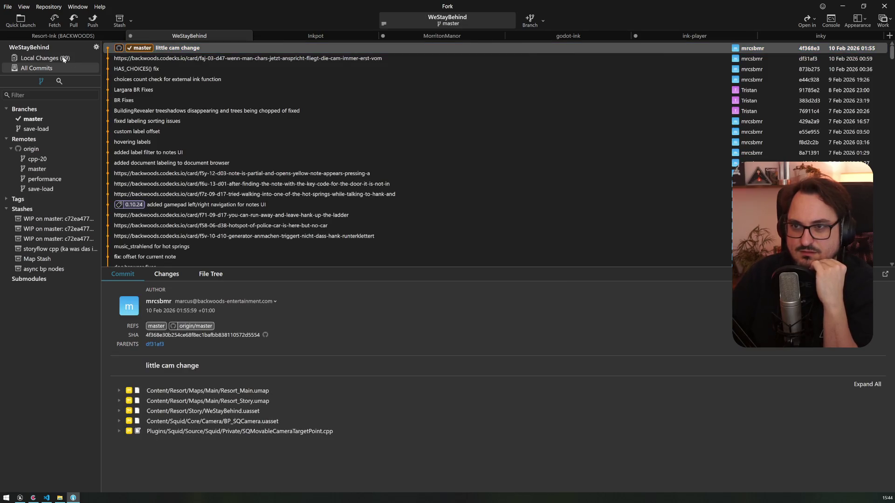
pyautogui.click(74, 66)
pyautogui.click(74, 21)
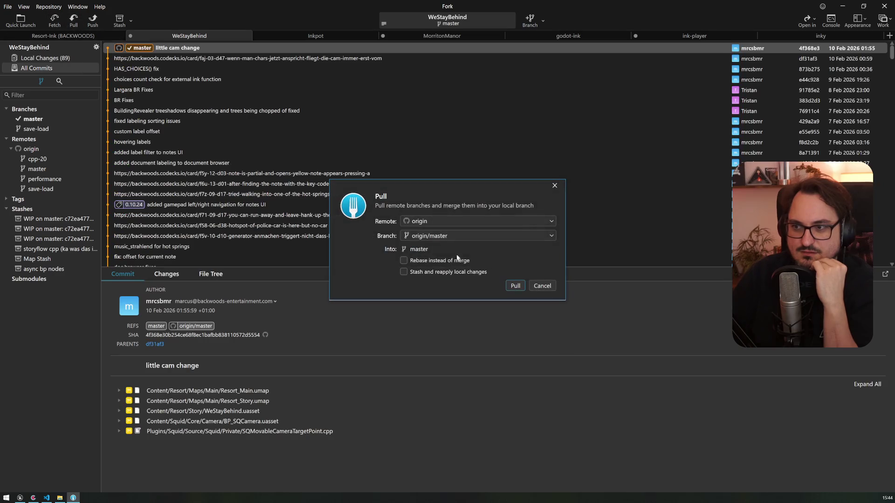
pyautogui.click(515, 285)
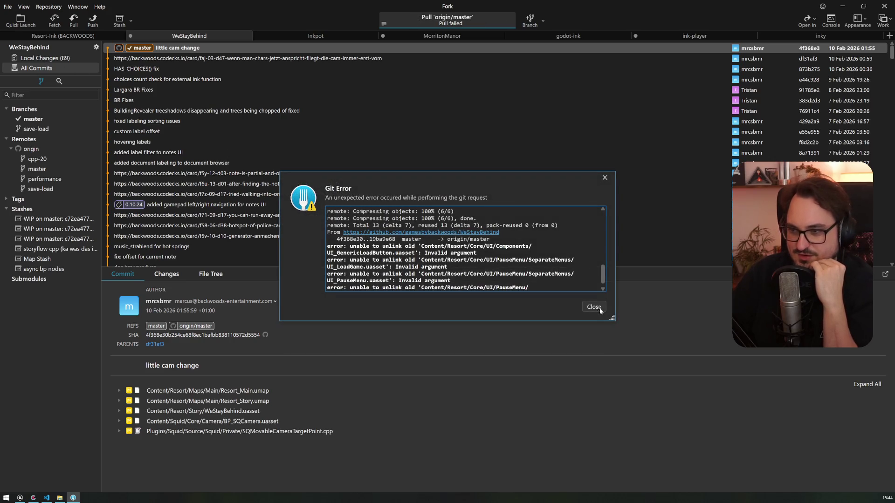
pyautogui.moveTo(611, 317); pyautogui.dragTo(702, 409)
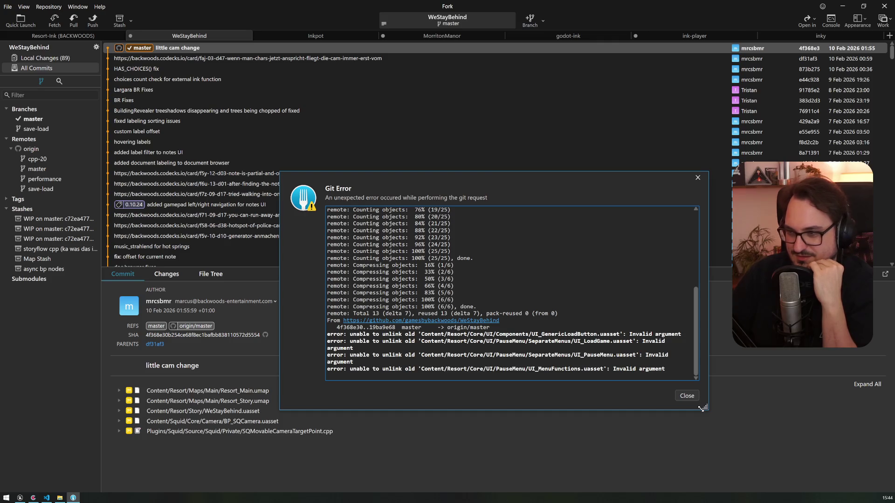
pyautogui.click(687, 395)
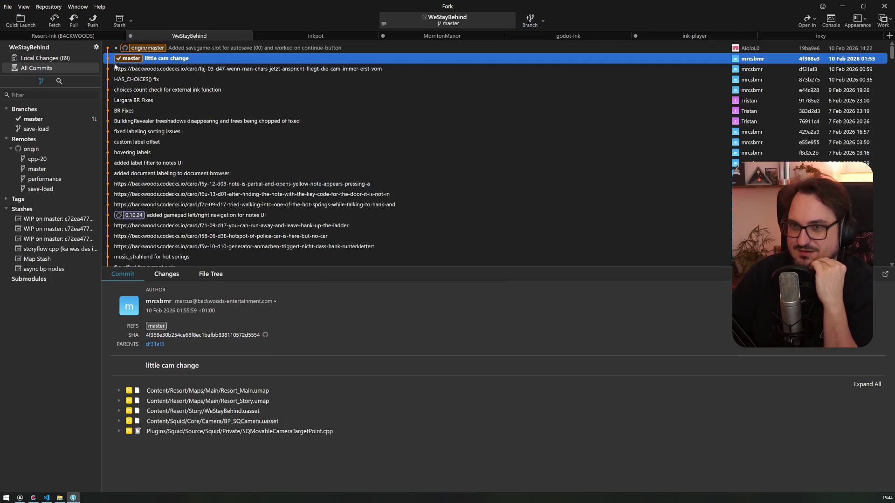
# Stage the nine journal UI files and commit them with the subject 'new btns for'
pyautogui.click(66, 60)
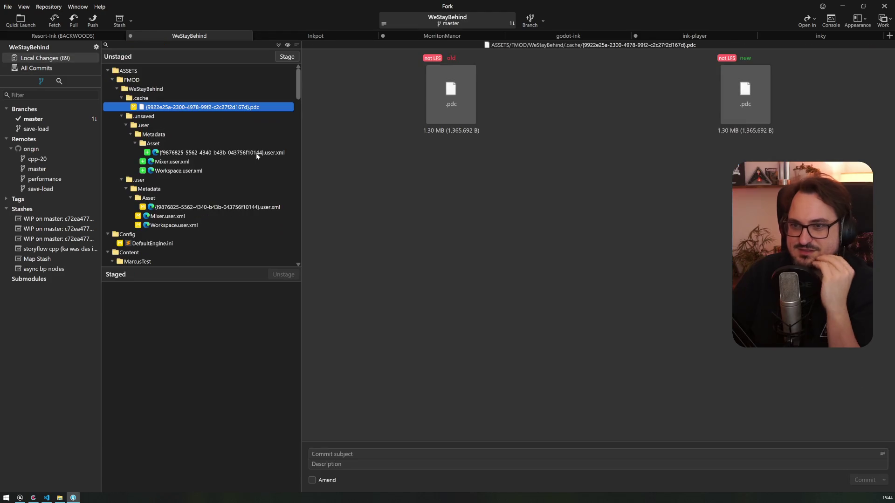
pyautogui.scroll(-3, 177, 173)
pyautogui.click(187, 153)
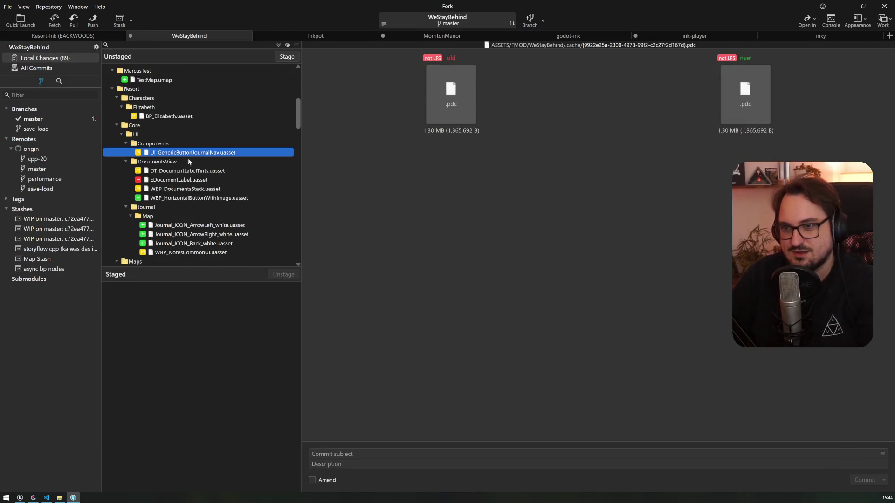
pyautogui.keyDown('ctrl'); pyautogui.click(182, 173); pyautogui.keyUp('ctrl')
pyautogui.moveTo(180, 182); pyautogui.dragTo(177, 252)
pyautogui.scroll(-4, 203, 183)
pyautogui.click(180, 330)
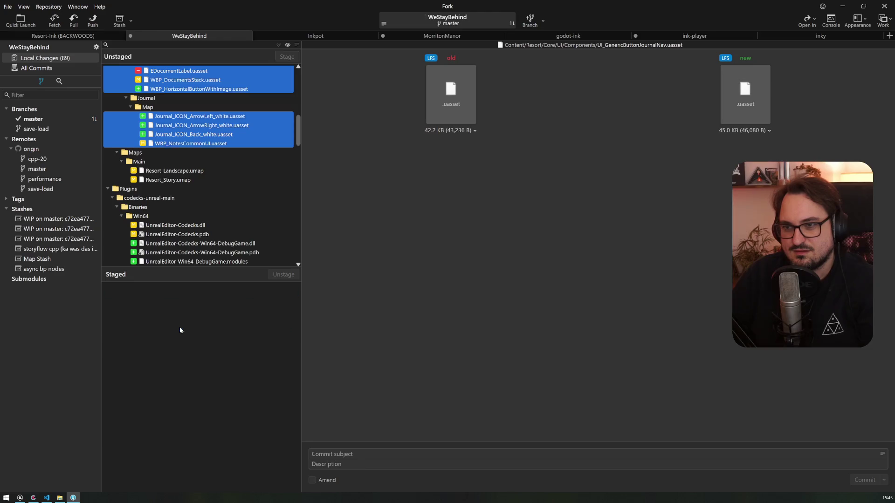
pyautogui.press('space')
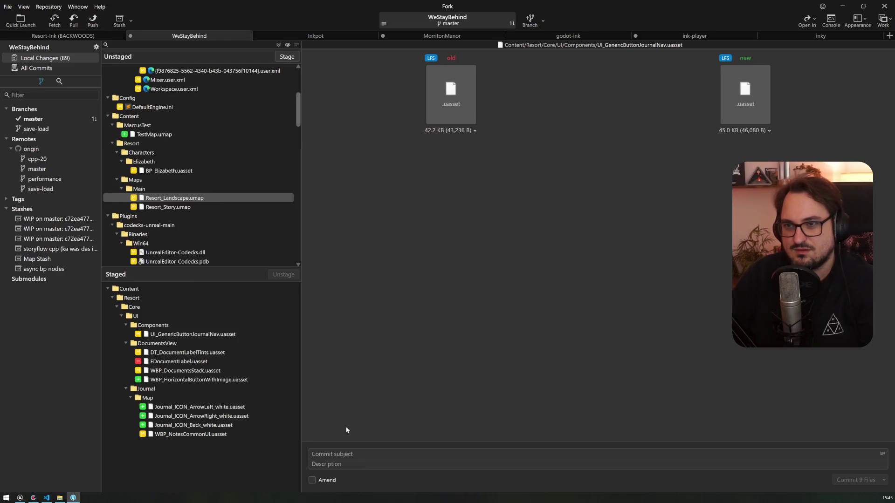
pyautogui.write('new btns ')
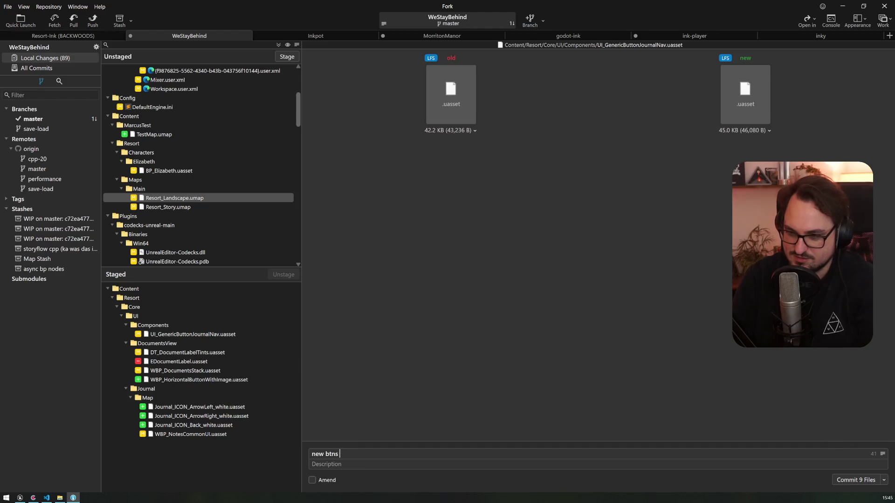
pyautogui.write('for notes sui')
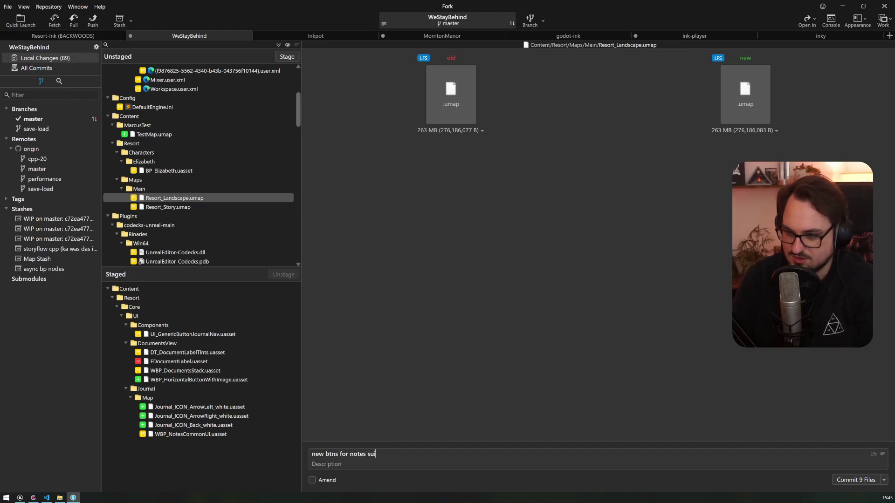
pyautogui.hotkey('ctrl', 'Return')
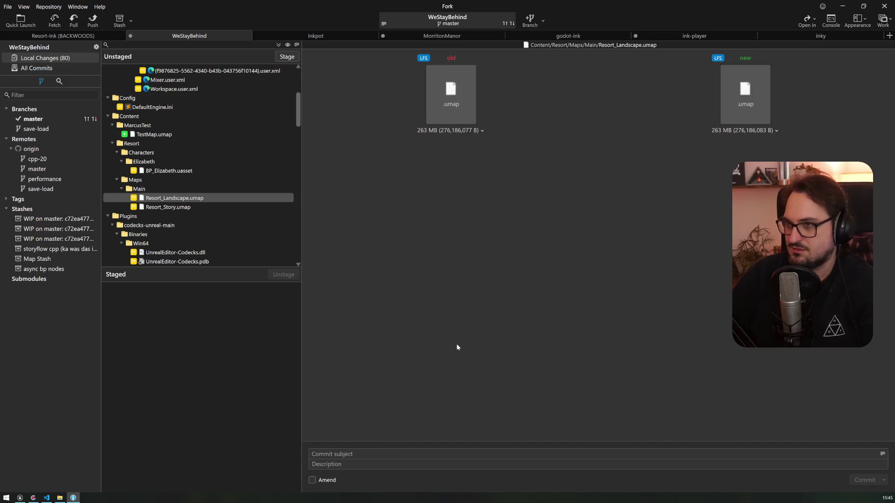
pyautogui.click(843, 6)
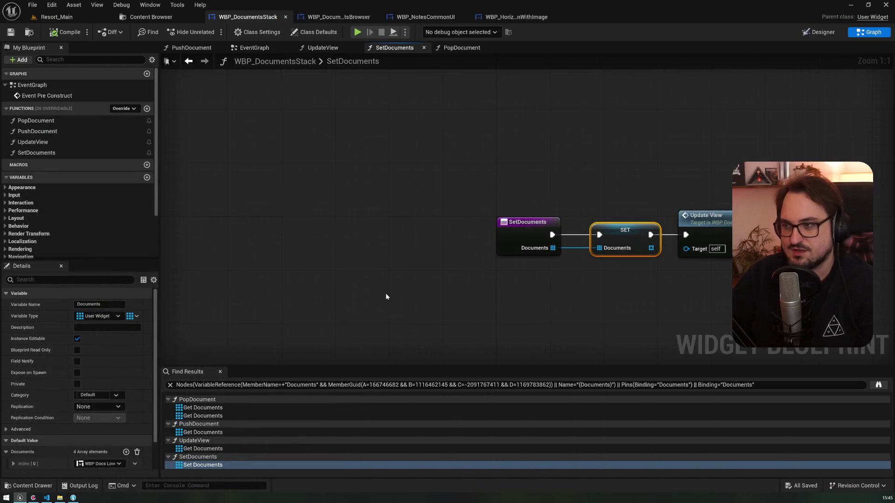
# Close the find results and bring up WBP_NotesCommonUI in the Designer
pyautogui.click(220, 371)
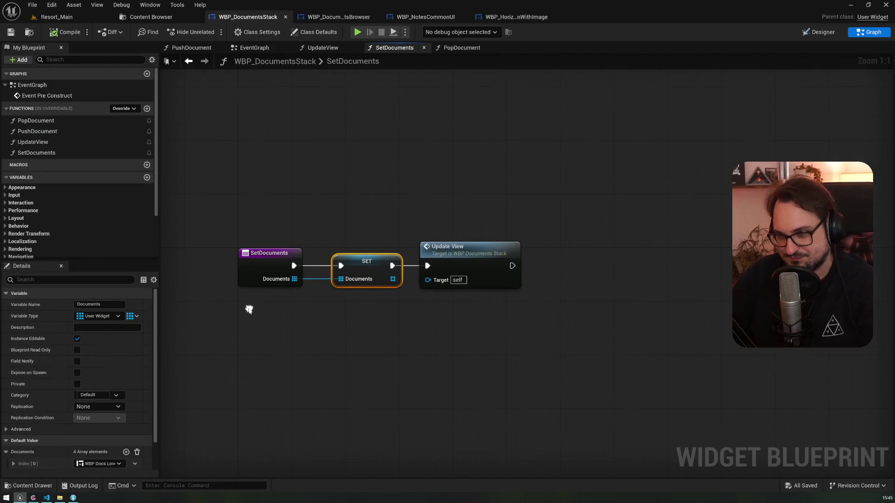
pyautogui.click(425, 17)
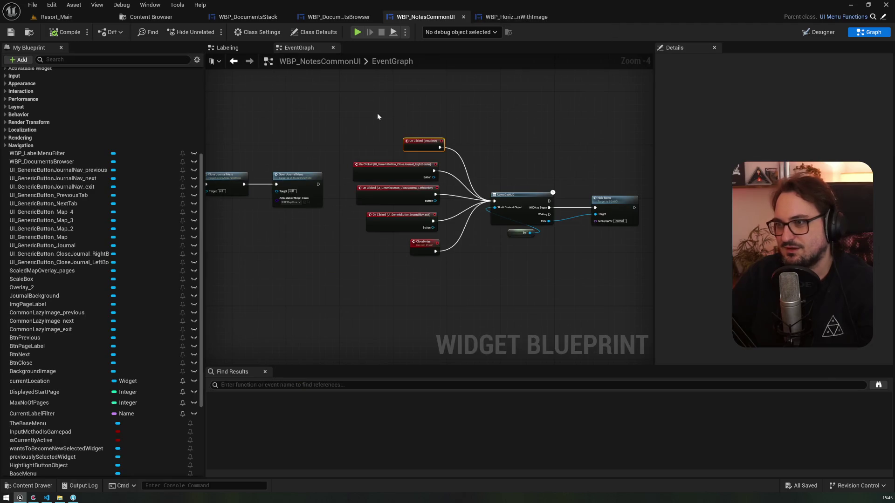
pyautogui.click(822, 33)
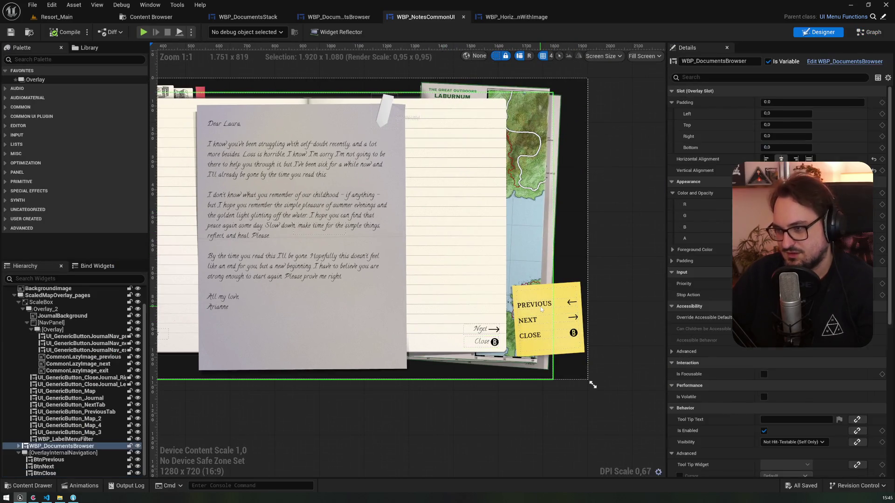
# Select NavPanel in the Hierarchy and delete it with its buttons, confirming Yes
pyautogui.click(542, 309)
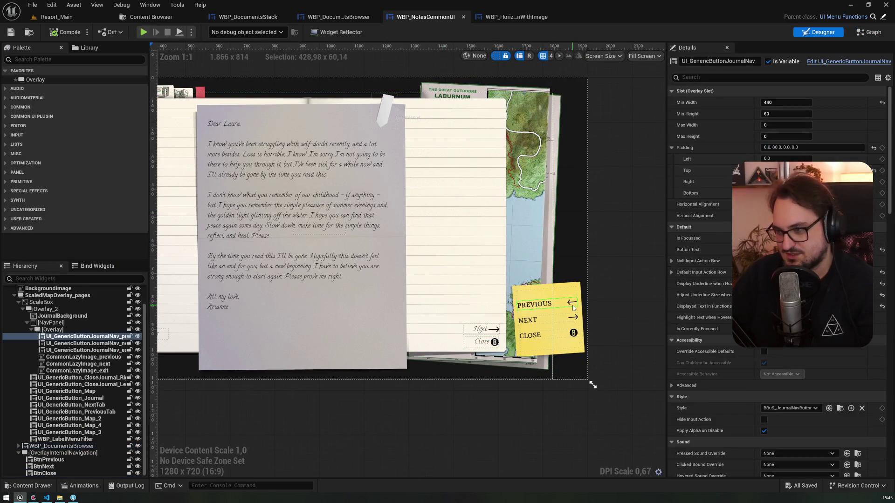
pyautogui.click(65, 330)
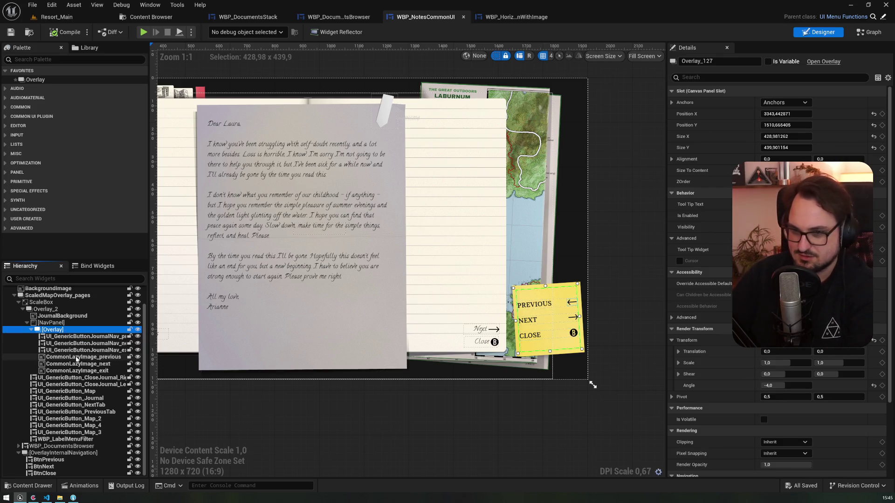
pyautogui.click(74, 323)
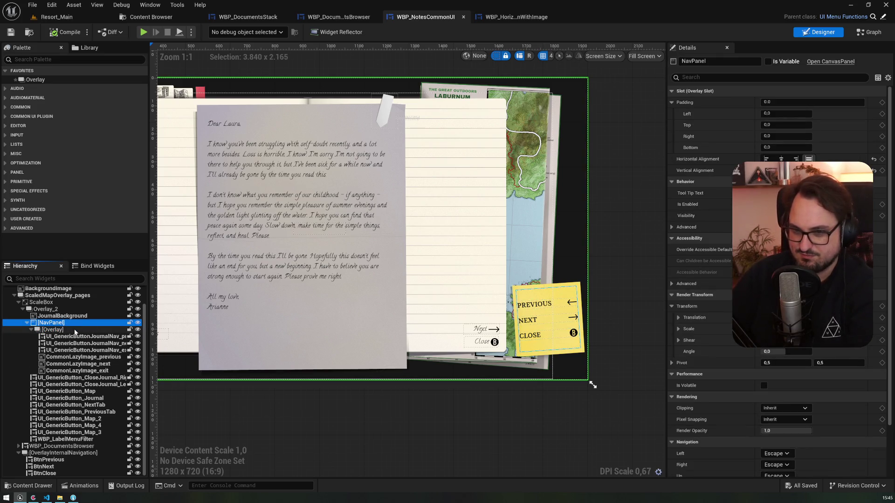
pyautogui.scroll(3, 75, 332)
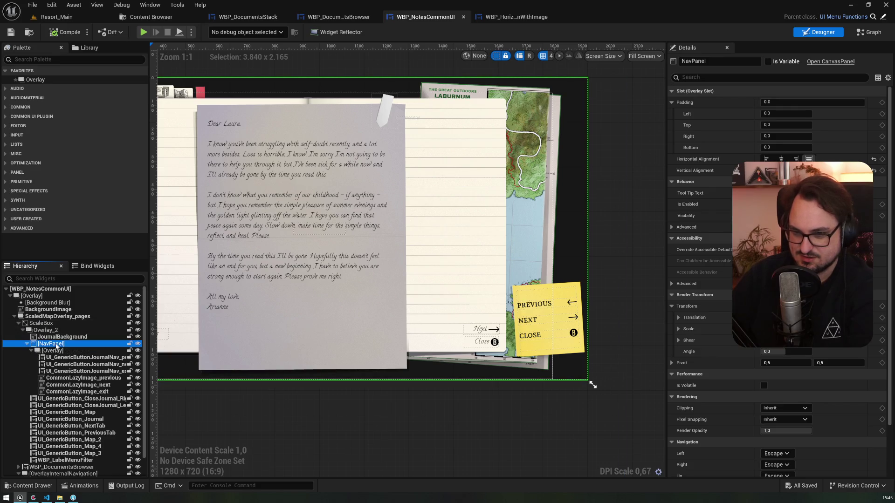
pyautogui.click(57, 353)
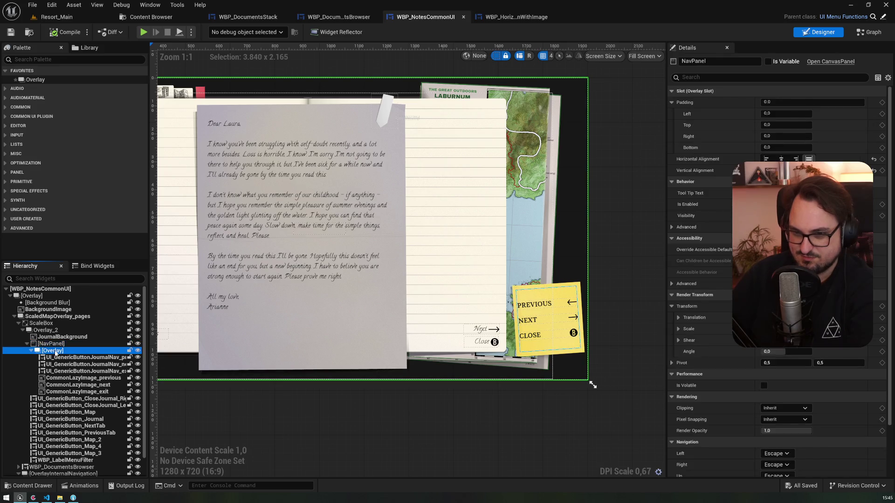
pyautogui.click(51, 344)
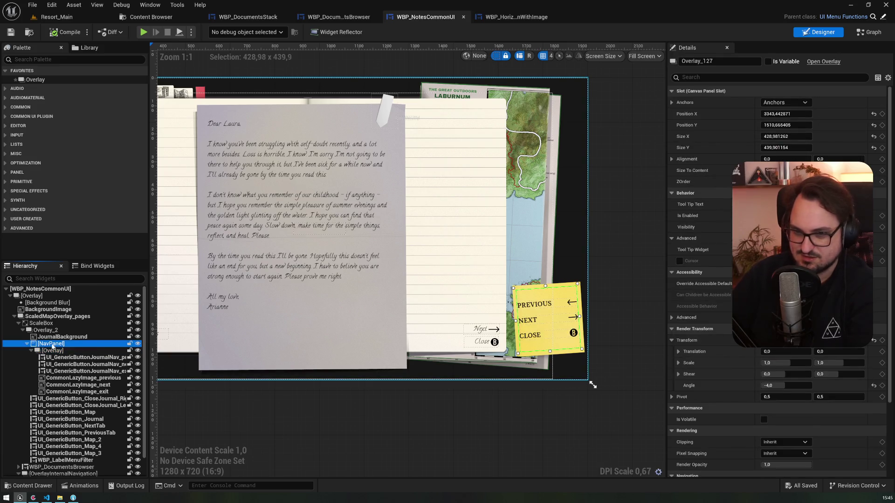
pyautogui.scroll(-2, 334, 247)
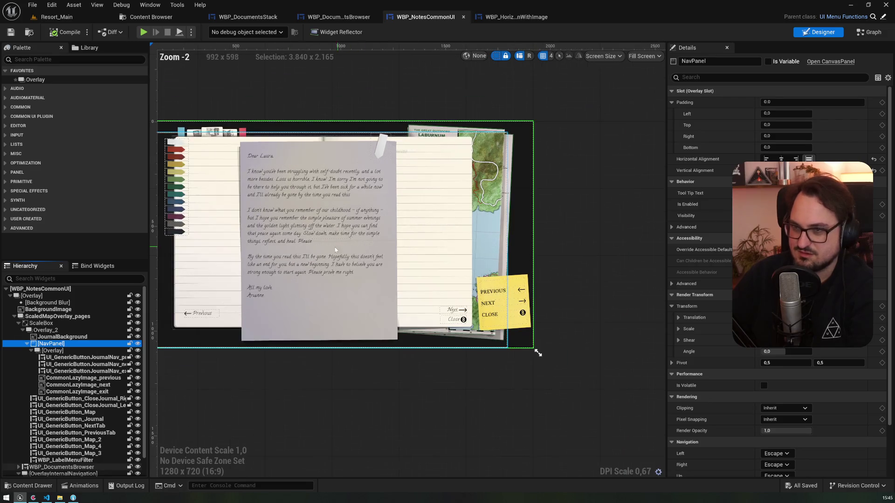
pyautogui.press('Delete')
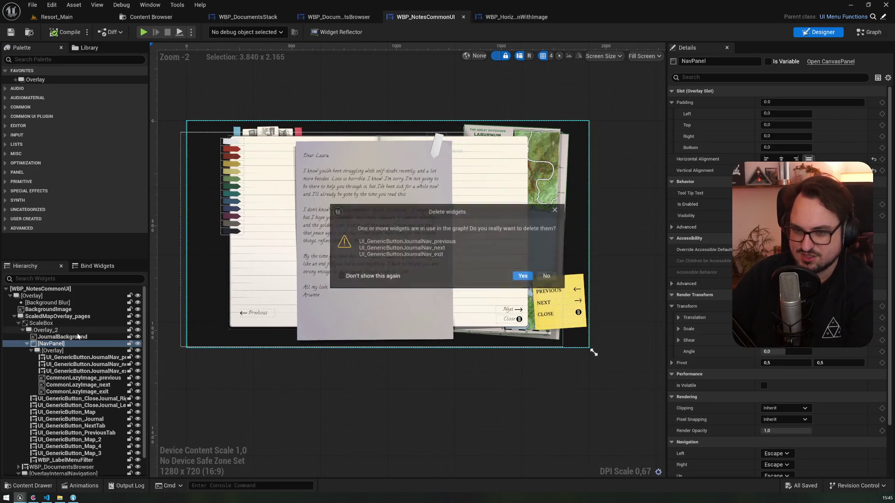
pyautogui.click(517, 278)
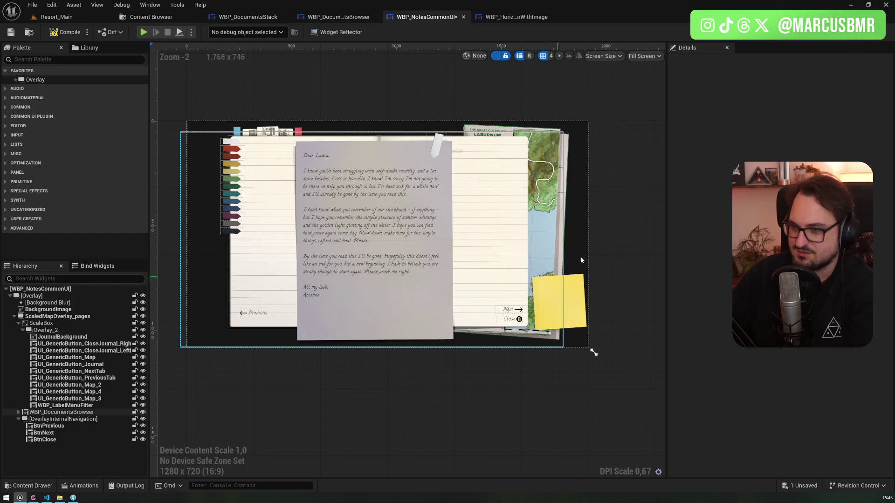
pyautogui.click(883, 32)
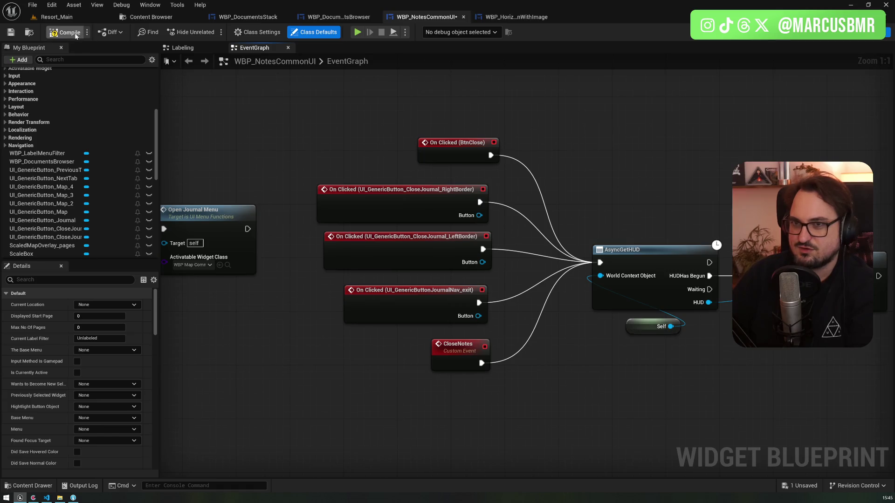
# Compile, delete the orphaned JournalNav_next and JournalNav_previous click events, and go to Resort_Main
pyautogui.click(247, 385)
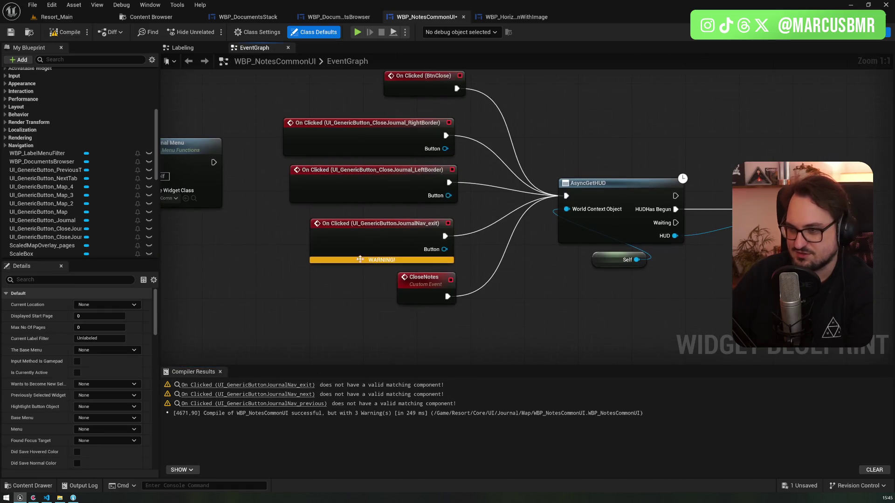
pyautogui.click(247, 394)
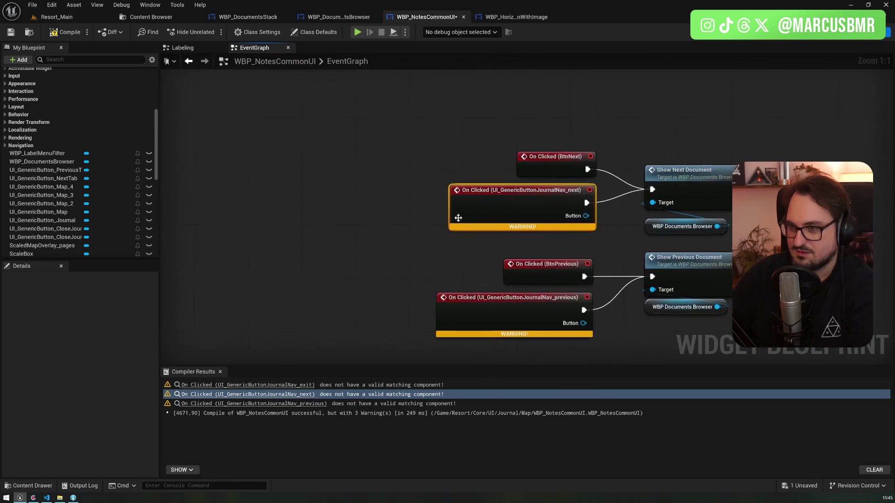
pyautogui.press('Delete')
pyautogui.click(468, 307)
pyautogui.press('Delete')
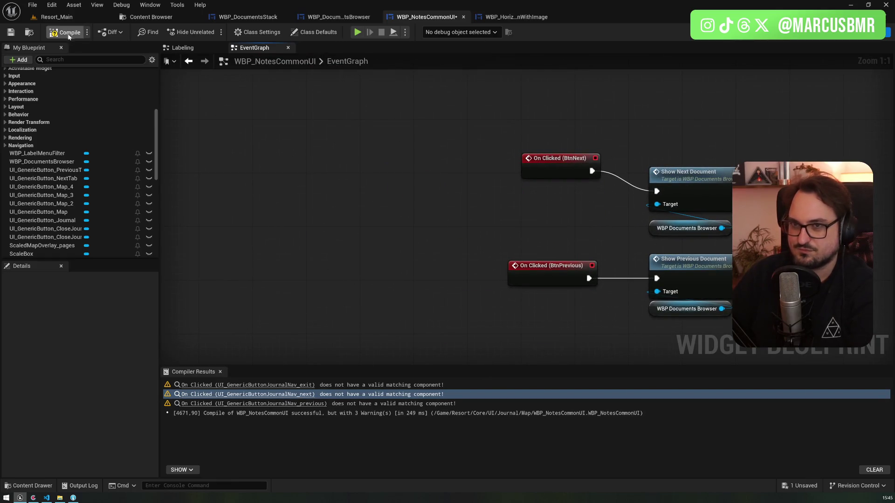
pyautogui.click(82, 16)
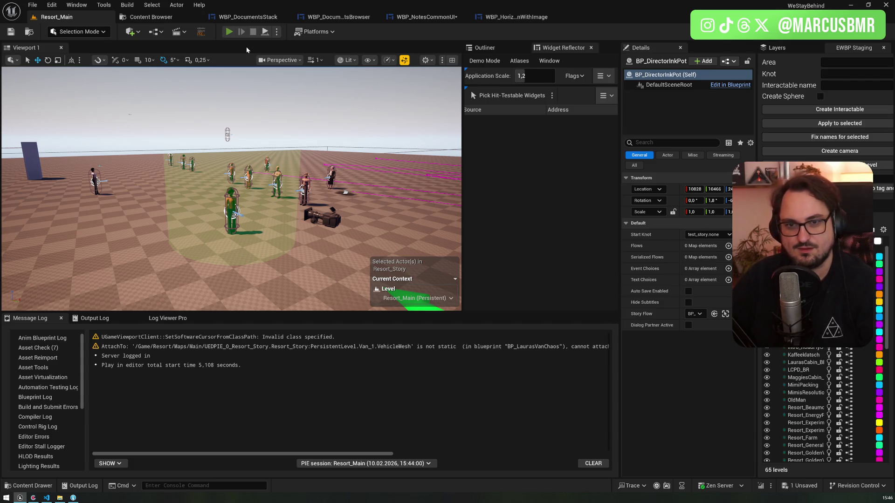
# Start a play session, open the journal with J and click between the meeting notes and letter
pyautogui.hotkey('alt', 'p')
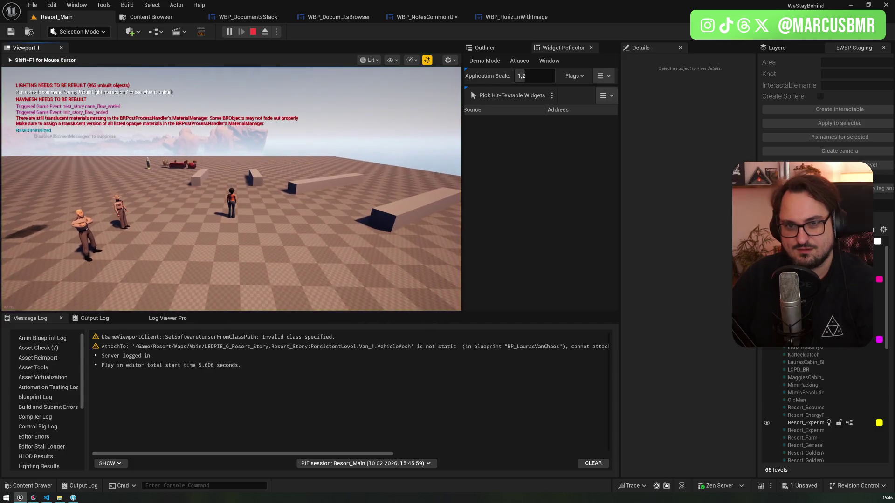
pyautogui.press('j')
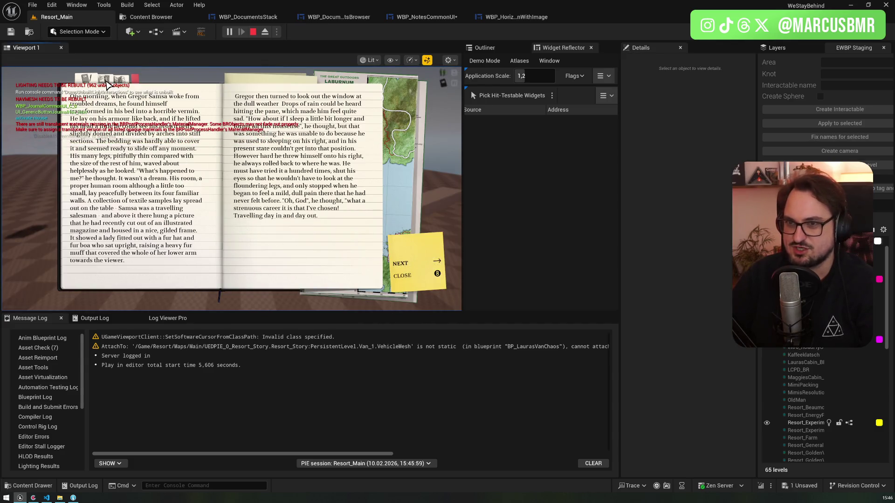
pyautogui.click(107, 82)
pyautogui.click(375, 278)
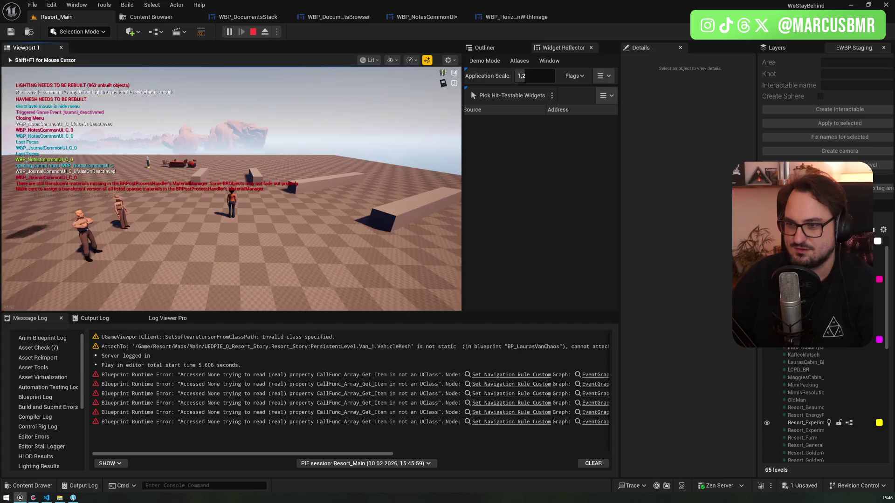
pyautogui.press('j')
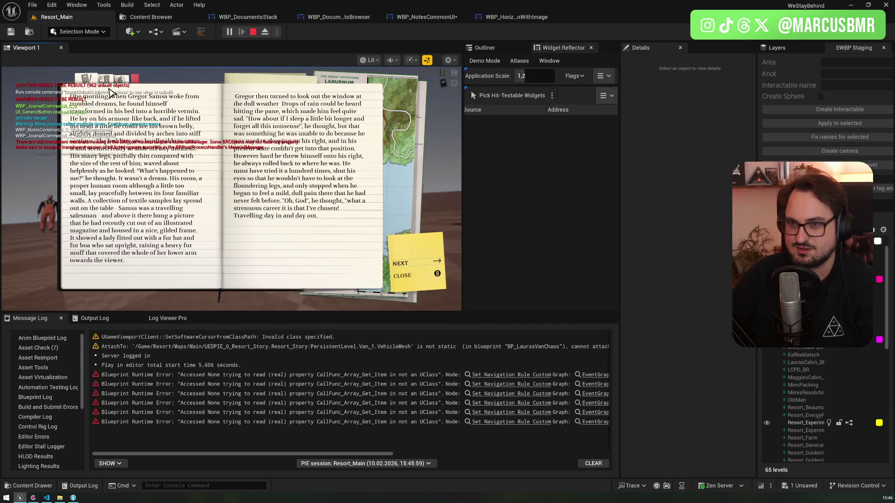
pyautogui.click(105, 83)
pyautogui.click(100, 275)
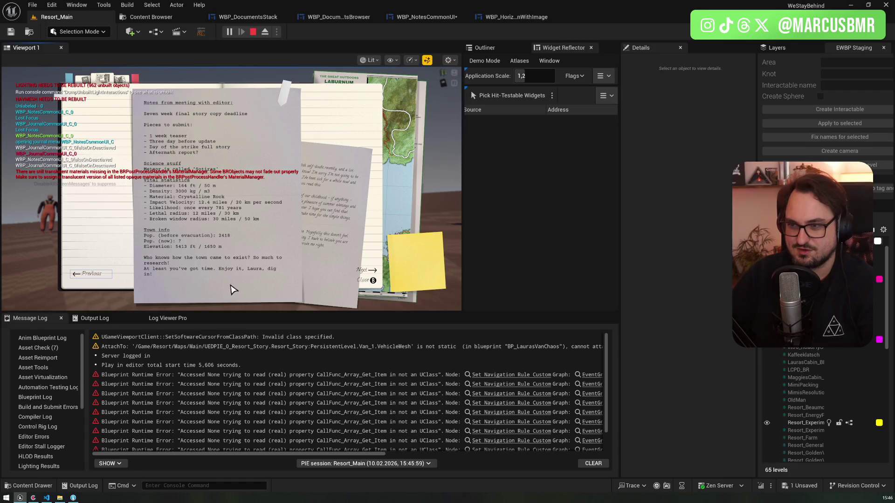
pyautogui.click(367, 271)
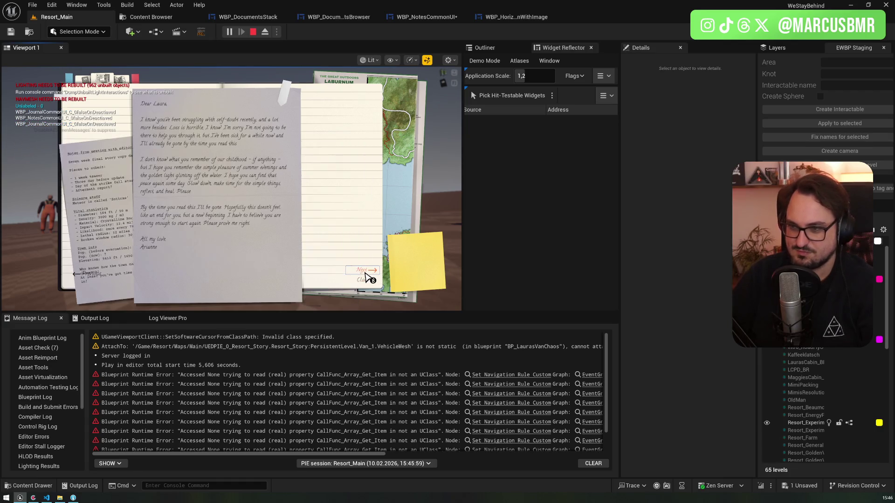
pyautogui.click(99, 277)
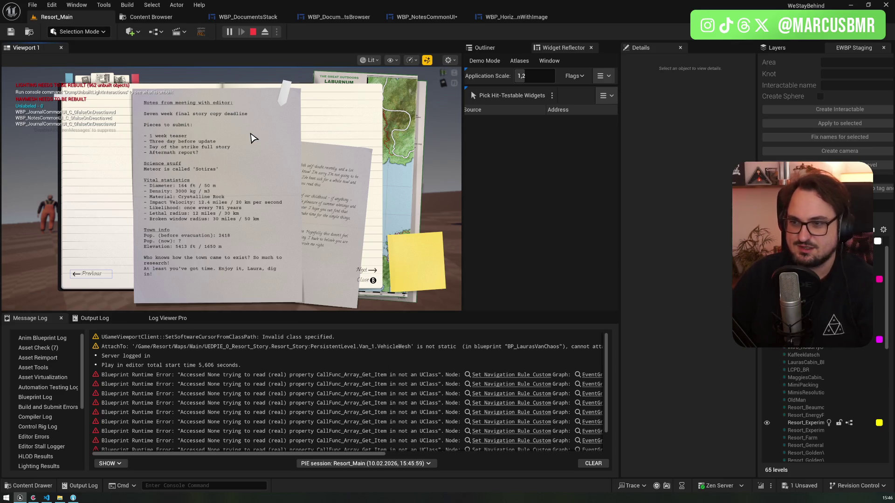
# Flip between the meeting notes and handwritten letter using Left/Right focus and Enter
pyautogui.press('Right')
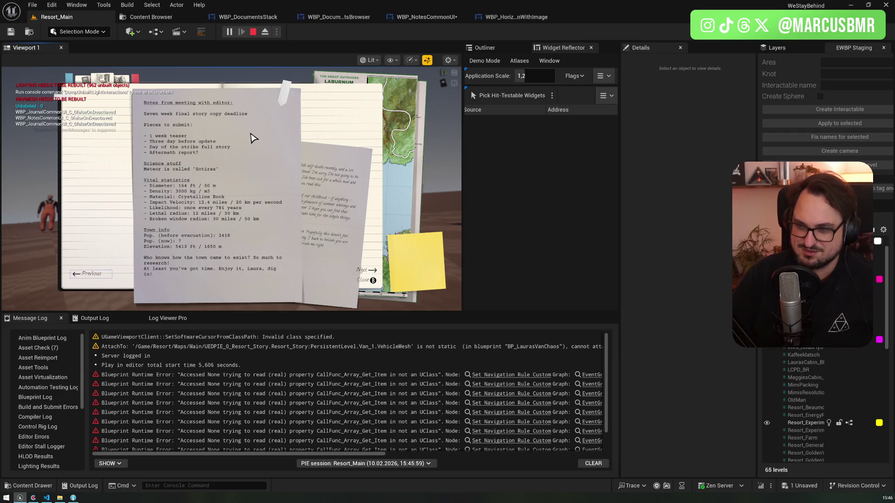
pyautogui.press('Left')
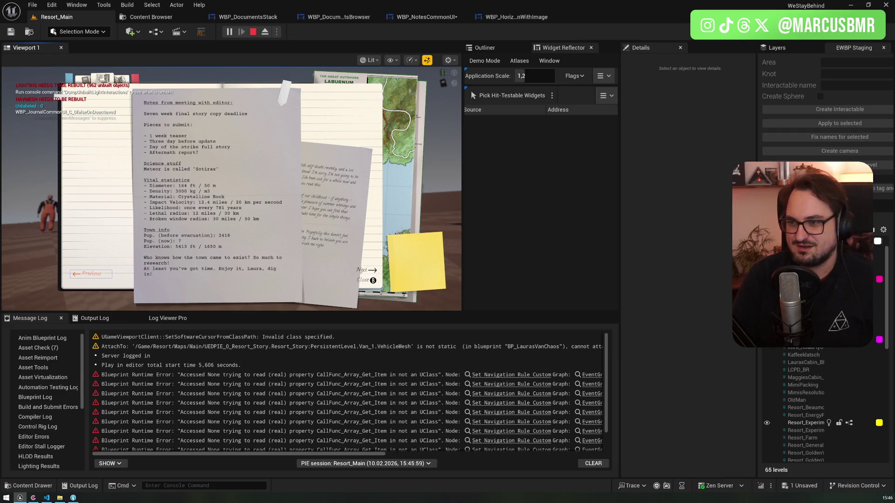
pyautogui.press('Right')
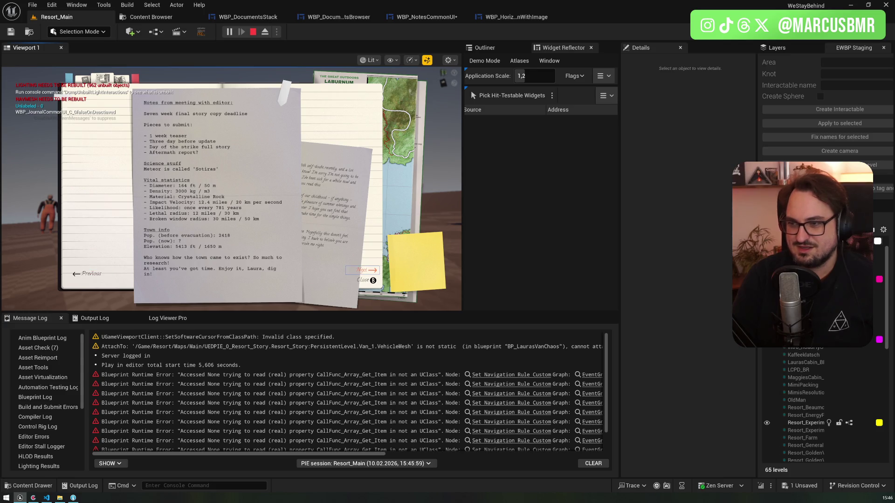
pyautogui.press('Return')
pyautogui.press('Return')
pyautogui.press('Right')
pyautogui.press('Return')
pyautogui.press('Right')
pyautogui.press('Return')
pyautogui.press('Left')
pyautogui.press('Return')
pyautogui.press('Right')
pyautogui.press('Return')
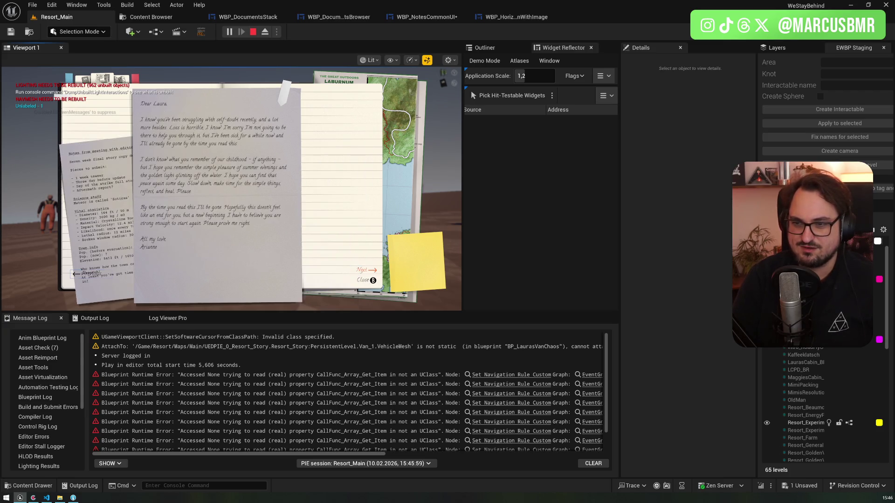
pyautogui.press('Return')
pyautogui.press('Right')
pyautogui.press('Return')
pyautogui.press('Left')
pyautogui.press('Return')
pyautogui.press('Right')
pyautogui.press('Return')
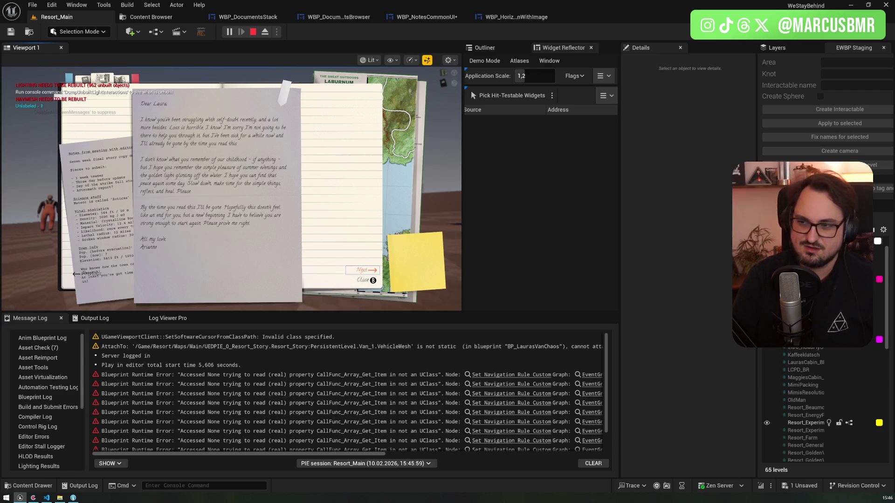
pyautogui.press('Return')
pyautogui.press('Right')
pyautogui.press('Return')
pyautogui.press('Left')
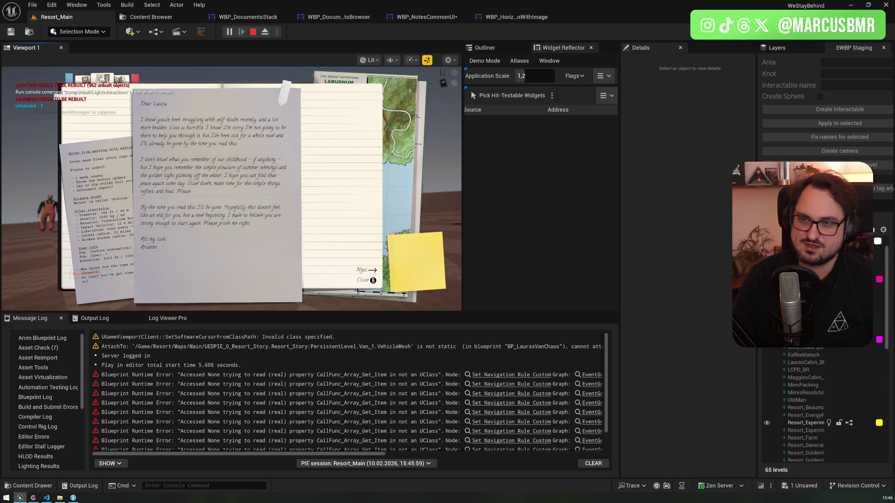
pyautogui.press('Return')
pyautogui.press('Right')
pyautogui.press('Return')
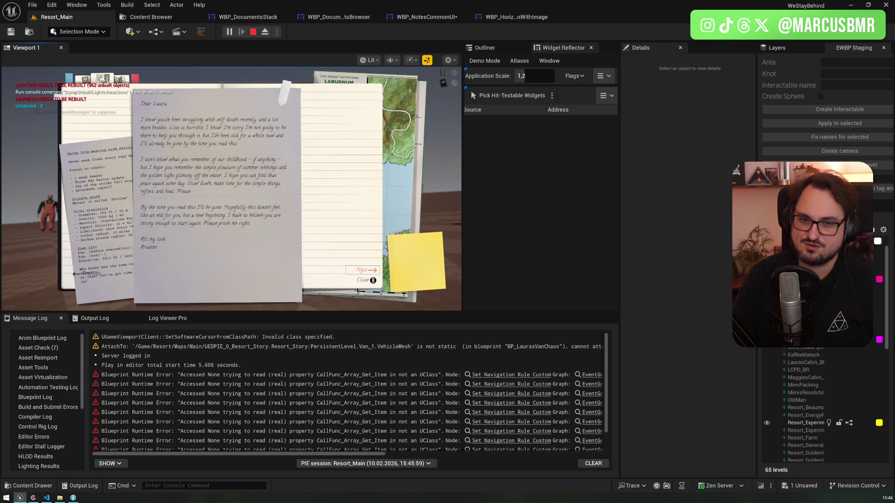
pyautogui.press('Left')
pyautogui.press('Return')
pyautogui.press('Right')
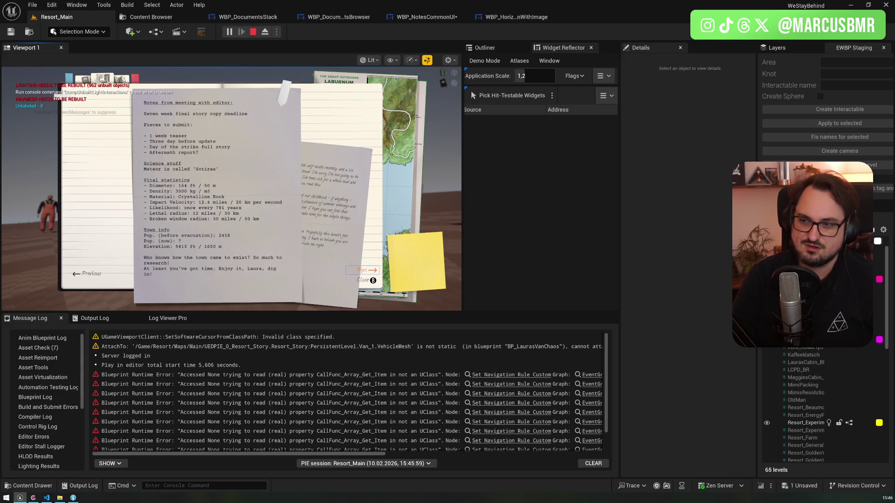
pyautogui.press('Return')
# Rapidly toggle focus between Previous and Next, paging both documents repeatedly
pyautogui.press('Return')
pyautogui.press('Right')
pyautogui.press('Return')
pyautogui.press('Return')
pyautogui.press('Right')
pyautogui.press('Return')
pyautogui.press('Left')
pyautogui.press('Return')
pyautogui.press('Right')
pyautogui.press('Return')
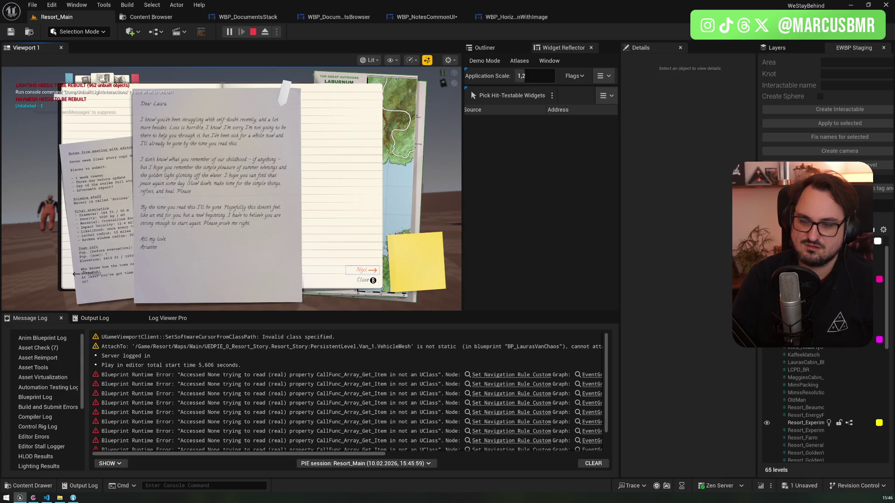
pyautogui.press('Return')
pyautogui.press('Right')
pyautogui.press('Return')
pyautogui.press('Left')
pyautogui.press('Return')
pyautogui.press('Right')
pyautogui.press('Return')
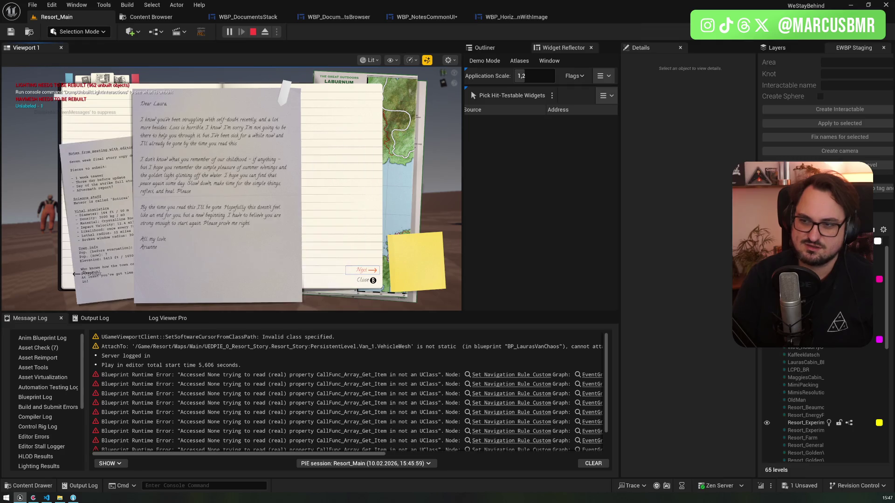
pyautogui.press('Left')
pyautogui.press('Return')
pyautogui.press('Right')
pyautogui.press('Return')
pyautogui.press('Left')
pyautogui.press('Return')
pyautogui.press('Right')
pyautogui.press('Return')
pyautogui.press('Left')
pyautogui.press('Return')
pyautogui.press('Right')
pyautogui.press('Return')
# Move focus between Next and Close with Up/Down, close the journal, and stop play
pyautogui.press('Left')
pyautogui.press('Right')
pyautogui.press('Down')
pyautogui.press('Up')
pyautogui.press('Down')
pyautogui.press('Up')
pyautogui.press('Down')
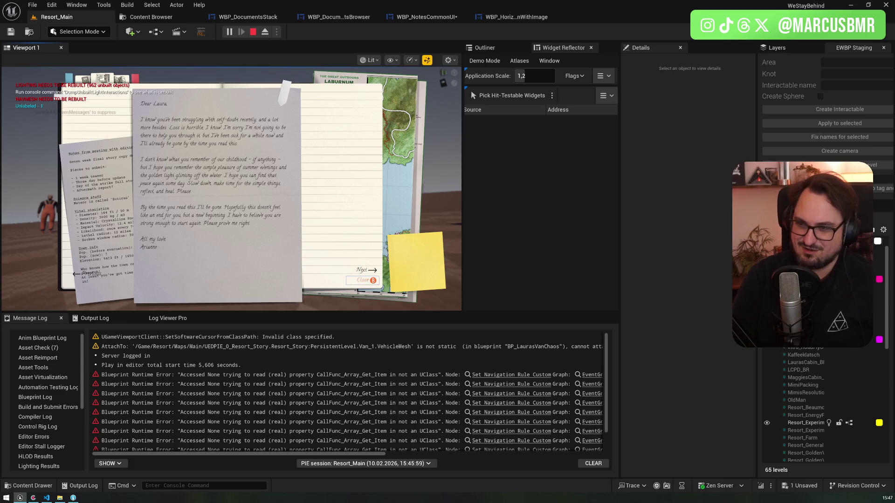
pyautogui.press('Return')
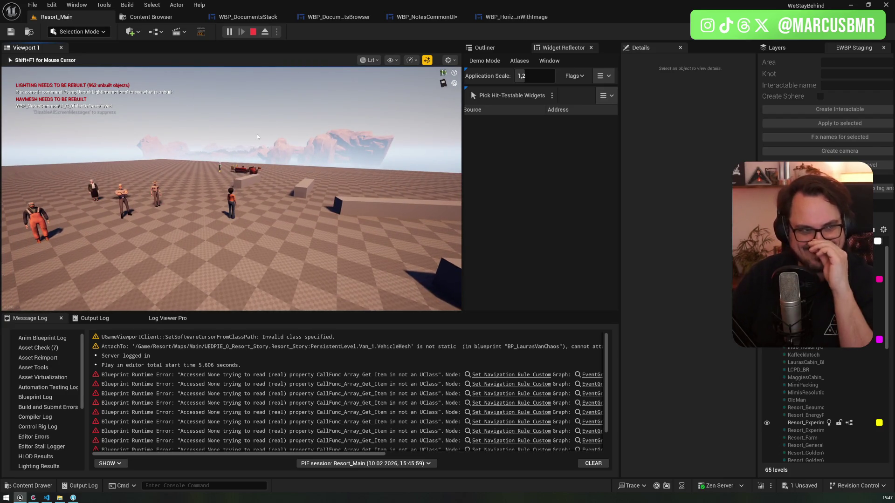
pyautogui.press('Escape')
# Review the Next/Previous OnClicked nodes in WBP_DocumentsBrowser and WBP_NotesCommonUI, then return to Resort_Main
pyautogui.click(337, 18)
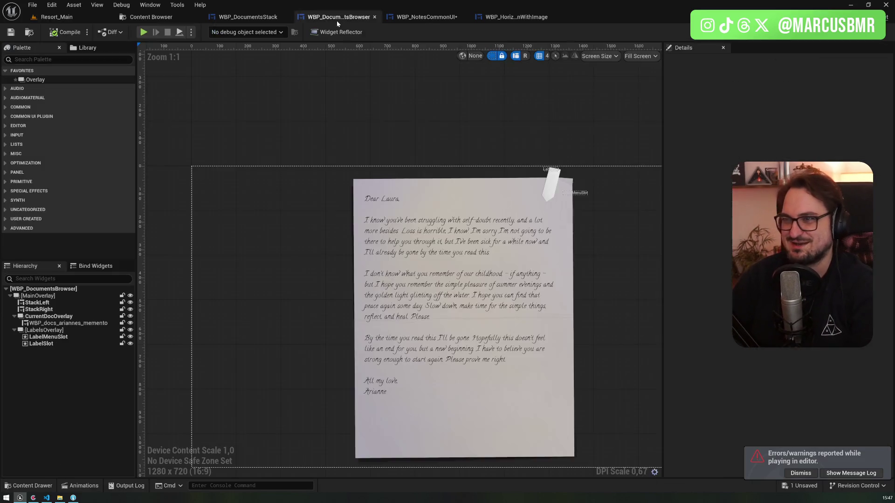
pyautogui.click(429, 17)
pyautogui.moveTo(399, 217)
pyautogui.mouseDown()
pyautogui.moveTo(244, 220)
pyautogui.moveTo(250, 290)
pyautogui.mouseUp()
pyautogui.scroll(-3, 245, 220)
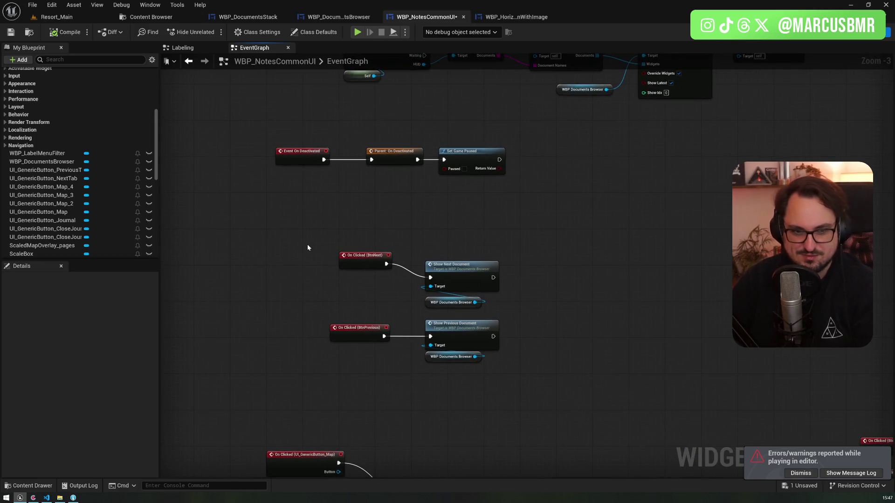
pyautogui.click(339, 16)
pyautogui.click(57, 16)
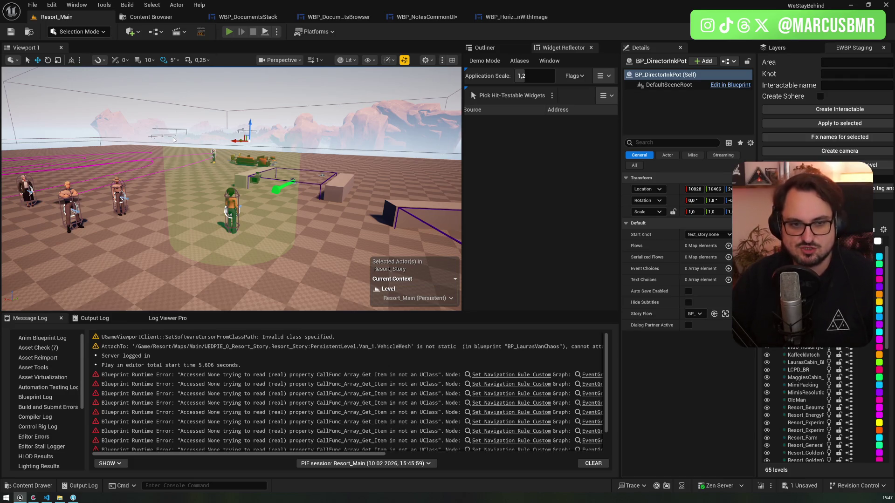
pyautogui.click(229, 31)
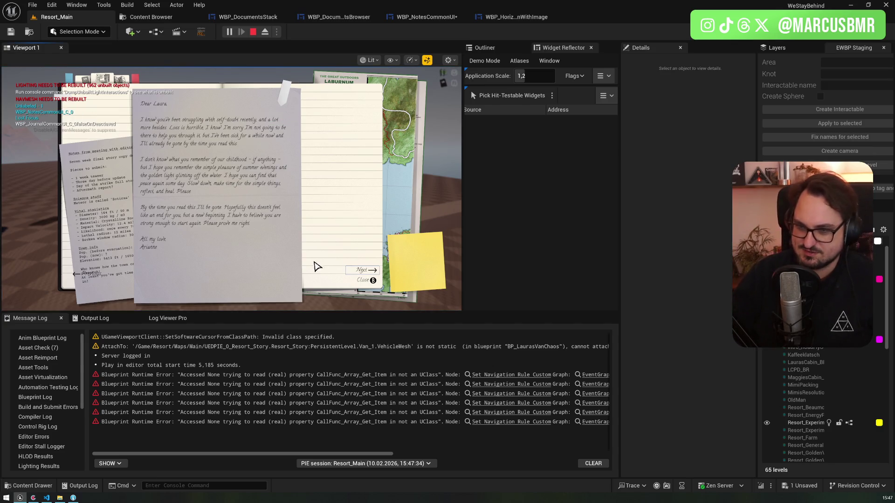
pyautogui.click(95, 276)
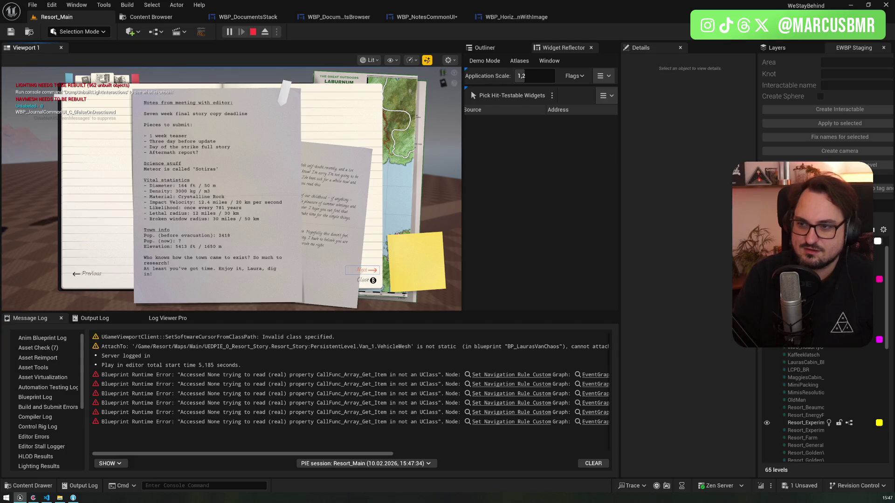
pyautogui.press('Return')
pyautogui.press('Return')
pyautogui.press('Return')
pyautogui.press('Return')
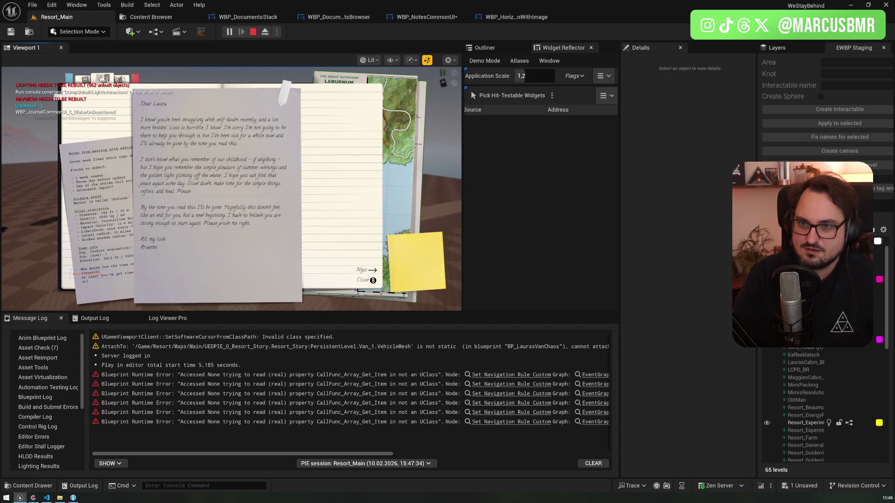
pyautogui.press('Return')
pyautogui.press('Return')
pyautogui.press('Return')
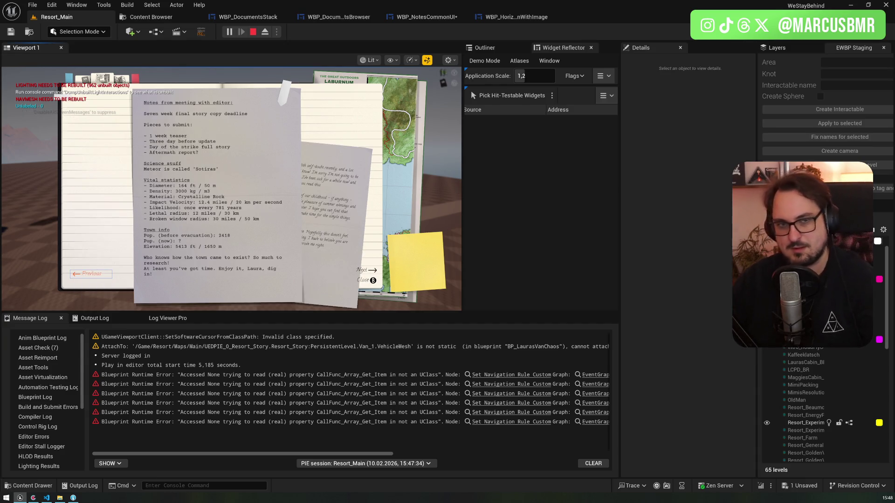
pyautogui.press('Escape')
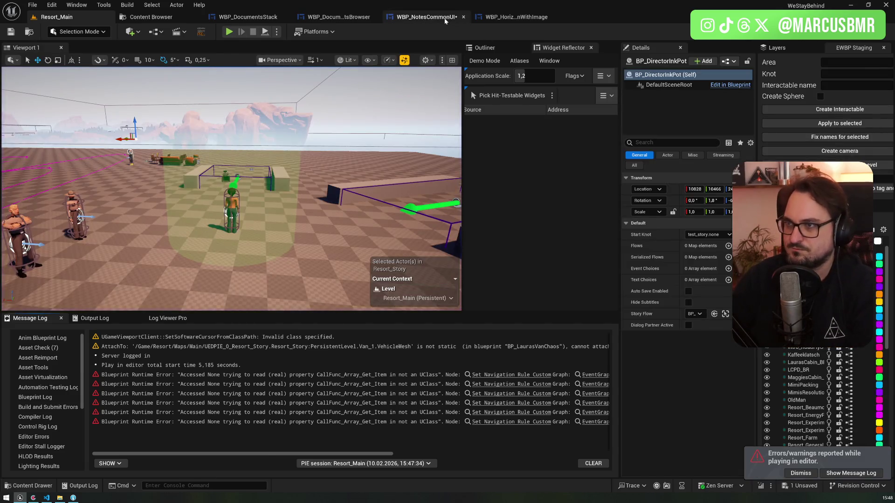
# Inspect the BtnNext handler, then WBP_HorizontalButtonWithImage's On Focus Received and On Focus Lost events
pyautogui.click(446, 18)
pyautogui.click(361, 263)
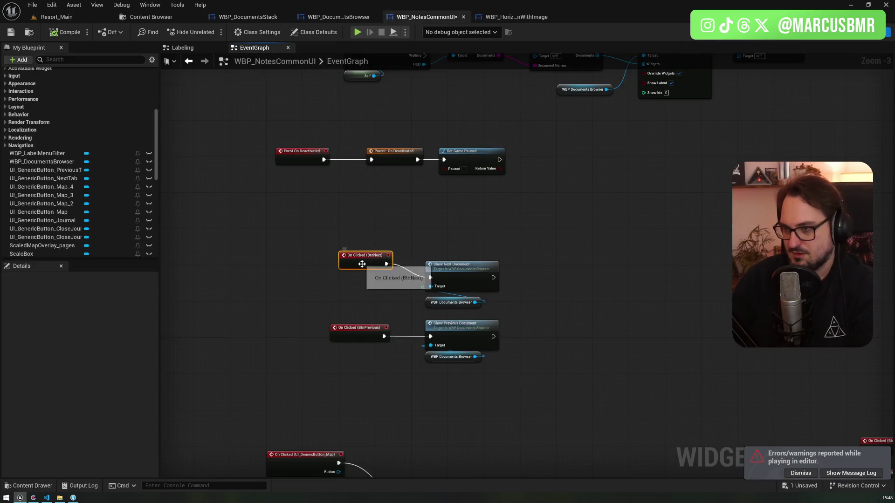
pyautogui.click(508, 17)
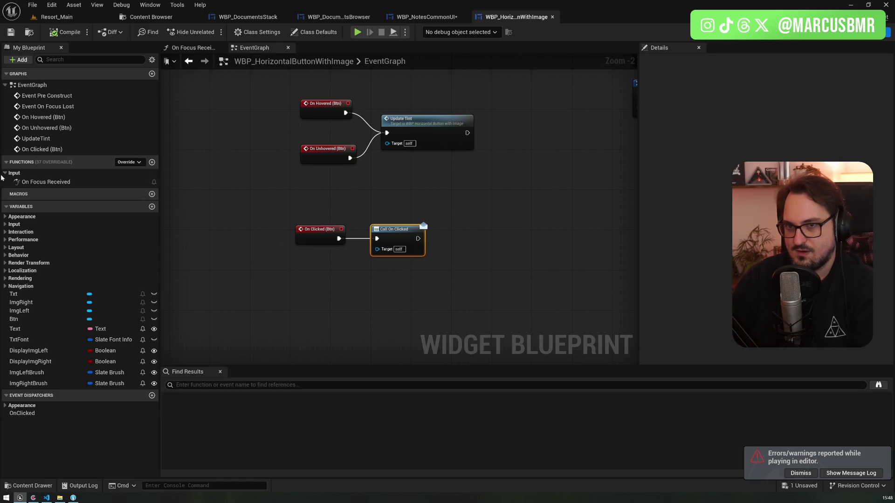
pyautogui.click(34, 183)
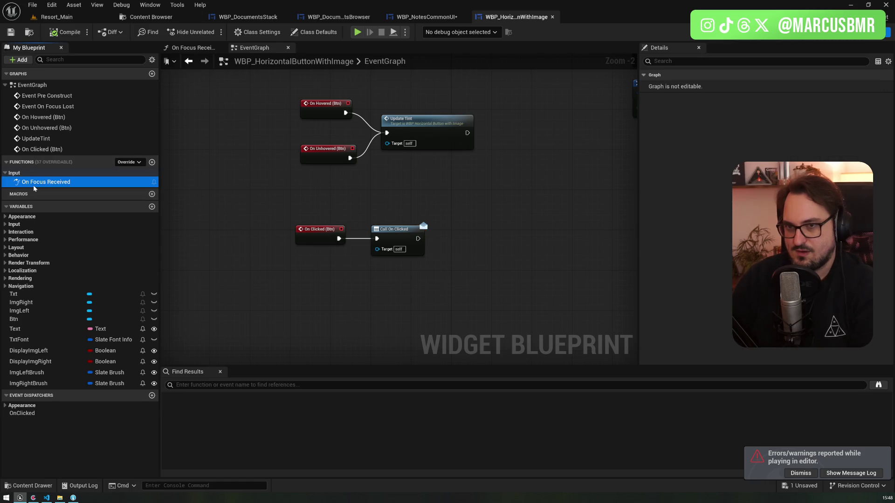
pyautogui.click(32, 425)
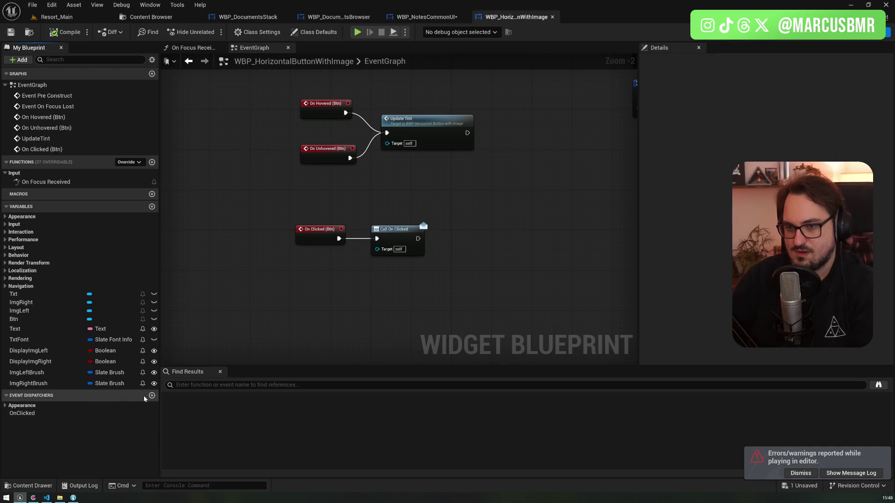
pyautogui.click(9, 414)
pyautogui.click(9, 414)
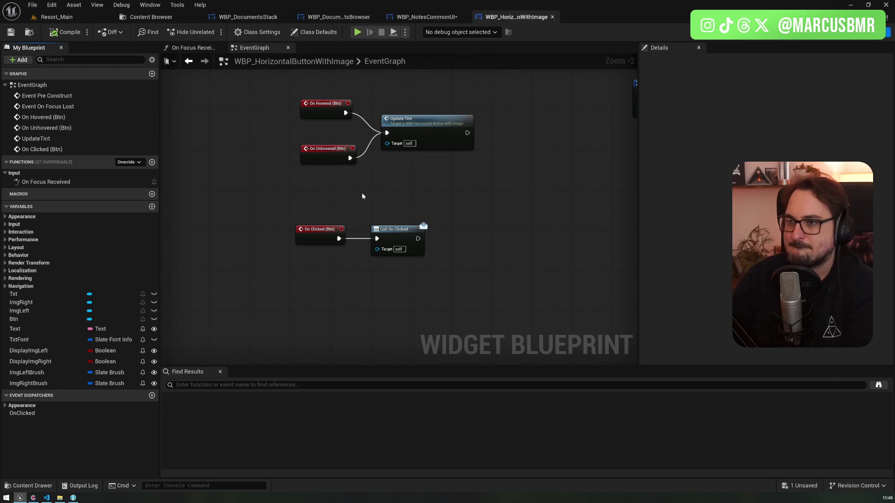
pyautogui.moveTo(362, 196); pyautogui.dragTo(311, 287)
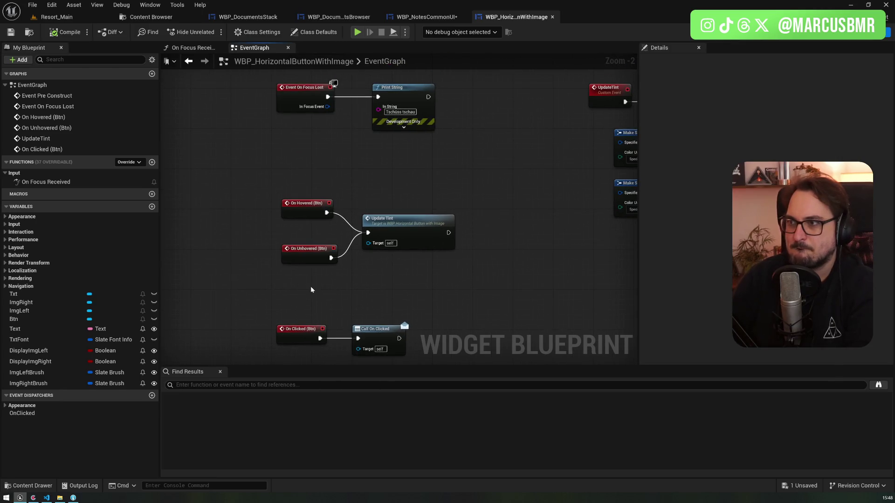
pyautogui.doubleClick(46, 107)
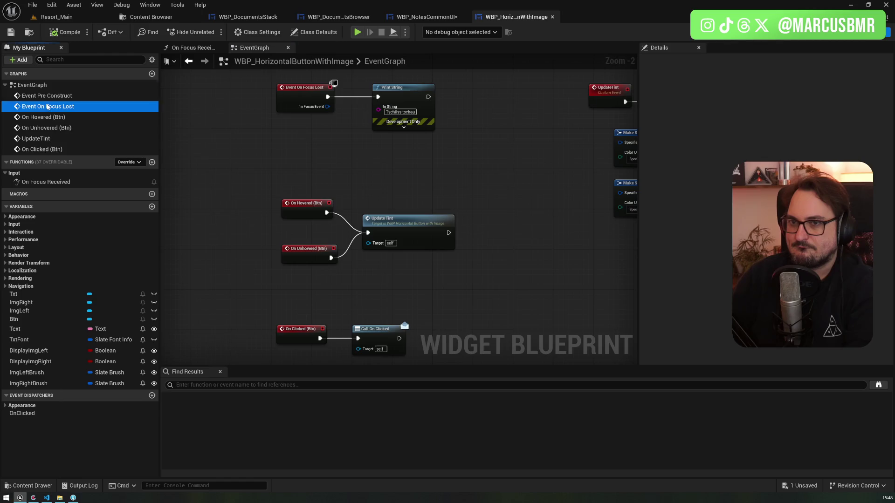
pyautogui.moveTo(467, 113); pyautogui.dragTo(414, 139)
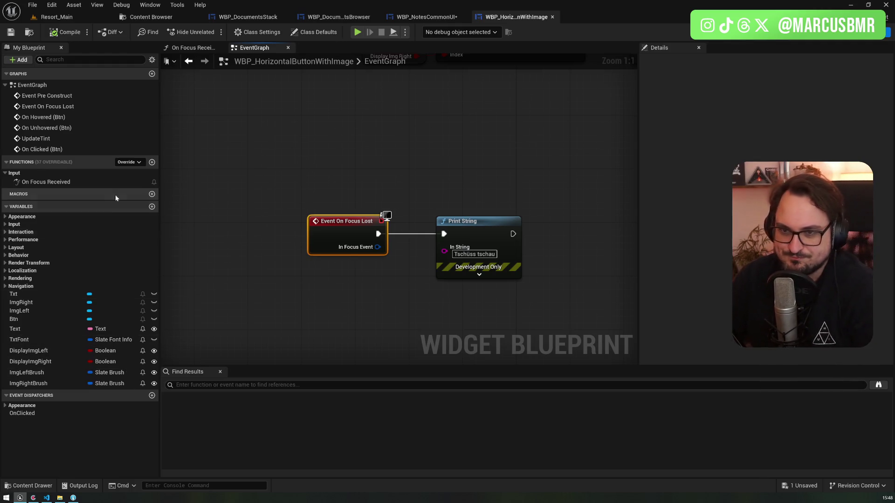
# Override On Added to Focus Path, found by searching 'focus'
pyautogui.click(136, 164)
pyautogui.write('focus')
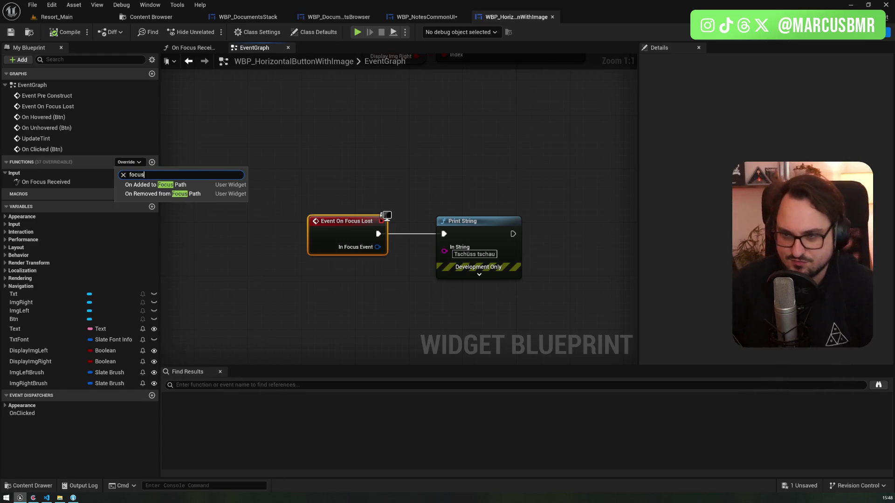
pyautogui.click(155, 185)
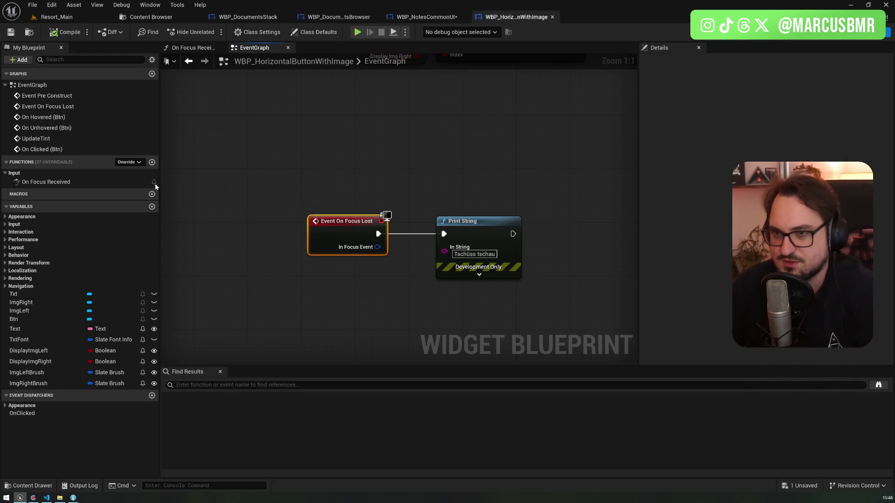
# Attach a Print String printing 'add' to Event On Added to Focus Path
pyautogui.moveTo(332, 193)
pyautogui.mouseDown()
pyautogui.moveTo(380, 188)
pyautogui.moveTo(302, 186)
pyautogui.mouseUp()
pyautogui.moveTo(370, 187); pyautogui.dragTo(369, 188)
pyautogui.write('pri')
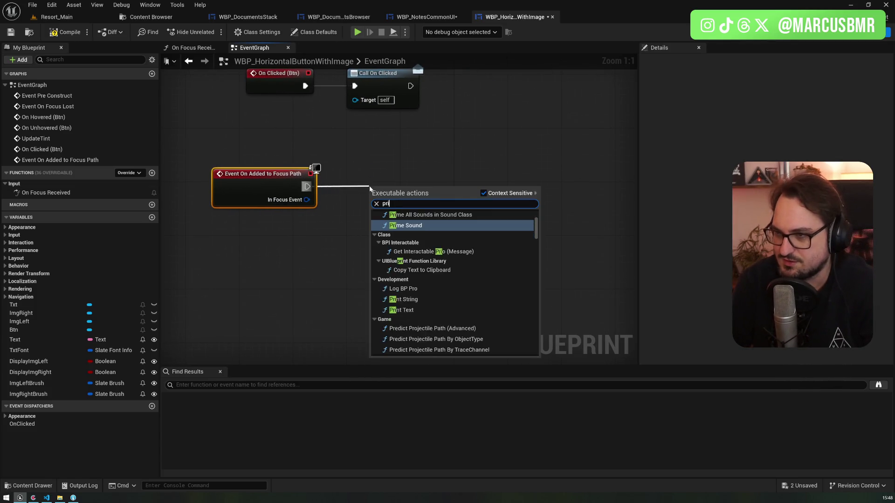
pyautogui.write('nt')
pyautogui.press('Return')
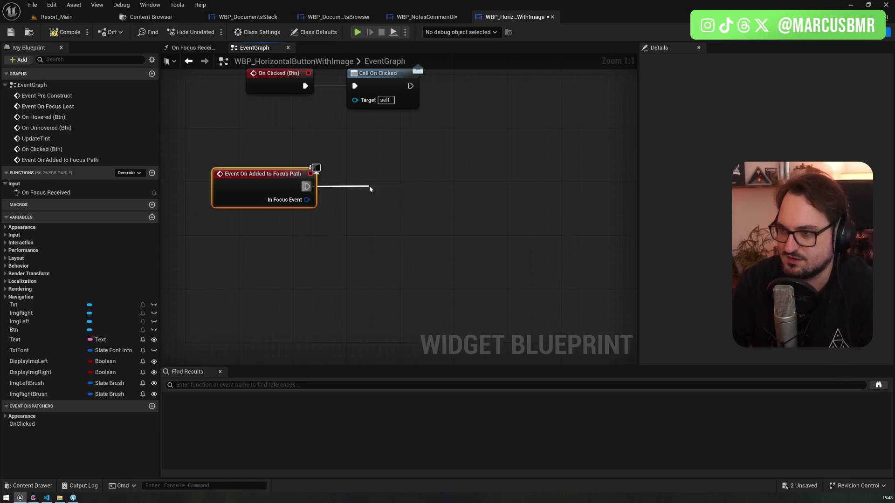
pyautogui.write('add')
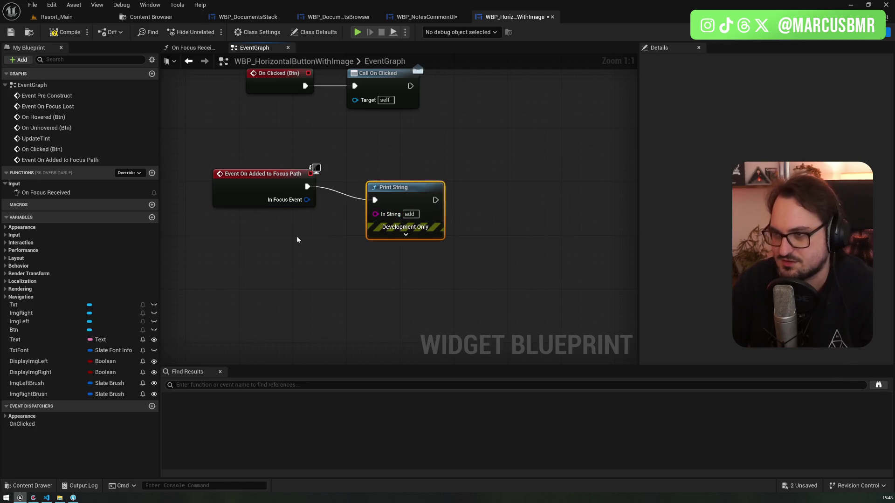
pyautogui.click(296, 236)
# Add Event On Removed from Focus Path wired to a duplicated Print String printing 'removed'
pyautogui.click(138, 172)
pyautogui.write('focus')
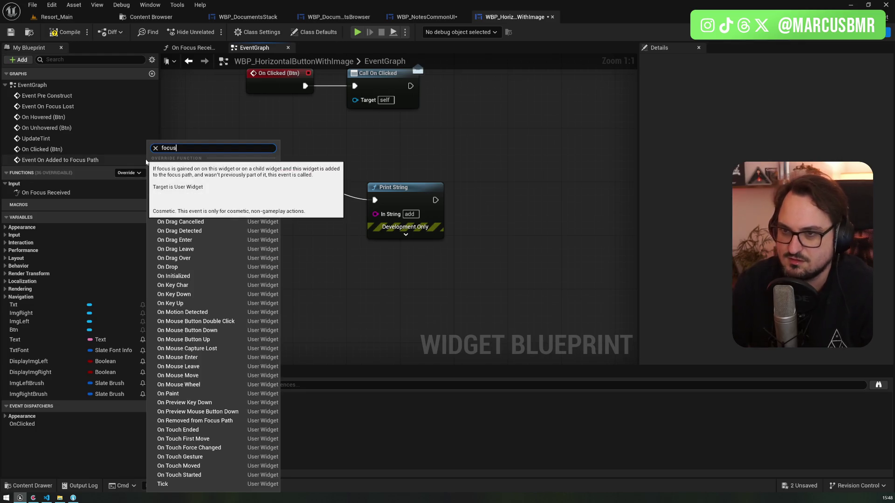
pyautogui.press('Return')
pyautogui.click(391, 130)
pyautogui.hotkey('ctrl', 'c')
pyautogui.hotkey('ctrl', 'v')
pyautogui.click(427, 272)
pyautogui.write('removed')
pyautogui.press('Return')
pyautogui.moveTo(318, 231); pyautogui.dragTo(392, 259)
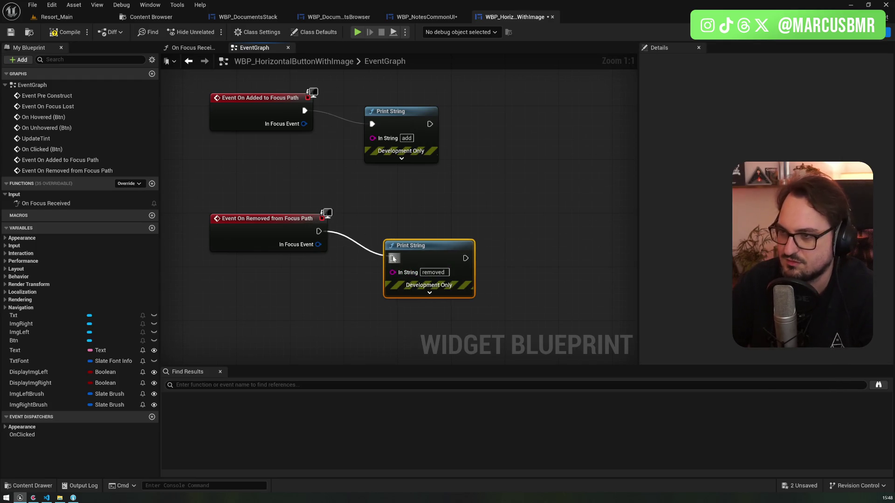
pyautogui.click(62, 21)
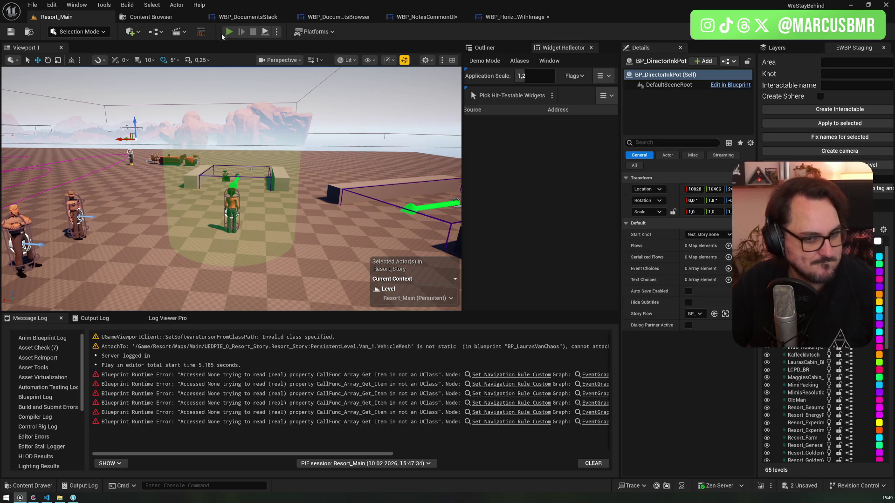
# Play, page to the next journal document, move focus down to Close, then stop and reopen the button blueprint
pyautogui.hotkey('alt', 'p')
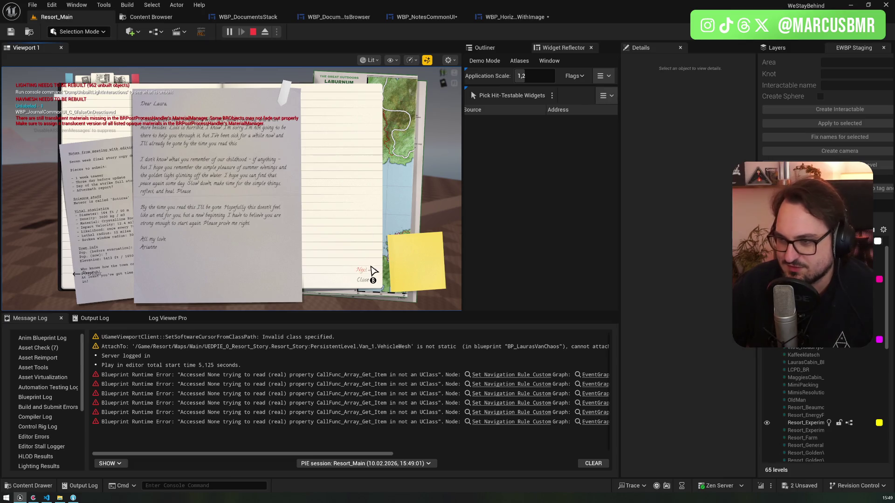
pyautogui.click(84, 275)
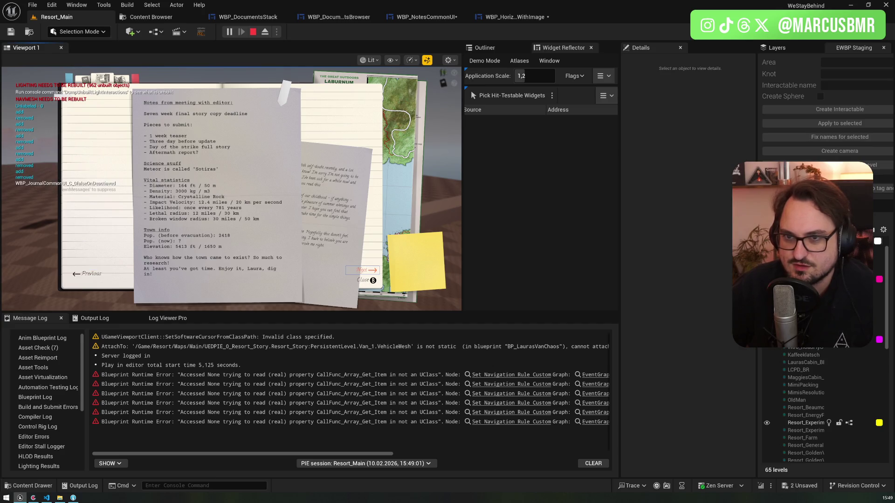
pyautogui.press('Down')
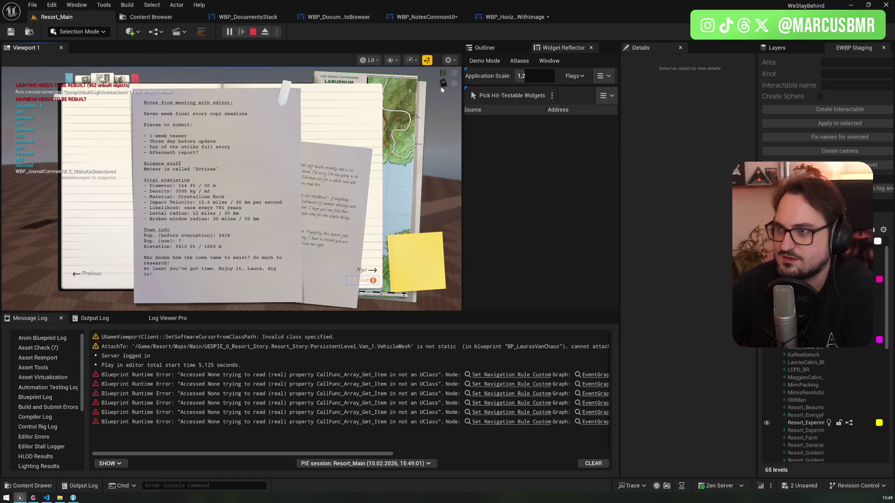
pyautogui.press('Escape')
pyautogui.click(510, 22)
pyautogui.click(57, 100)
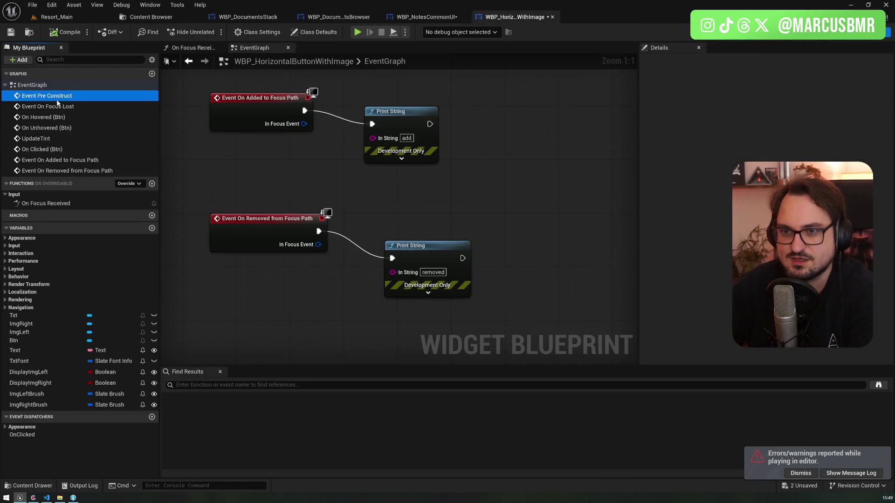
# Delete the On Focus Lost and On Focus Received overrides from the button blueprint
pyautogui.doubleClick(57, 106)
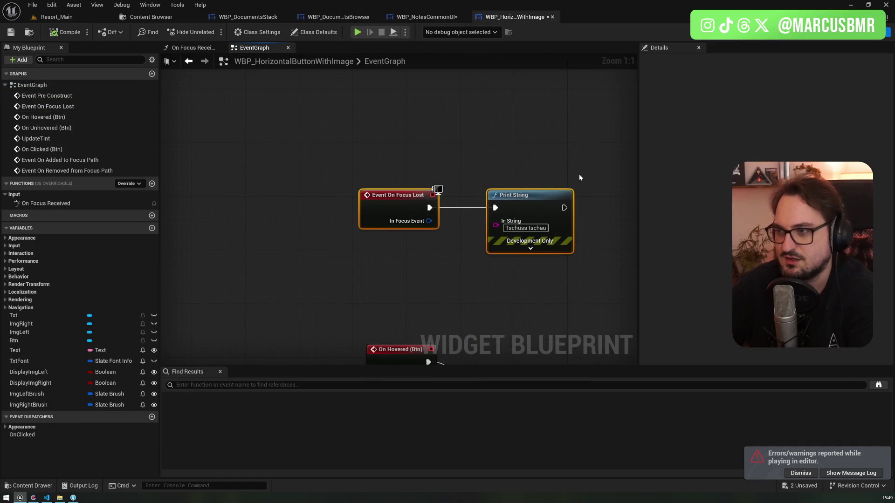
pyautogui.press('Delete')
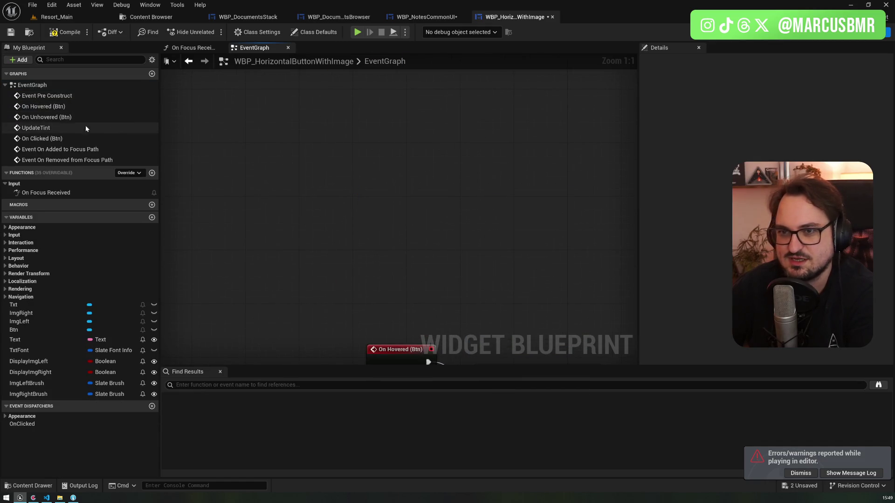
pyautogui.click(51, 193)
pyautogui.rightClick(54, 194)
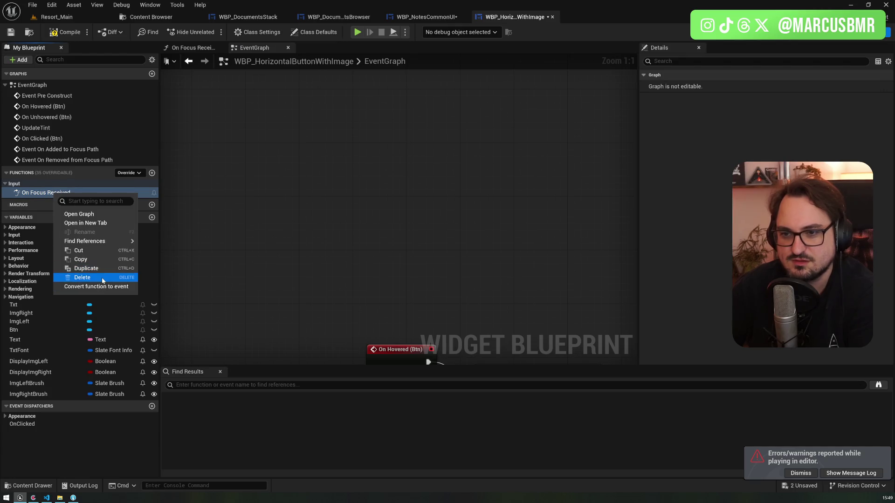
pyautogui.click(63, 278)
pyautogui.scroll(-5, 277, 172)
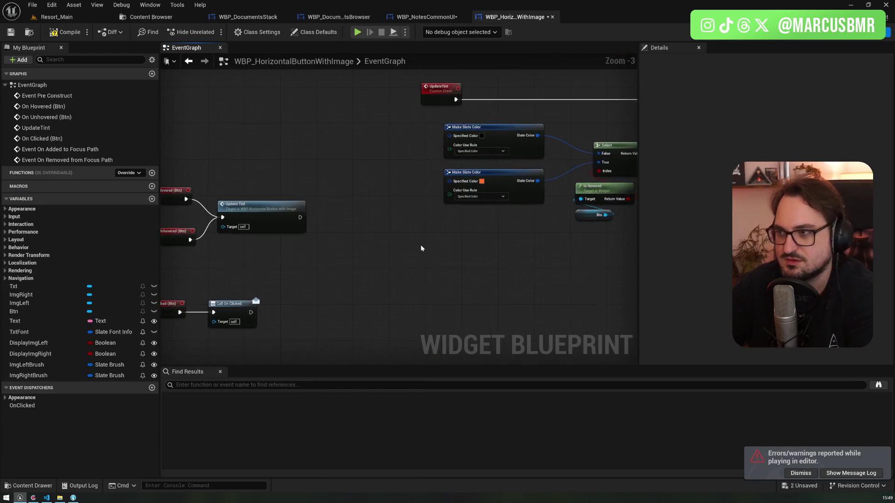
pyautogui.scroll(2, 406, 246)
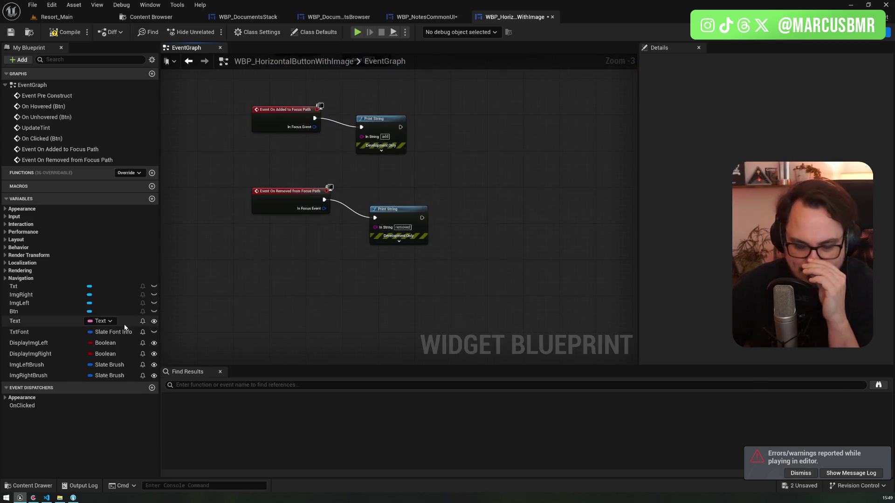
# Add an OnFocused event dispatcher, discarding an accidentally added variable
pyautogui.click(152, 199)
pyautogui.click(89, 387)
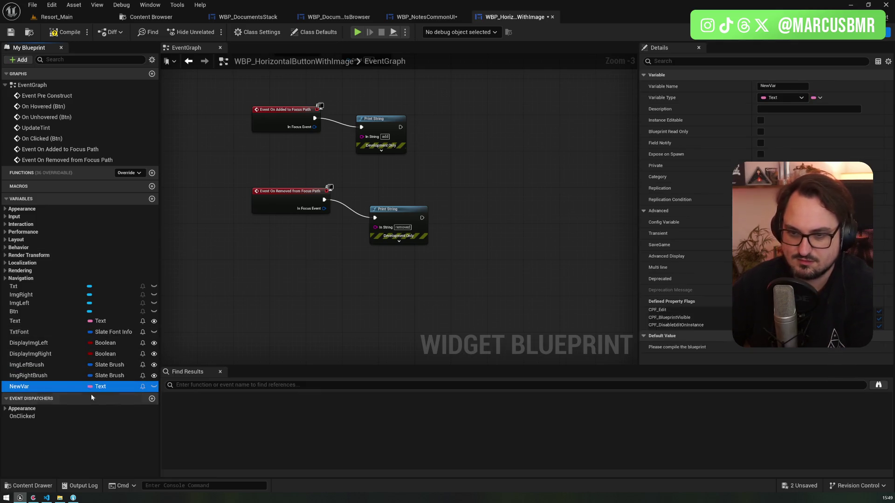
pyautogui.press('Delete')
pyautogui.click(152, 388)
pyautogui.write('On')
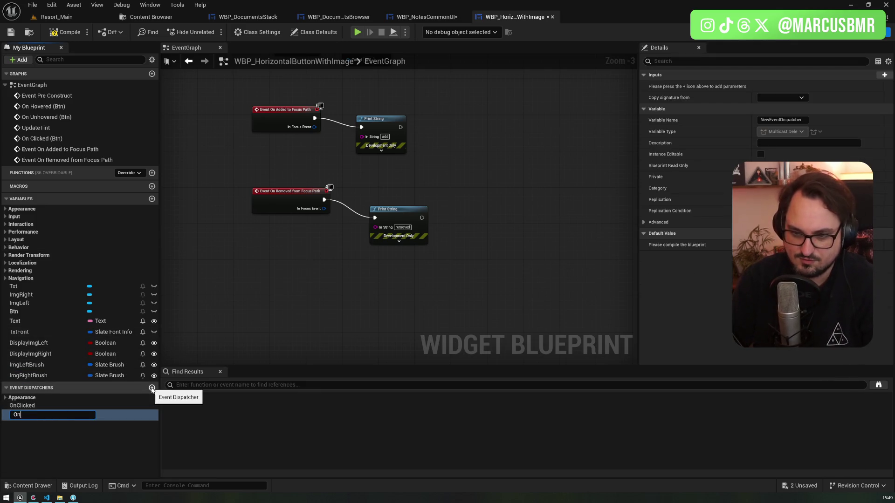
pyautogui.write('d')
pyautogui.press('Return')
# Add an OnUnfocused event dispatcher and delete both Print String nodes
pyautogui.moveTo(406, 94); pyautogui.dragTo(386, 266)
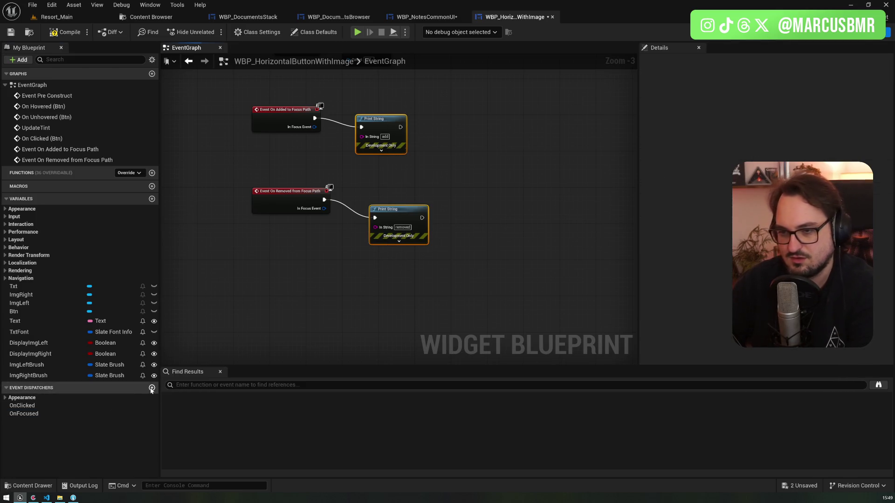
pyautogui.click(152, 388)
pyautogui.write('OnUnfo')
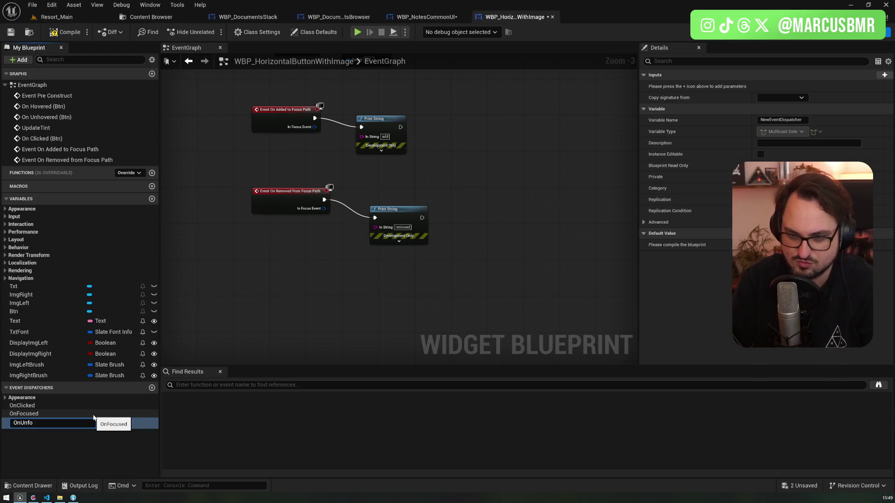
pyautogui.write('d')
pyautogui.press('Return')
pyautogui.press('Delete')
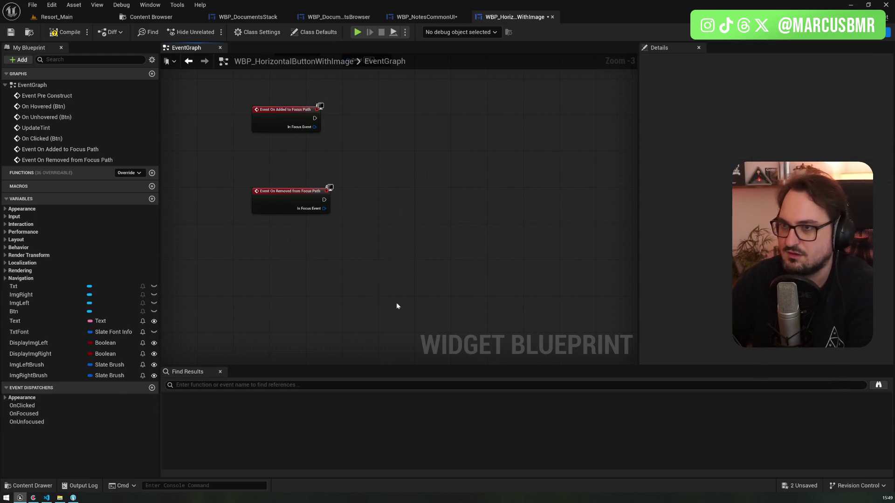
# Call OnFocused from the added-to-focus-path event and OnUnfocused from the removed event
pyautogui.moveTo(36, 415)
pyautogui.mouseDown()
pyautogui.moveTo(331, 144)
pyautogui.moveTo(338, 115)
pyautogui.mouseUp()
pyautogui.click(351, 153)
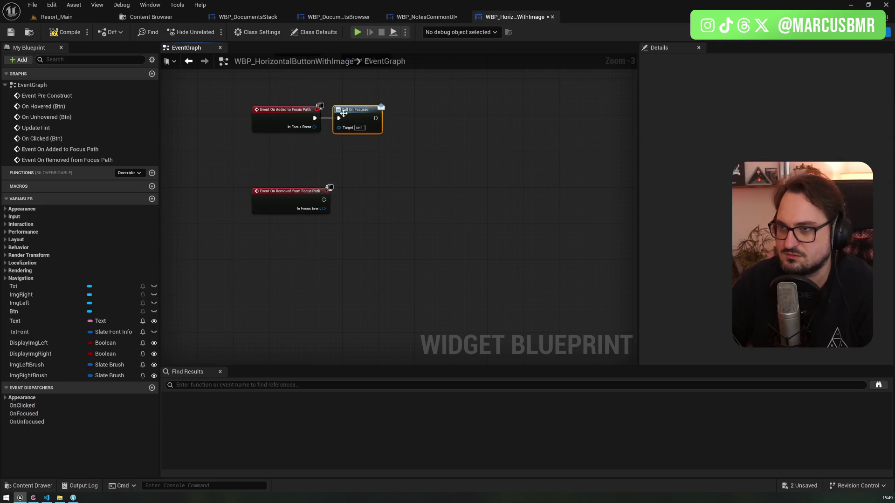
pyautogui.click(36, 422)
pyautogui.moveTo(36, 422)
pyautogui.mouseDown()
pyautogui.moveTo(370, 229)
pyautogui.moveTo(376, 191)
pyautogui.mouseUp()
pyautogui.click(381, 227)
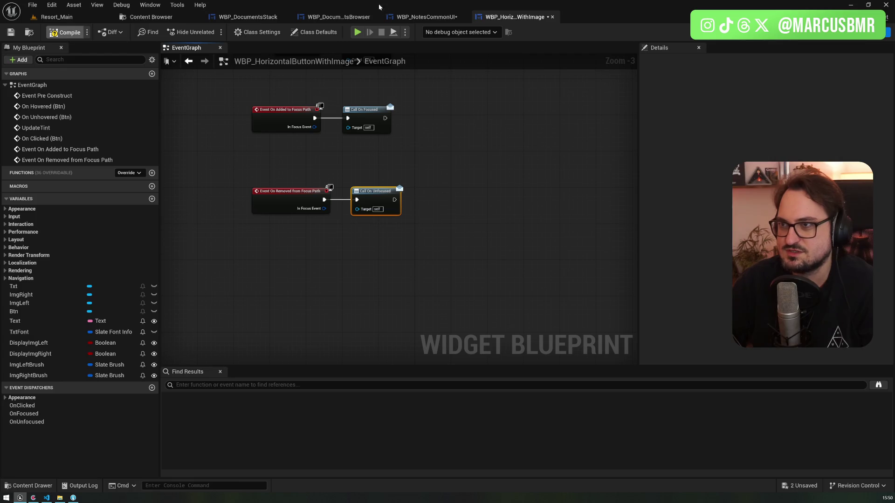
pyautogui.click(401, 16)
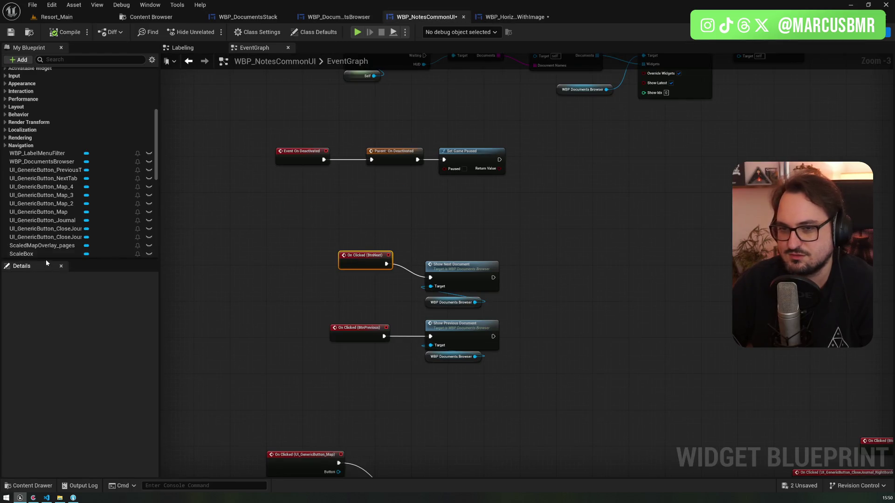
# Select the BtnNext variable, dock the Details panel on the right and widen the graph
pyautogui.scroll(-5, 41, 169)
pyautogui.moveTo(317, 215)
pyautogui.mouseDown()
pyautogui.moveTo(392, 233)
pyautogui.moveTo(300, 197)
pyautogui.mouseUp()
pyautogui.scroll(-10, 65, 211)
pyautogui.scroll(10, 66, 211)
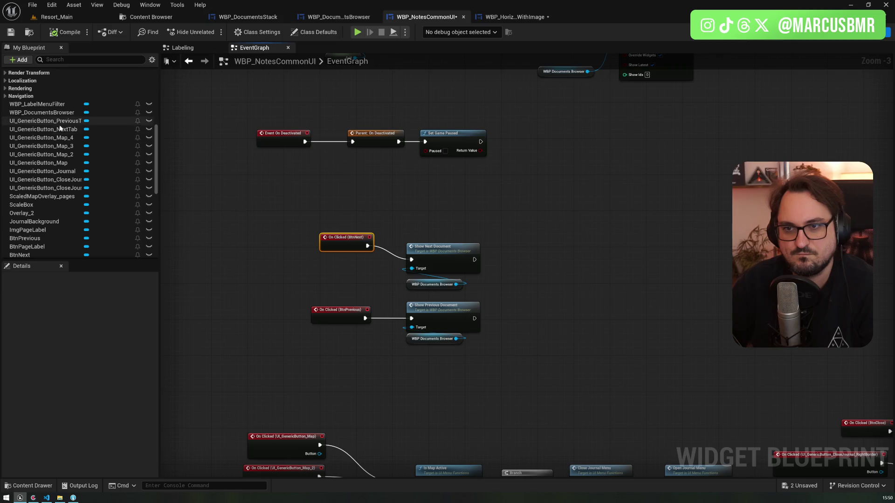
pyautogui.click(59, 130)
pyautogui.scroll(-4, 49, 187)
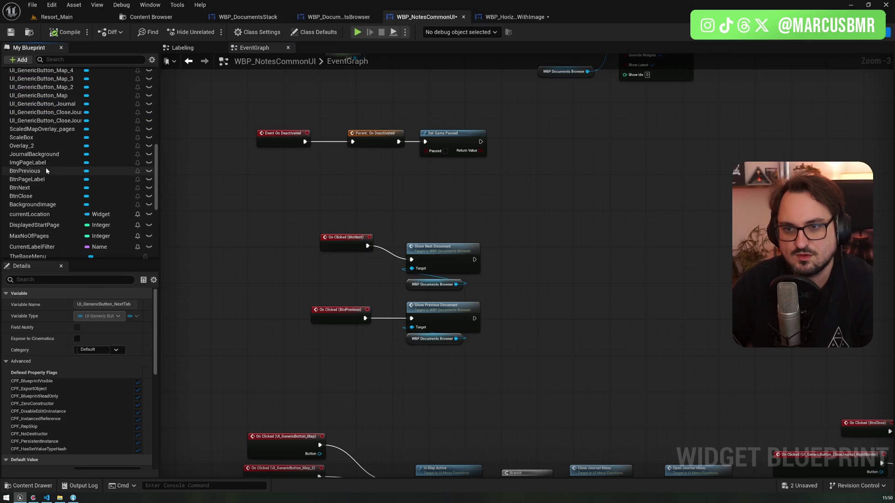
pyautogui.click(36, 187)
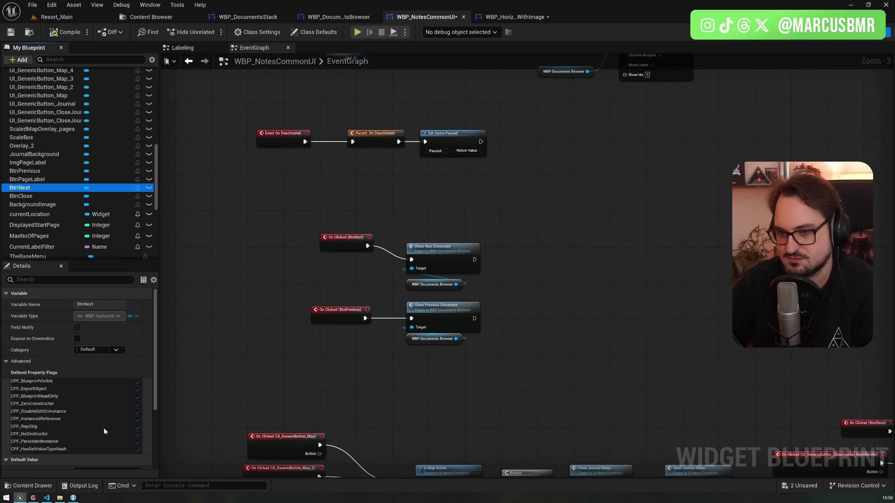
pyautogui.scroll(-3, 101, 396)
pyautogui.moveTo(27, 269)
pyautogui.mouseDown()
pyautogui.moveTo(187, 224)
pyautogui.moveTo(657, 161)
pyautogui.mouseUp()
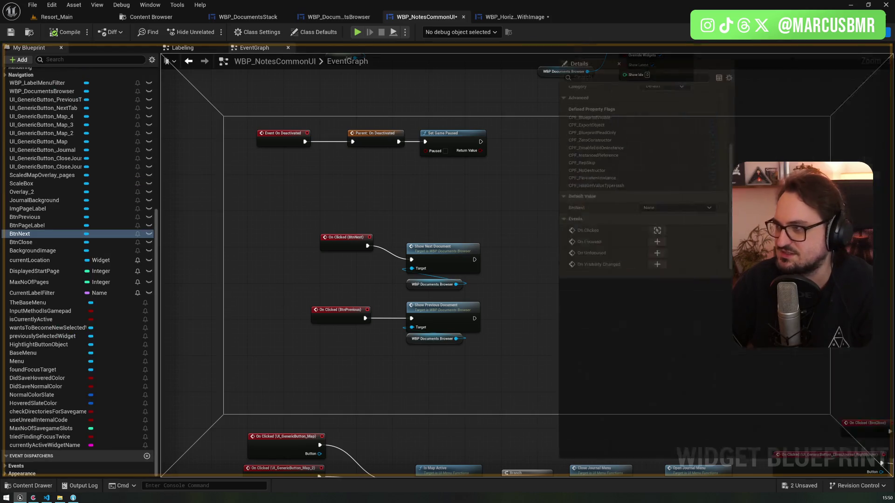
pyautogui.moveTo(529, 164); pyautogui.dragTo(735, 164)
# Add On Focused and On Unfocused events for both BtnNext and BtnPrevious
pyautogui.click(876, 298)
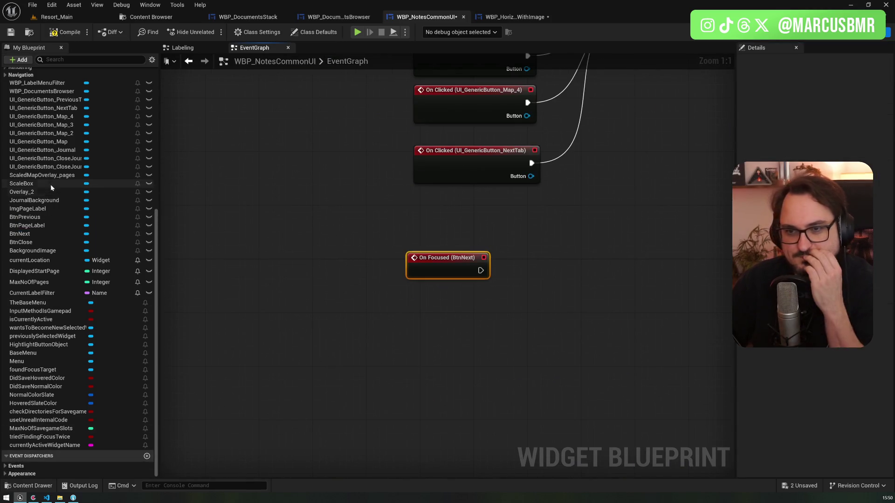
pyautogui.click(33, 234)
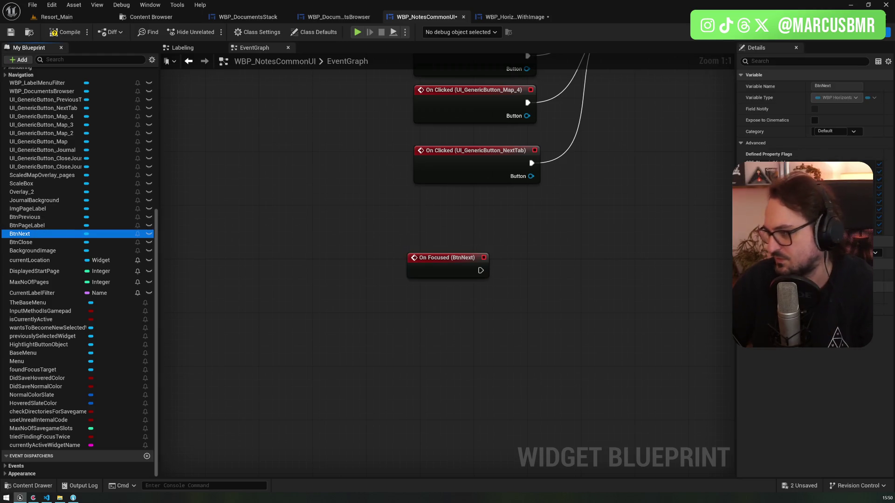
pyautogui.click(877, 310)
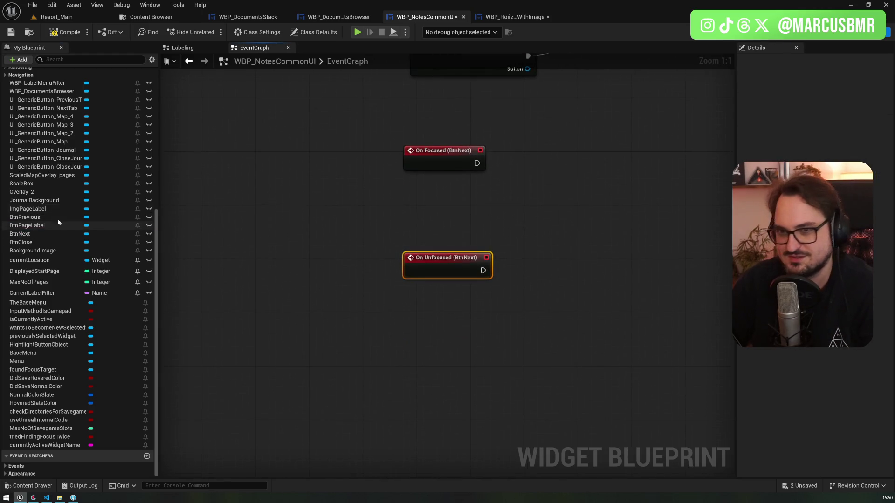
pyautogui.click(29, 217)
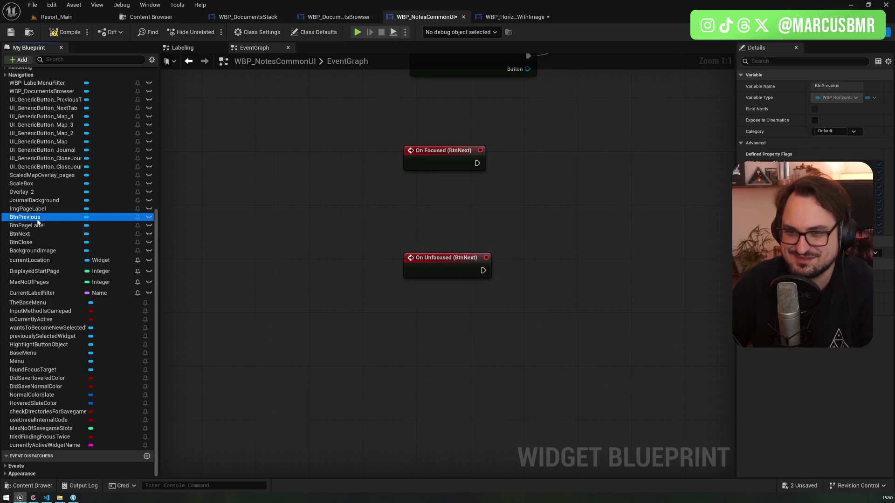
pyautogui.click(877, 298)
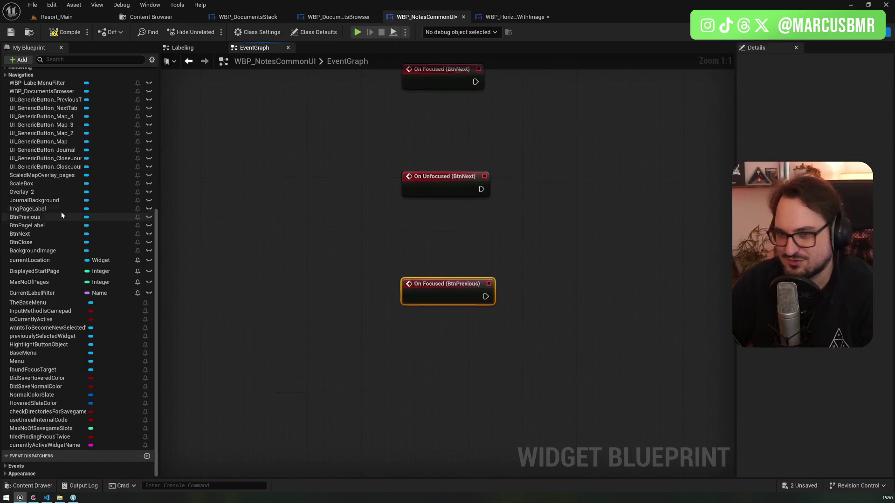
pyautogui.click(877, 309)
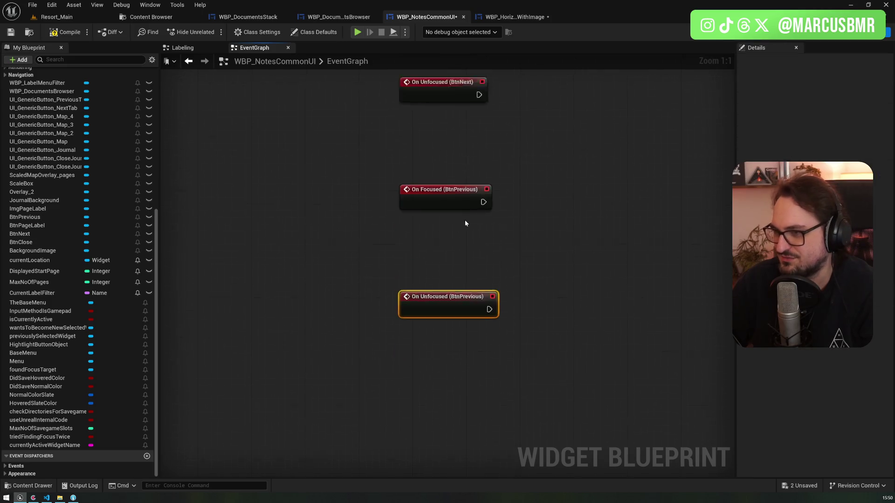
# Arrange the four focus event nodes beside their buttons' On Clicked events
pyautogui.moveTo(447, 264); pyautogui.dragTo(448, 201)
pyautogui.scroll(-4, 399, 135)
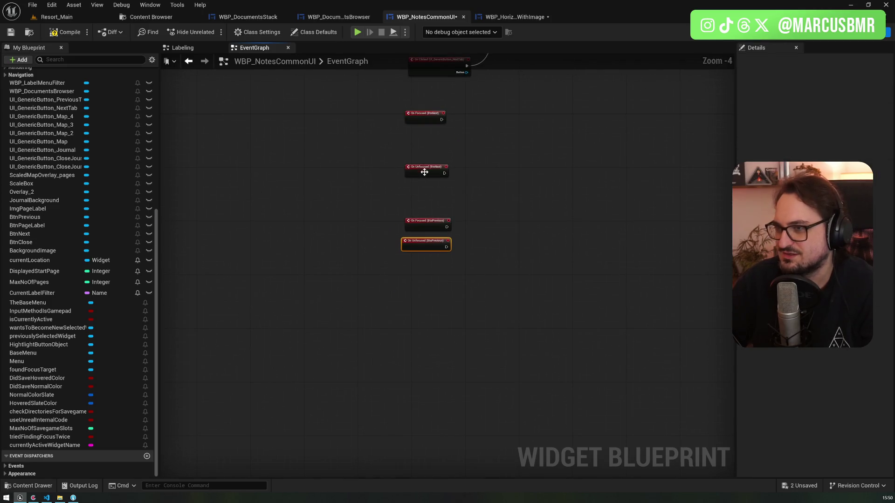
pyautogui.moveTo(309, 230); pyautogui.dragTo(446, 413)
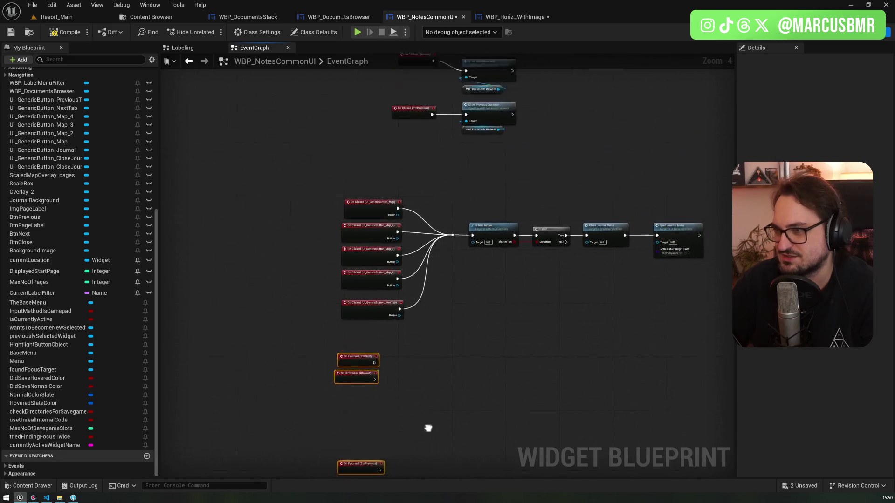
pyautogui.moveTo(359, 401)
pyautogui.mouseDown()
pyautogui.moveTo(295, 141)
pyautogui.moveTo(328, 122)
pyautogui.mouseUp()
pyautogui.click(295, 227)
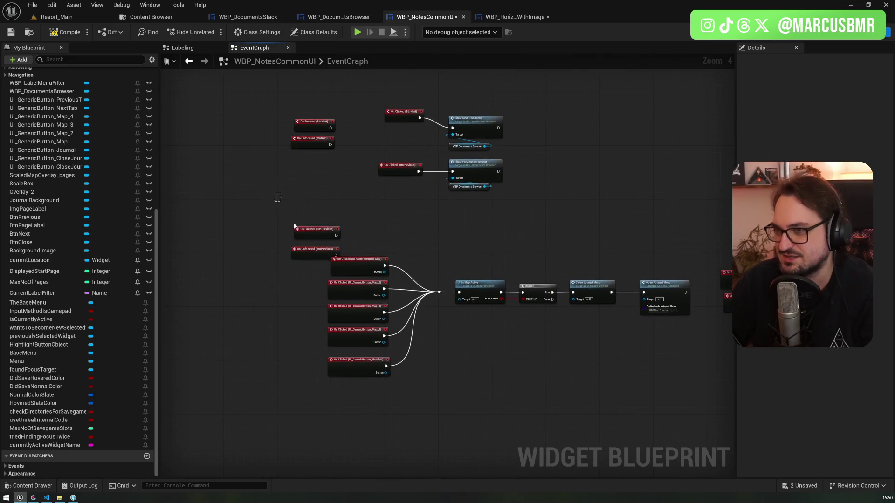
pyautogui.moveTo(314, 238); pyautogui.dragTo(328, 174)
pyautogui.scroll(5, 250, 278)
pyautogui.moveTo(301, 309)
pyautogui.mouseDown()
pyautogui.moveTo(232, 258)
pyautogui.moveTo(521, 272)
pyautogui.mouseUp()
pyautogui.click(356, 253)
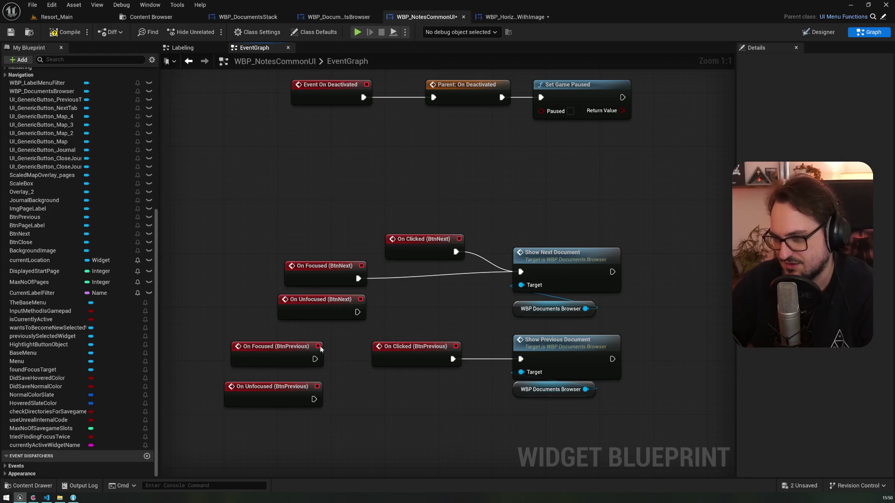
# Wire On Focused (BtnPrevious) into Show Previous Document and tidy the focus nodes
pyautogui.moveTo(315, 360); pyautogui.dragTo(521, 359)
pyautogui.moveTo(272, 358); pyautogui.dragTo(414, 404)
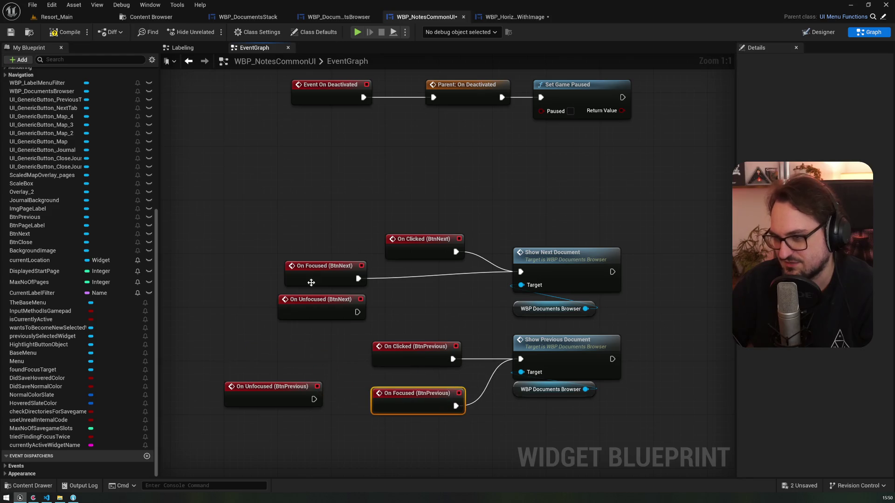
pyautogui.moveTo(309, 266); pyautogui.dragTo(423, 292)
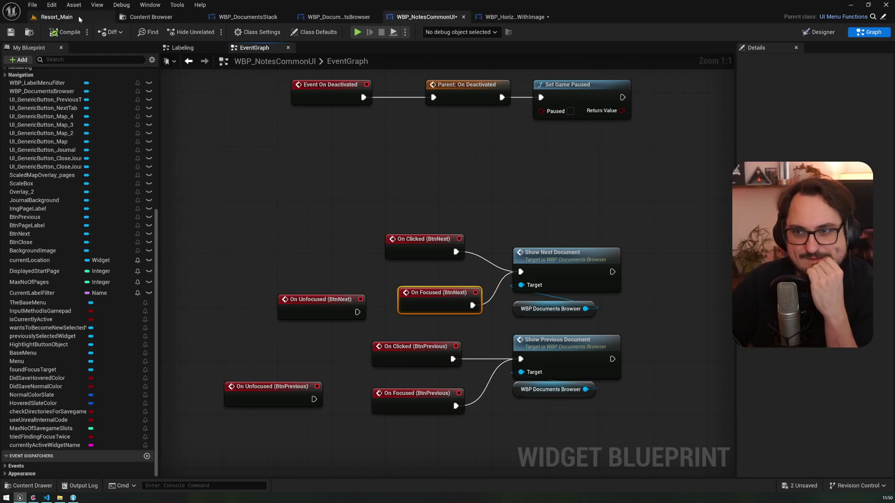
pyautogui.click(79, 16)
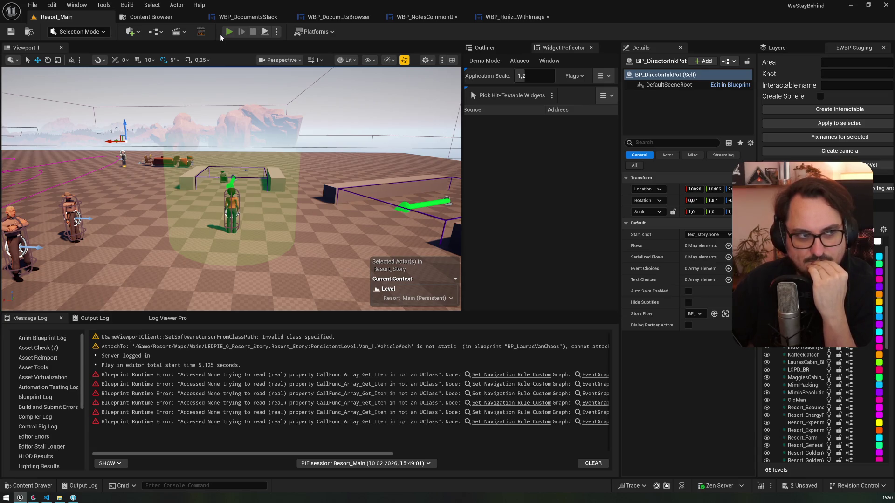
# Start a play-in-editor session and open the journal's documents section
pyautogui.hotkey('alt', 'p')
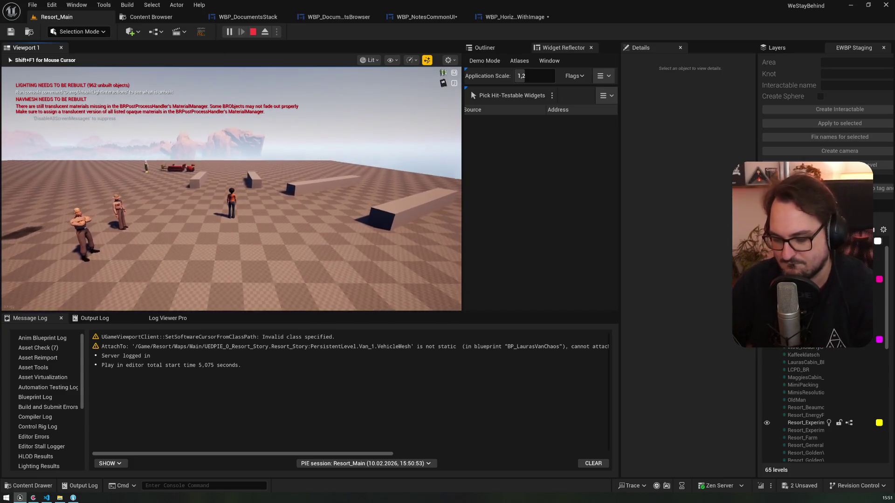
pyautogui.press('j')
pyautogui.click(107, 82)
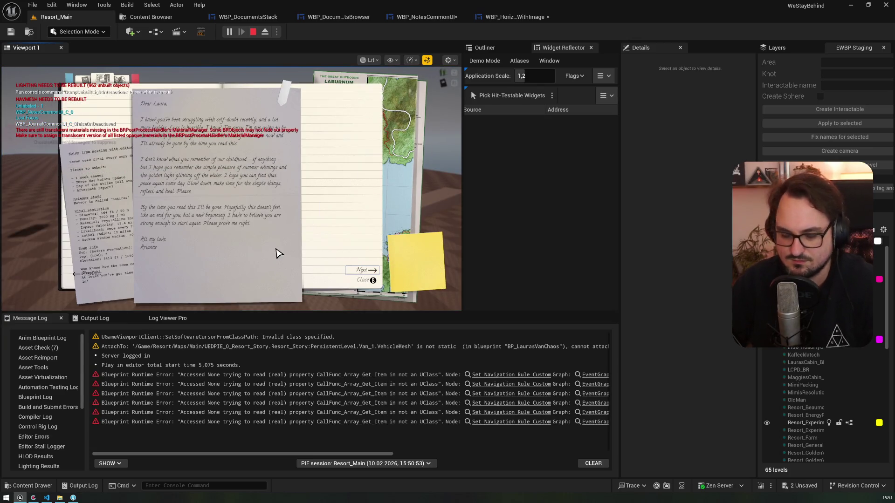
# Page between the letter and the meeting notes with Left/Right, then stop the session
pyautogui.press('Left')
pyautogui.press('Right')
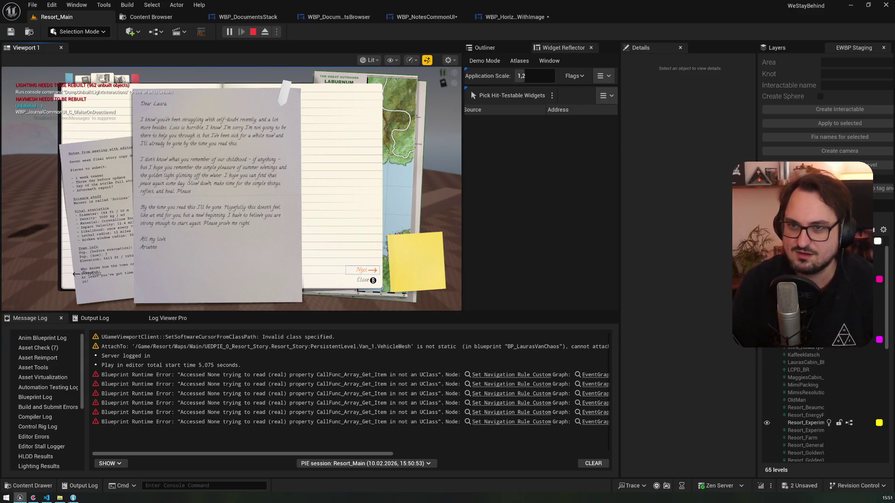
pyautogui.press('Left')
pyautogui.press('Right')
pyautogui.press('Left')
pyautogui.press('Right')
pyautogui.press('Left')
pyautogui.press('Right')
pyautogui.press('Left')
pyautogui.press('Right')
pyautogui.press('Left')
pyautogui.press('Right')
pyautogui.press('Left')
pyautogui.press('Right')
pyautogui.press('Left')
pyautogui.press('Right')
pyautogui.press('Left')
pyautogui.press('Right')
pyautogui.press('Left')
pyautogui.press('Right')
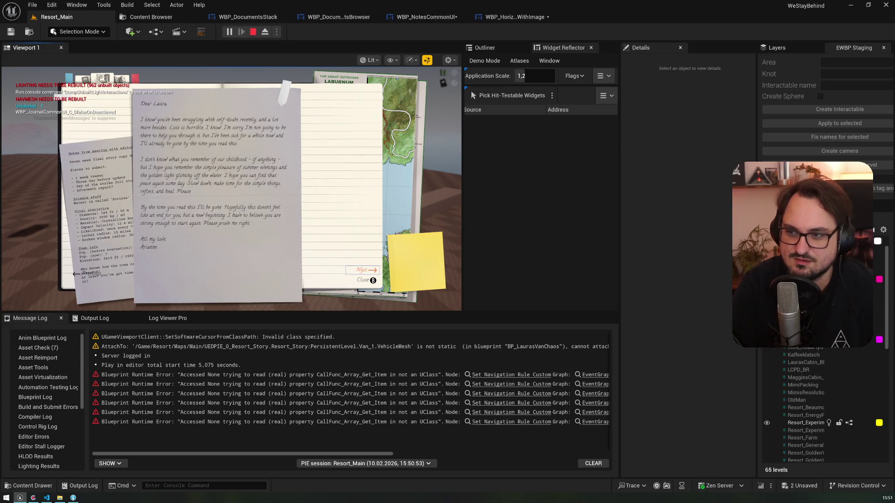
pyautogui.press('Left')
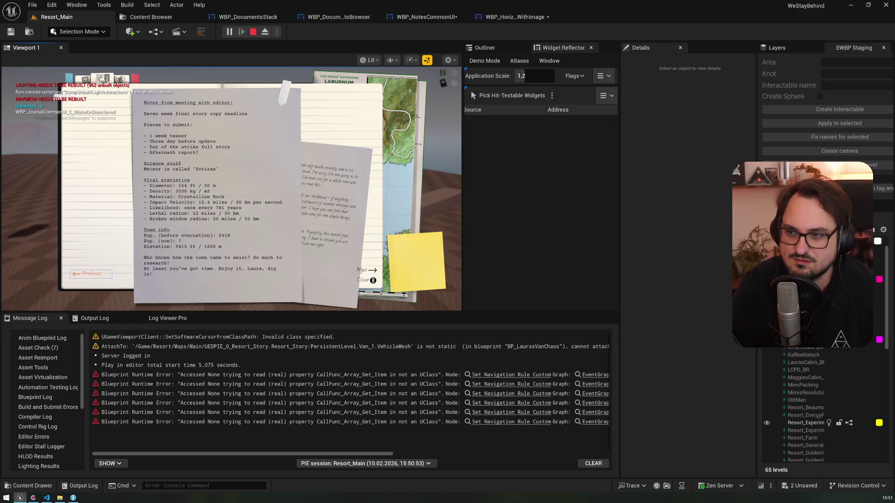
pyautogui.press('Right')
pyautogui.press('Left')
pyautogui.press('Right')
pyautogui.press('Left')
pyautogui.press('Right')
pyautogui.press('Left')
pyautogui.press('Right')
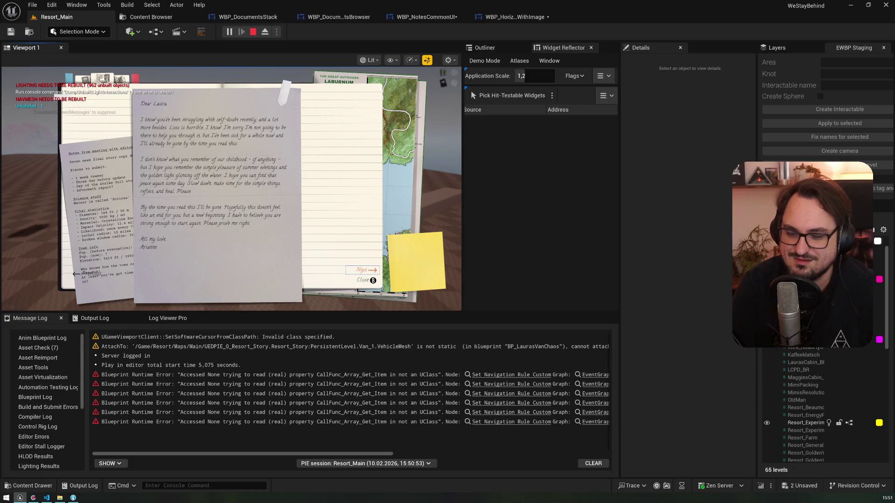
pyautogui.press('Left')
pyautogui.press('Right')
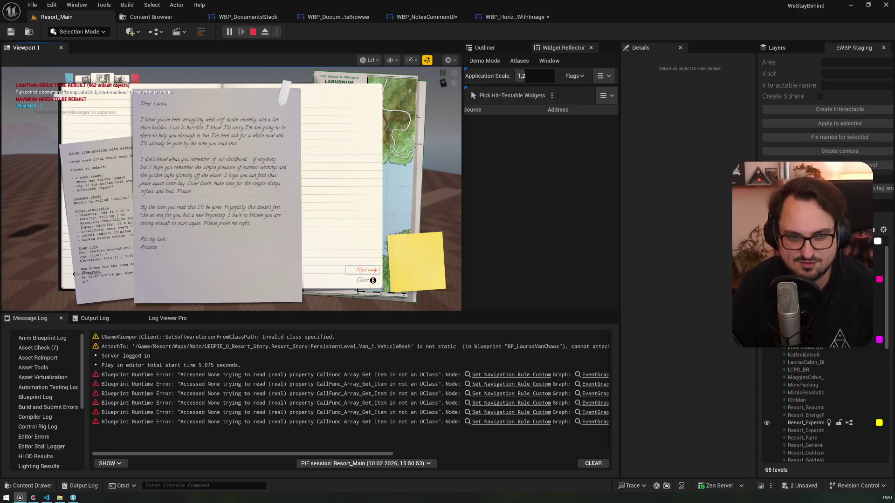
pyautogui.press('Left')
pyautogui.press('Right')
pyautogui.press('Left')
pyautogui.press('Right')
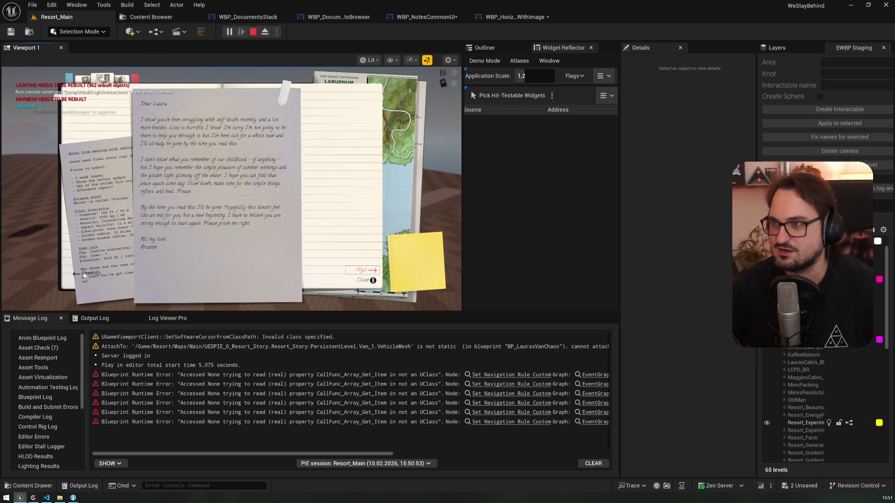
pyautogui.press('Escape')
pyautogui.click(415, 17)
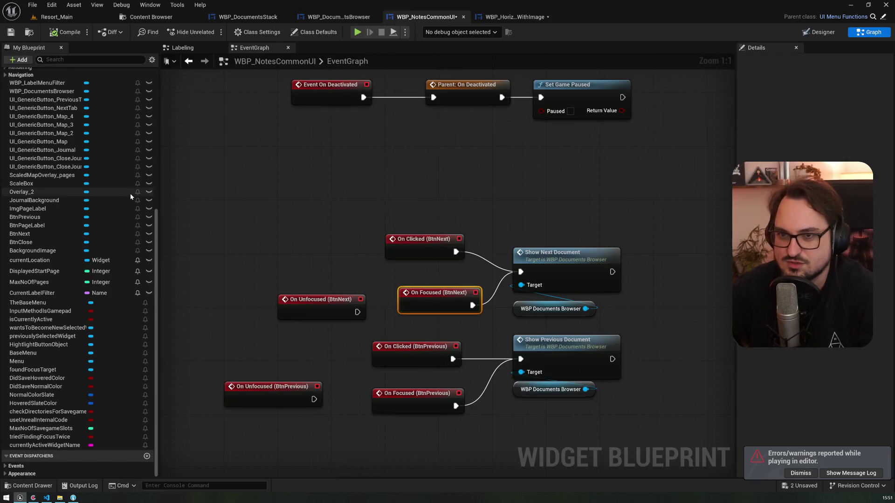
# Start another play-in-editor session from Resort_Main, then return to the event graph
pyautogui.scroll(10, 135, 201)
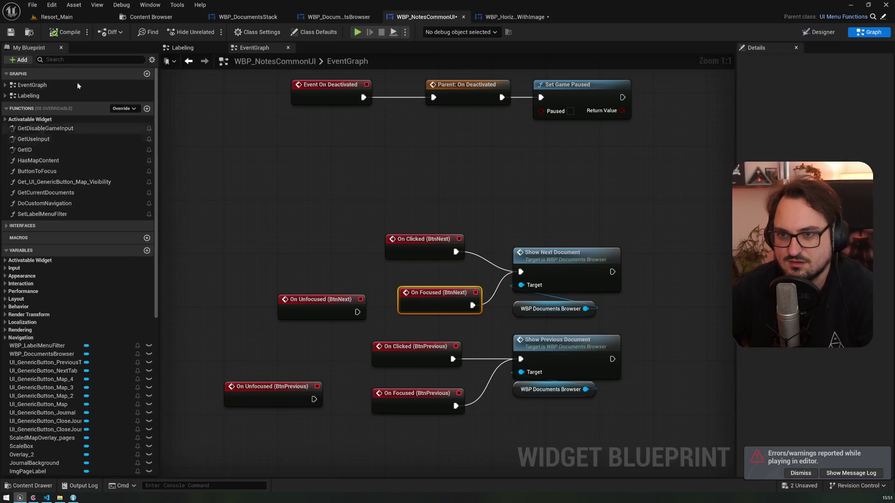
pyautogui.click(46, 18)
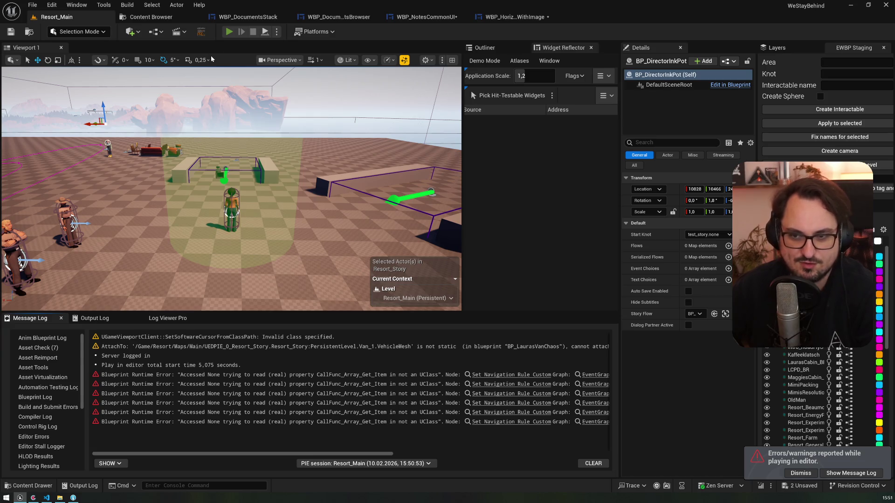
pyautogui.hotkey('alt', 'p')
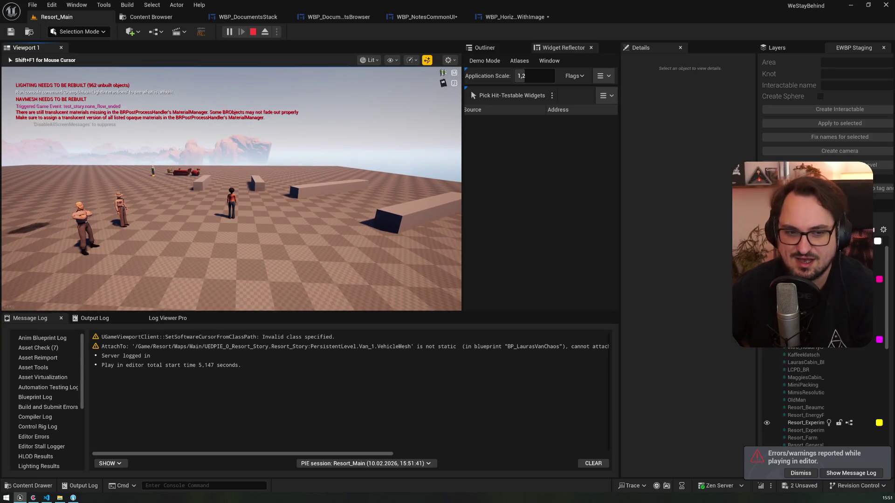
pyautogui.click(438, 18)
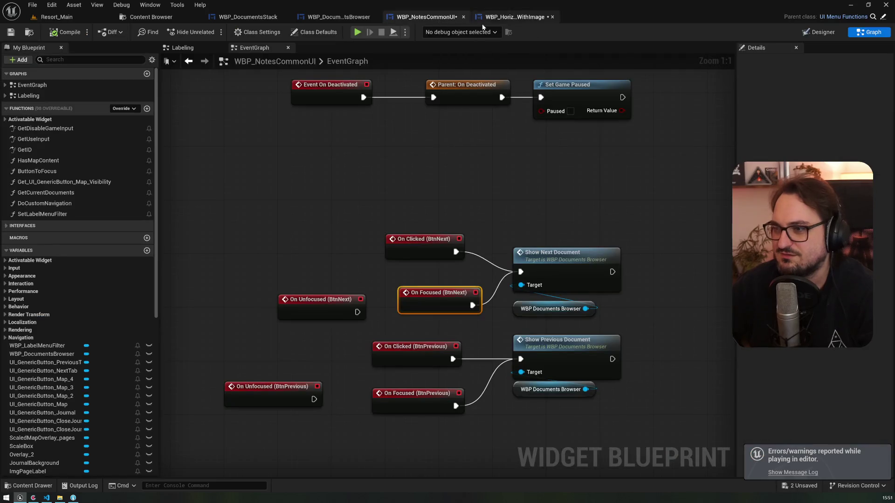
# Move On Unfocused (BtnNext) and On Unfocused (BtnPrevious) up beside their focus nodes
pyautogui.moveTo(302, 255); pyautogui.dragTo(296, 228)
pyautogui.moveTo(253, 347); pyautogui.dragTo(279, 285)
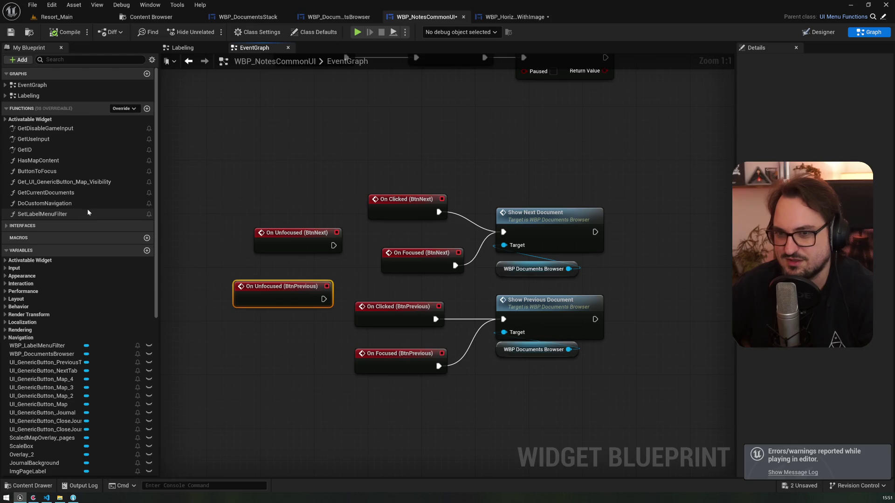
pyautogui.hotkey('shift', 'F4')
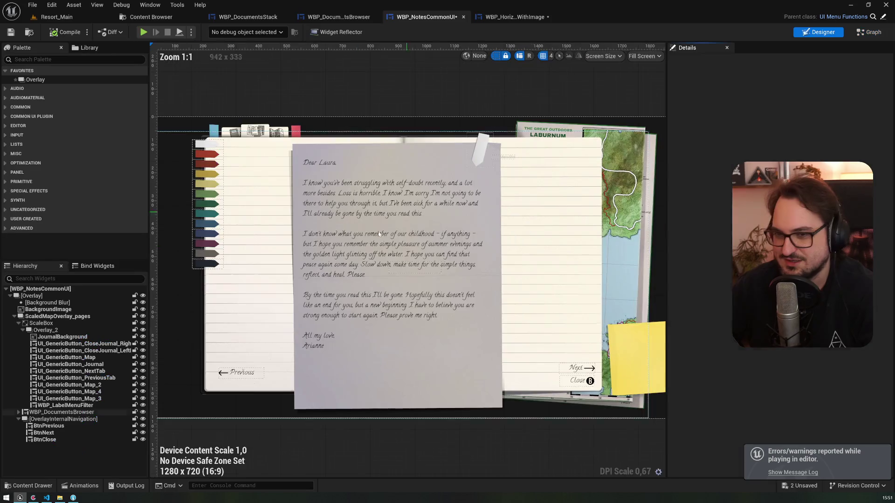
# Select BtnPrevious and expand its Navigation settings, resizing columns to read each Escape rule
pyautogui.click(106, 427)
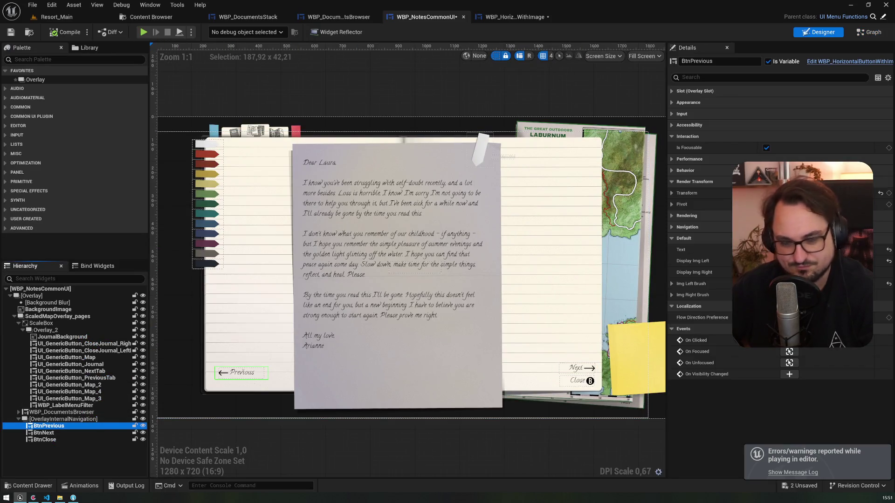
pyautogui.click(673, 228)
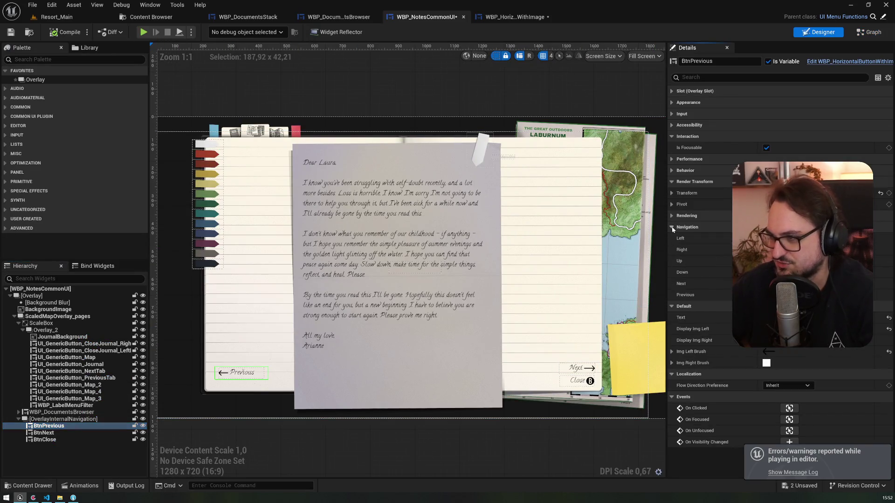
pyautogui.moveTo(666, 206); pyautogui.dragTo(397, 205)
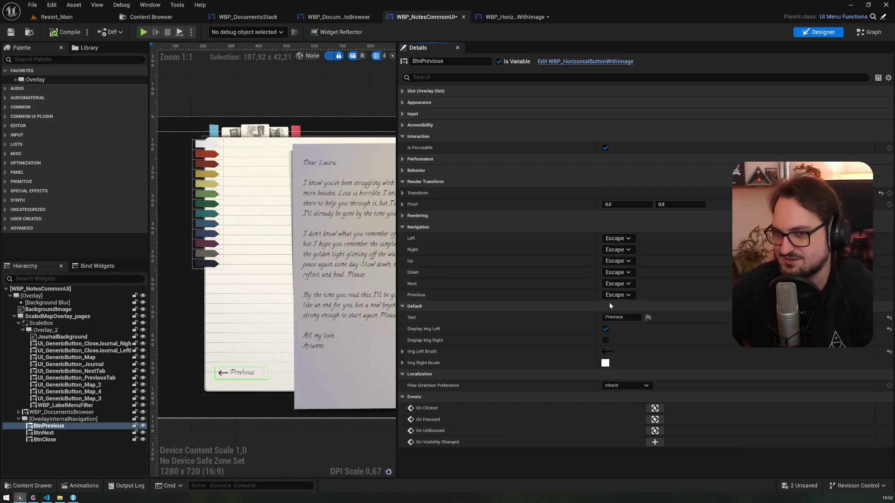
pyautogui.moveTo(598, 242); pyautogui.dragTo(473, 241)
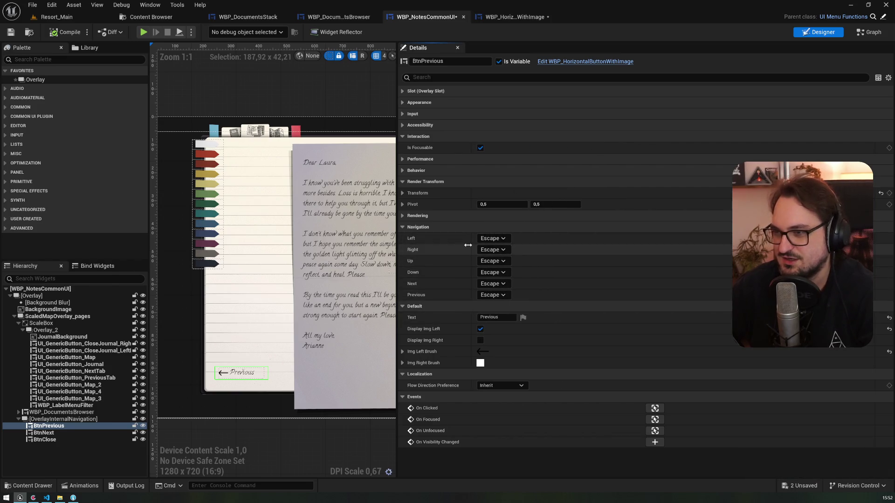
pyautogui.moveTo(398, 205); pyautogui.dragTo(715, 208)
pyautogui.moveTo(745, 252); pyautogui.dragTo(792, 252)
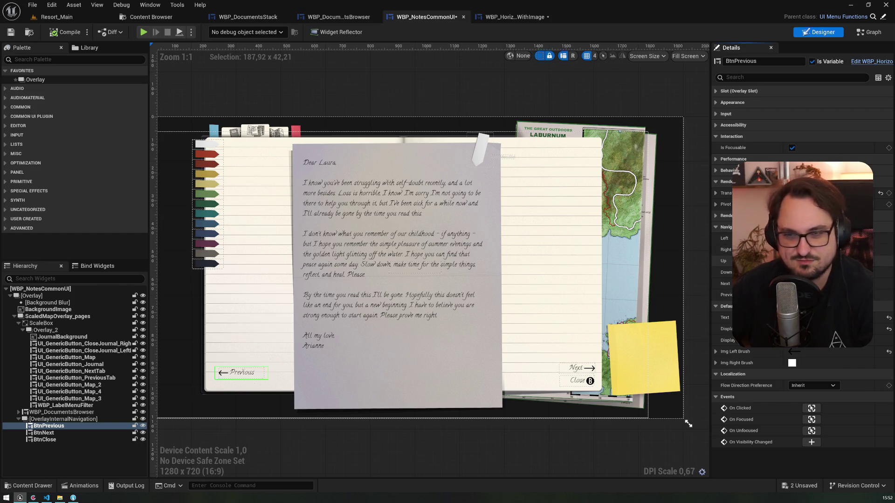
pyautogui.click(879, 36)
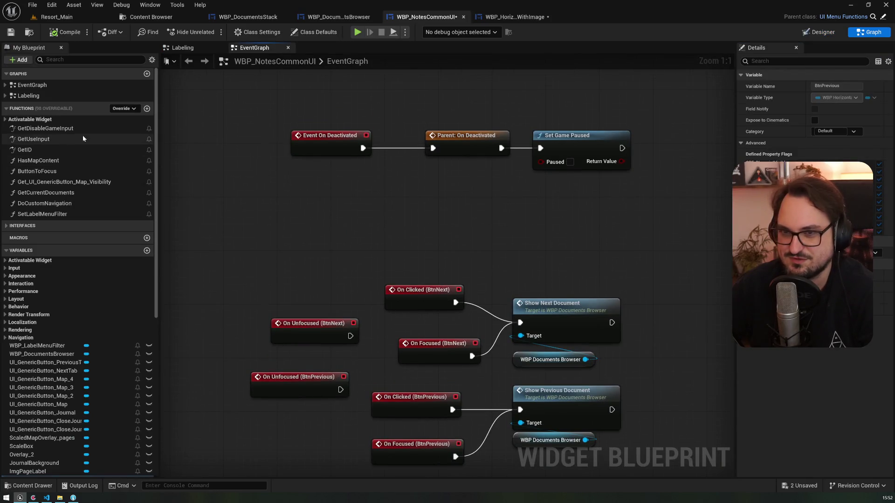
# Pan to the For Each Loop and select the Set Navigation Rule Custom node
pyautogui.scroll(-3, 387, 312)
pyautogui.moveTo(387, 312)
pyautogui.mouseDown()
pyautogui.moveTo(350, 280)
pyautogui.moveTo(485, 311)
pyautogui.moveTo(337, 316)
pyautogui.mouseUp()
pyautogui.scroll(3, 337, 316)
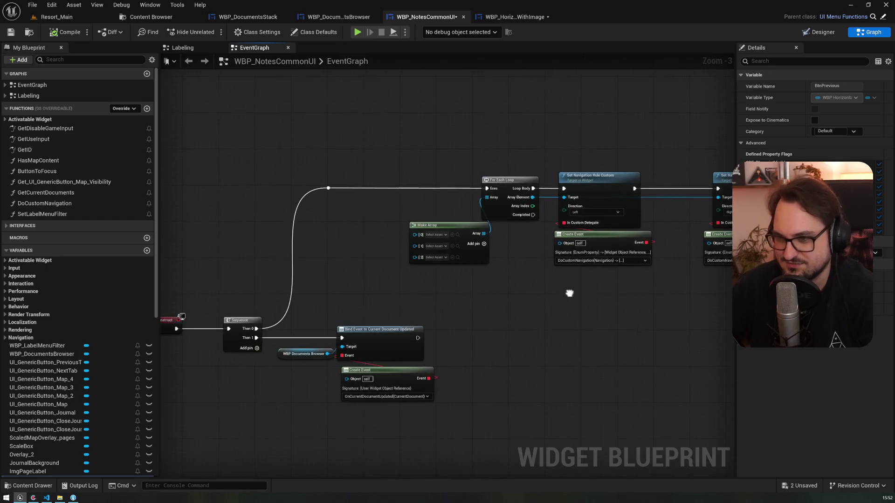
pyautogui.moveTo(263, 298)
pyautogui.mouseDown()
pyautogui.moveTo(235, 333)
pyautogui.moveTo(445, 320)
pyautogui.moveTo(286, 234)
pyautogui.mouseUp()
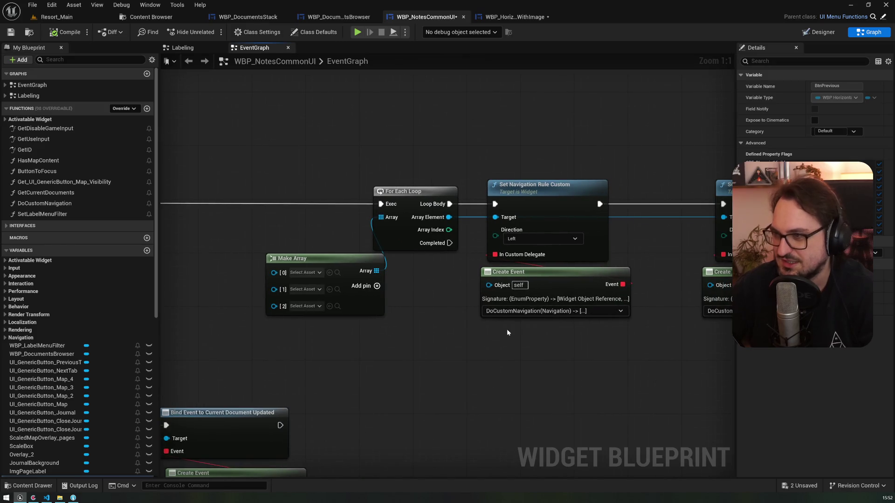
pyautogui.moveTo(508, 332); pyautogui.dragTo(356, 339)
pyautogui.click(405, 205)
pyautogui.moveTo(258, 228); pyautogui.dragTo(481, 249)
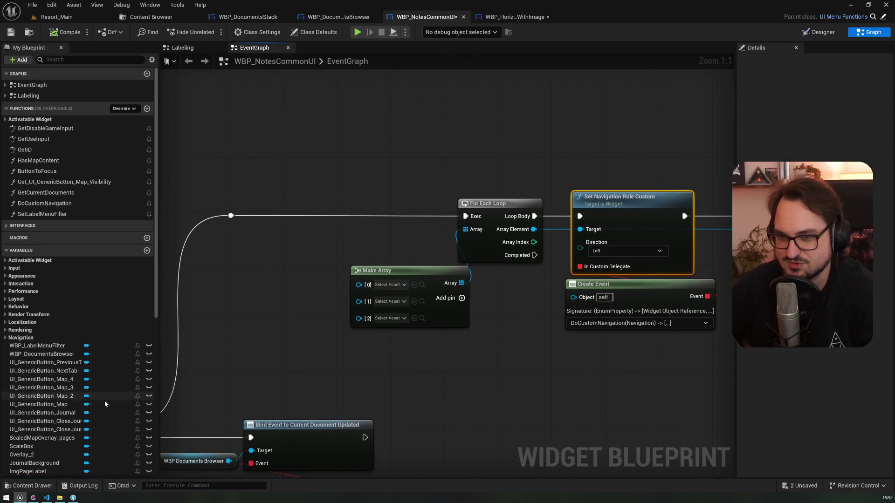
pyautogui.scroll(-5, 70, 410)
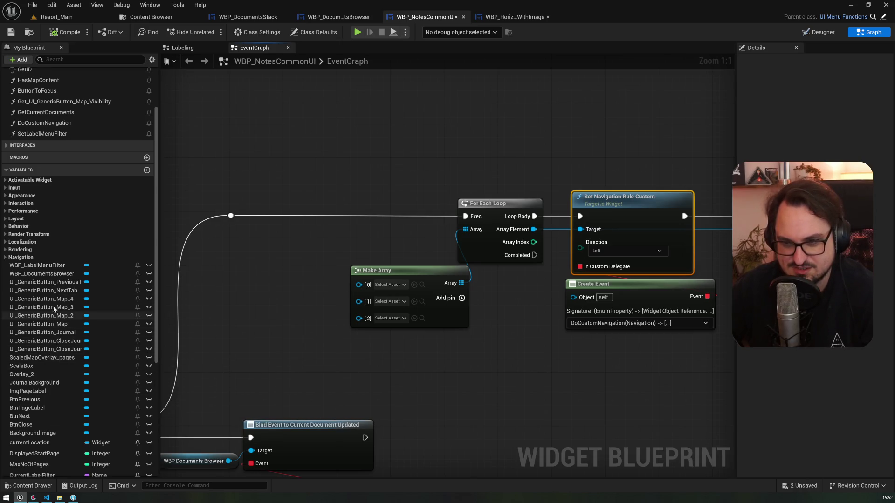
# Place BtnPrevious, BtnNext and BtnClose getters in the graph
pyautogui.click(48, 282)
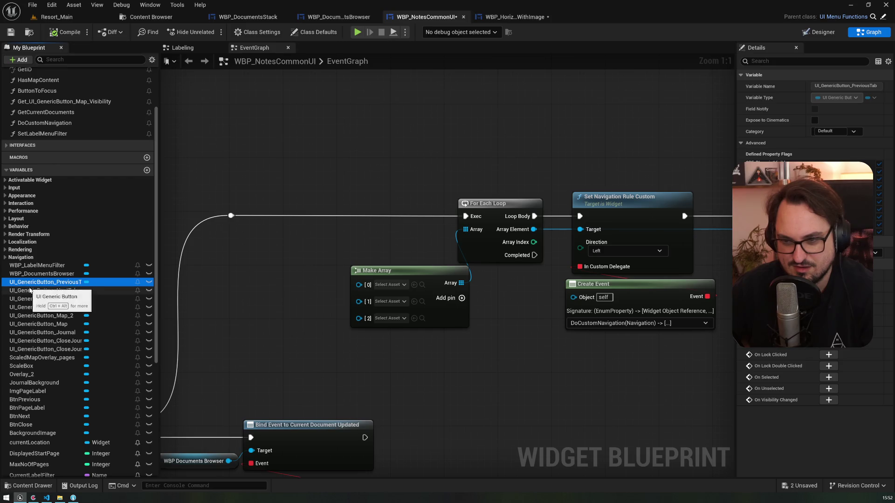
pyautogui.scroll(-4, 29, 290)
pyautogui.moveTo(25, 332); pyautogui.dragTo(177, 293)
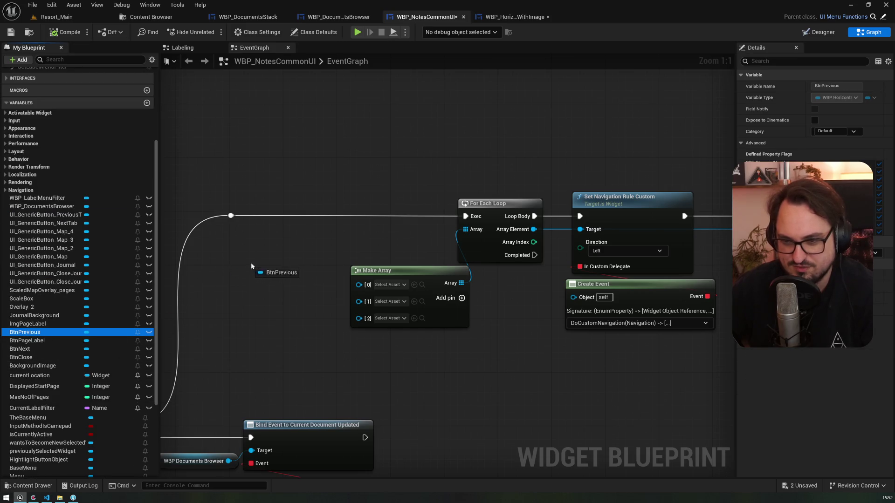
pyautogui.moveTo(251, 265); pyautogui.dragTo(252, 266)
pyautogui.moveTo(32, 350); pyautogui.dragTo(168, 323)
pyautogui.moveTo(246, 285); pyautogui.dragTo(246, 285)
pyautogui.moveTo(21, 357); pyautogui.dragTo(166, 349)
pyautogui.moveTo(251, 303); pyautogui.dragTo(250, 303)
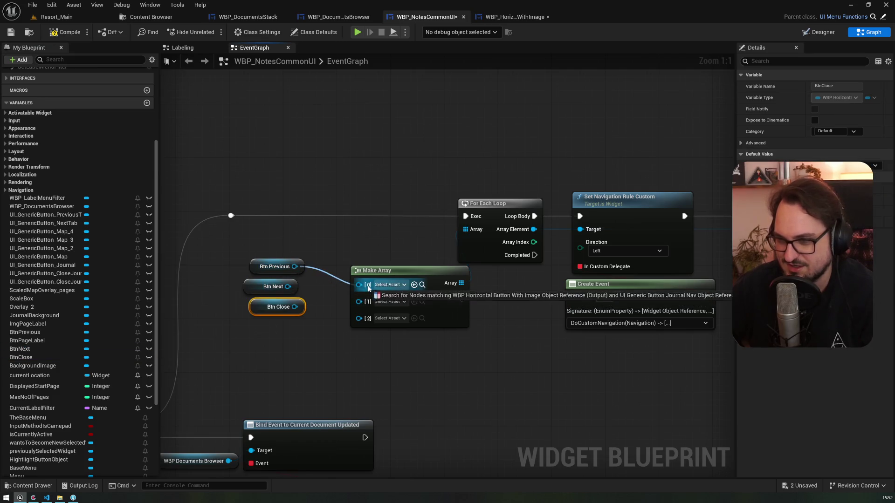
# Replace the old Make Array with a new three-entry array of BtnPrevious, BtnNext and BtnClose
pyautogui.moveTo(295, 267); pyautogui.dragTo(359, 286)
pyautogui.click(357, 256)
pyautogui.click(378, 271)
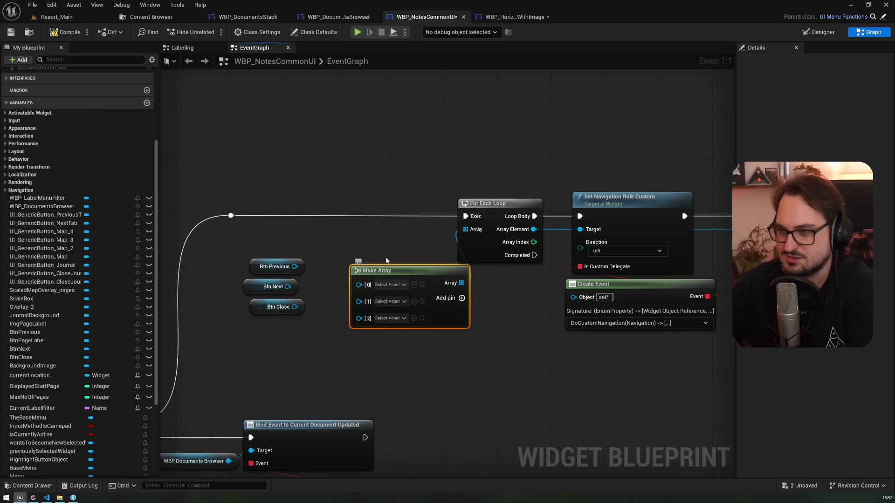
pyautogui.press('Delete')
pyautogui.moveTo(295, 267)
pyautogui.mouseDown()
pyautogui.moveTo(344, 280)
pyautogui.moveTo(357, 264)
pyautogui.mouseUp()
pyautogui.write('make array')
pyautogui.press('Return')
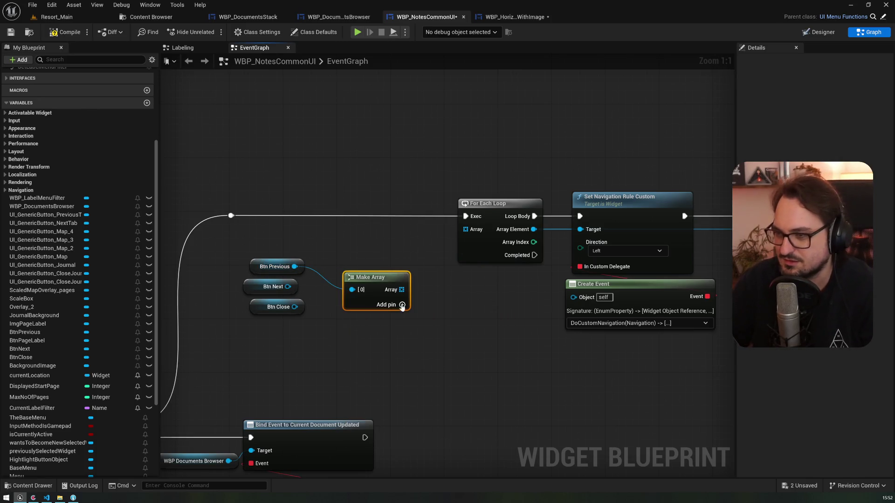
pyautogui.click(402, 305)
pyautogui.click(443, 306)
pyautogui.moveTo(288, 287); pyautogui.dragTo(352, 303)
pyautogui.moveTo(295, 307); pyautogui.dragTo(352, 315)
# Feed the array into a new For Each Loop and wire Array Element to the rule's Target
pyautogui.moveTo(404, 278)
pyautogui.mouseDown()
pyautogui.moveTo(377, 271)
pyautogui.moveTo(392, 284)
pyautogui.moveTo(385, 254)
pyautogui.moveTo(460, 208)
pyautogui.moveTo(588, 231)
pyautogui.moveTo(524, 209)
pyautogui.moveTo(231, 216)
pyautogui.mouseUp()
pyautogui.write('fo')
pyautogui.press('Return')
pyautogui.click(483, 216)
pyautogui.press('Delete')
pyautogui.moveTo(409, 307); pyautogui.dragTo(349, 311)
pyautogui.moveTo(276, 220); pyautogui.dragTo(615, 221)
pyautogui.click(413, 209)
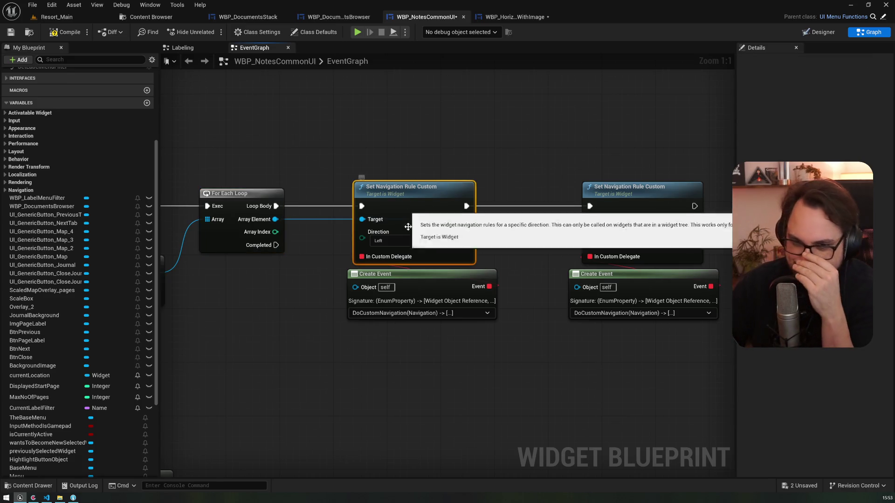
# Review the DoCustomNavigation function and the Labeling graph, then return to the event graph
pyautogui.scroll(6, 48, 256)
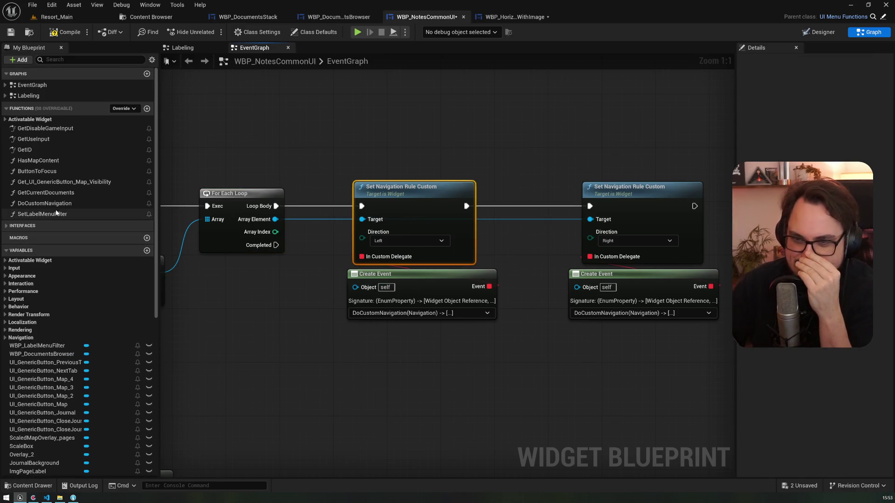
pyautogui.doubleClick(55, 204)
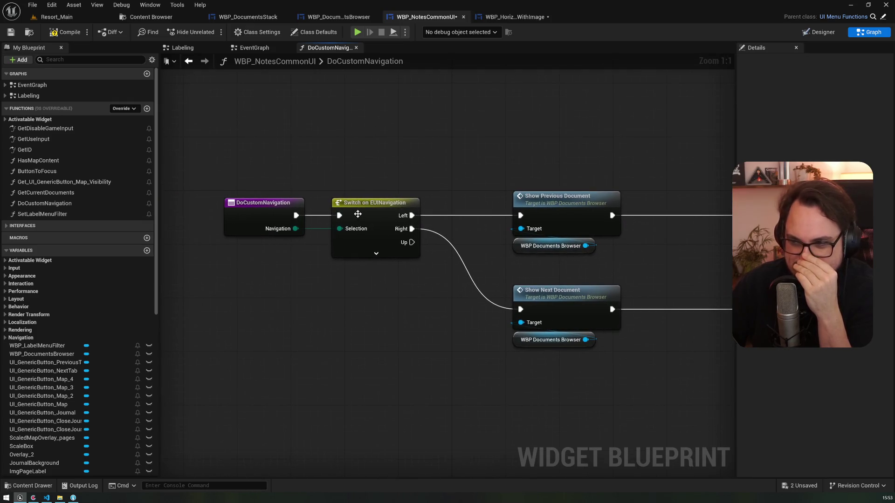
pyautogui.click(357, 214)
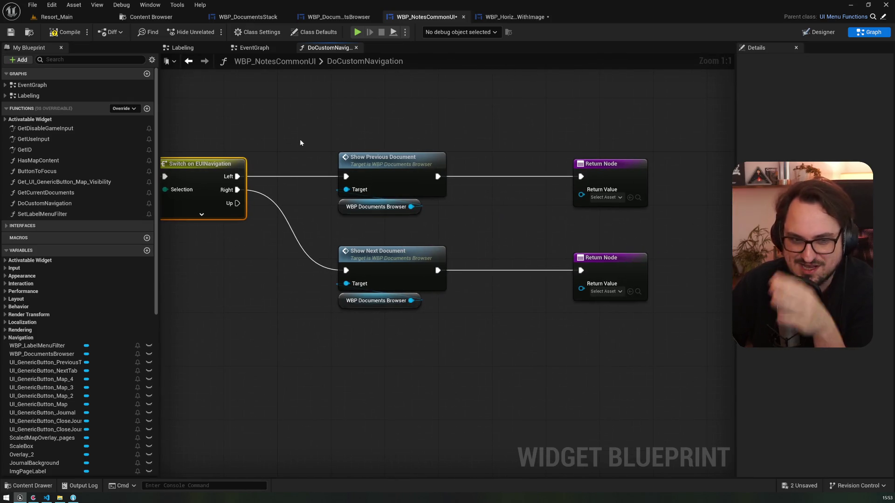
pyautogui.moveTo(327, 105); pyautogui.dragTo(432, 331)
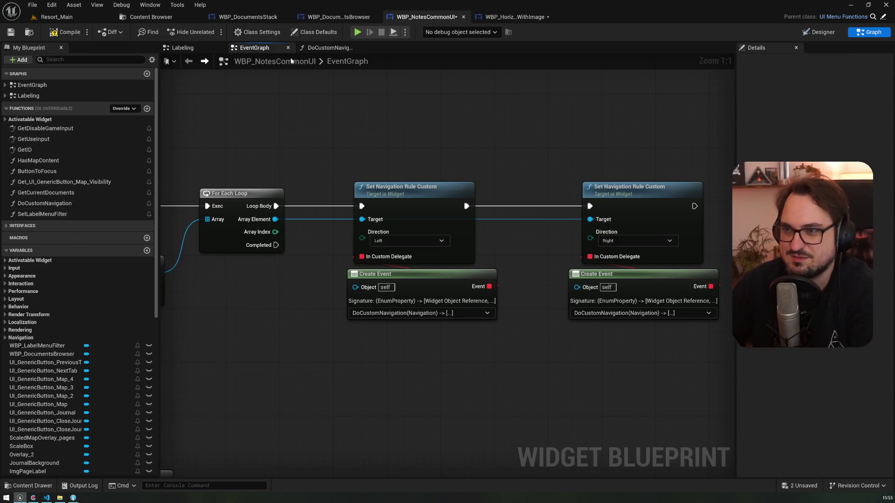
pyautogui.click(338, 49)
pyautogui.click(182, 47)
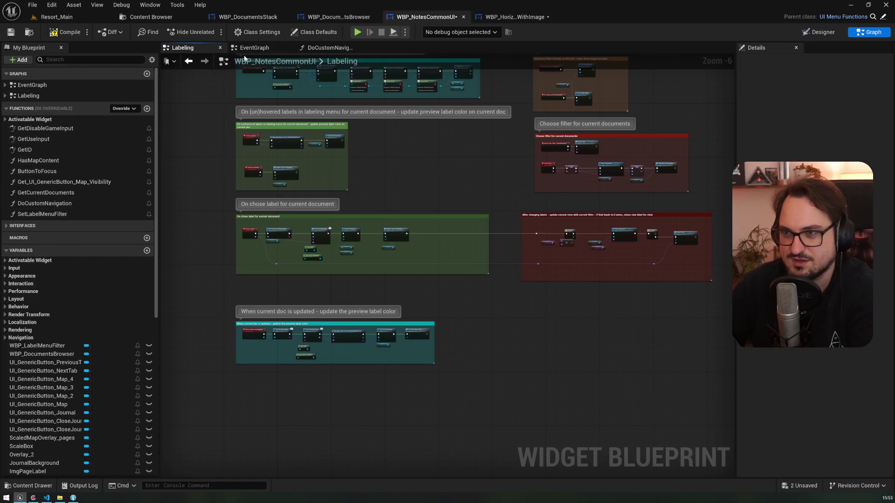
pyautogui.click(255, 47)
pyautogui.scroll(-7, 280, 195)
pyautogui.scroll(9, 322, 232)
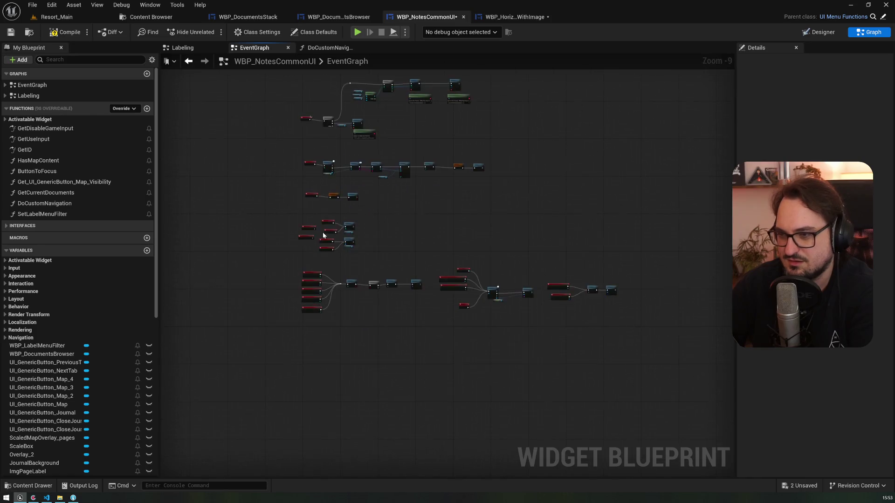
# Delete the On Focused and On Unfocused events for BtnNext and BtnPrevious, then compile and save
pyautogui.click(338, 238)
pyautogui.press('Delete')
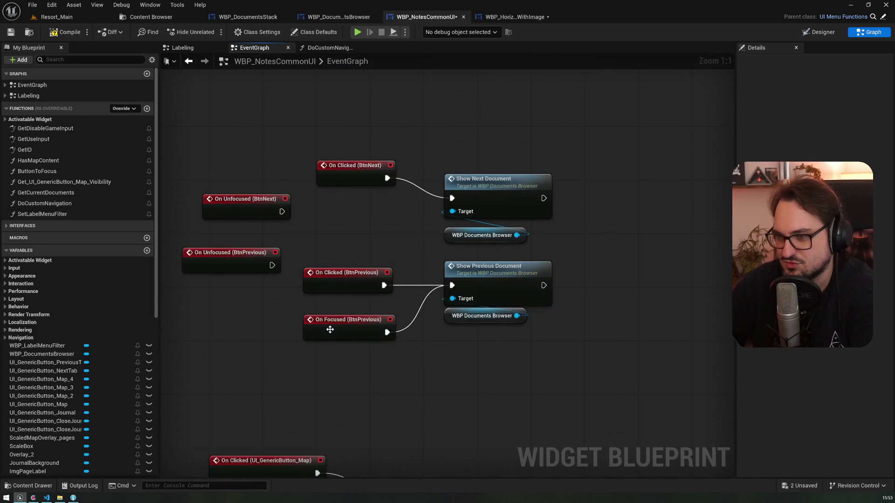
pyautogui.click(330, 330)
pyautogui.press('Delete')
pyautogui.moveTo(344, 284); pyautogui.dragTo(357, 284)
pyautogui.moveTo(335, 175)
pyautogui.mouseDown()
pyautogui.moveTo(348, 188)
pyautogui.moveTo(335, 196)
pyautogui.mouseUp()
pyautogui.moveTo(265, 175); pyautogui.dragTo(246, 299)
pyautogui.press('Delete')
pyautogui.click(10, 33)
pyautogui.click(56, 17)
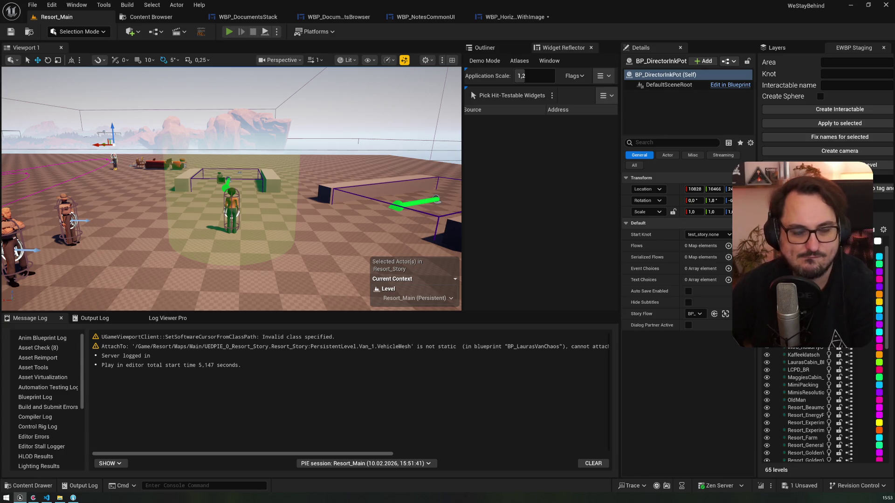
# In play mode, run the test_dialog and box_crash_site2 console commands, closing each document
pyautogui.press('`')
pyautogui.press('Up')
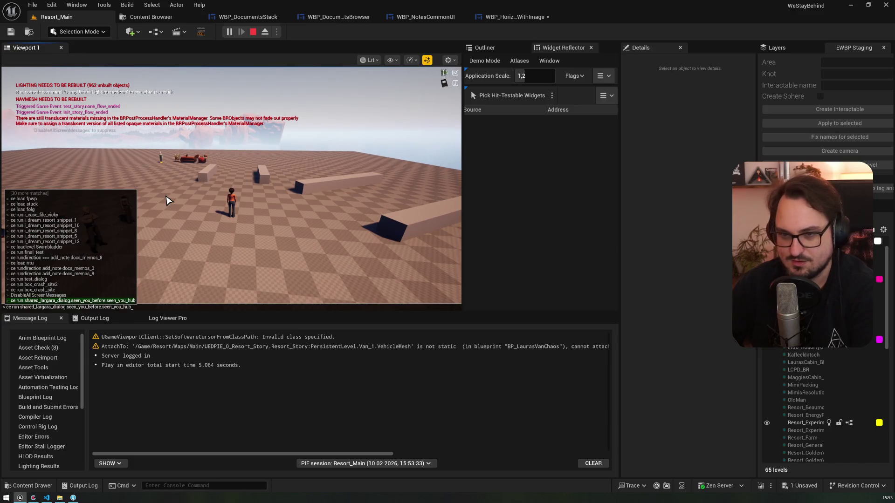
pyautogui.press('Up')
pyautogui.press('Up')
pyautogui.press('Up')
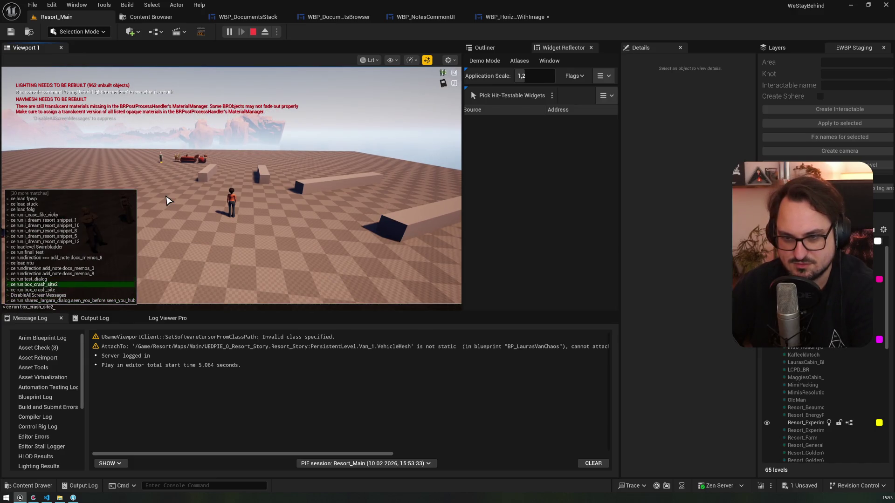
pyautogui.press('Return')
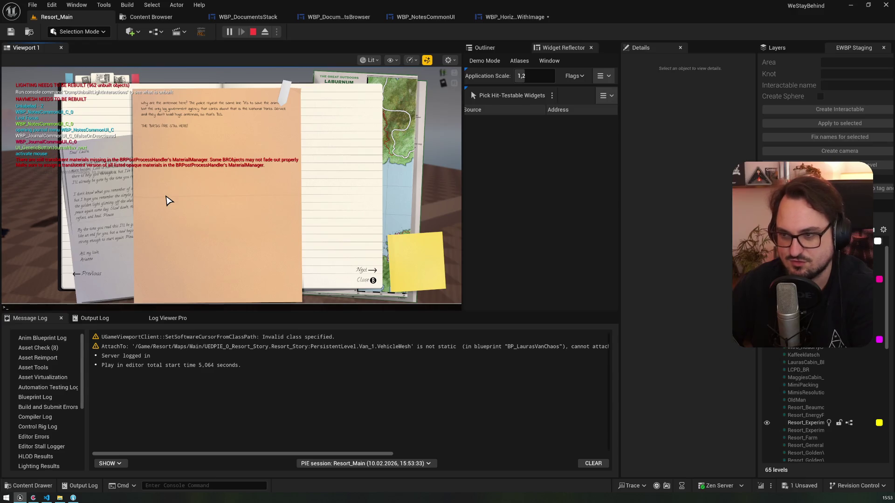
pyautogui.click(375, 280)
pyautogui.press('`')
pyautogui.press('Up')
pyautogui.press('Up')
pyautogui.press('Up')
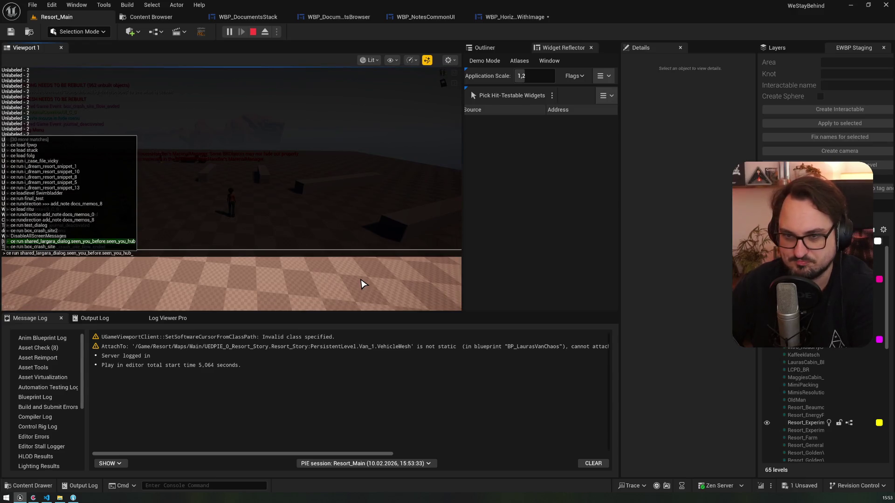
pyautogui.press('Return')
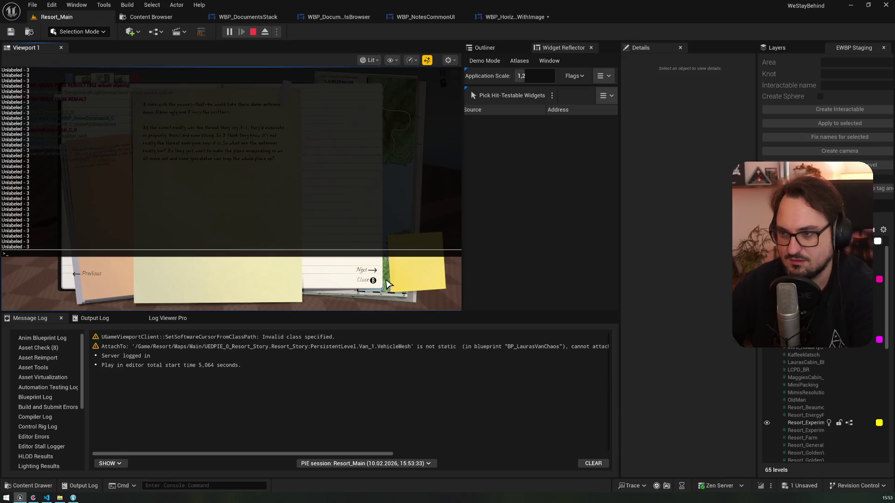
pyautogui.press('`')
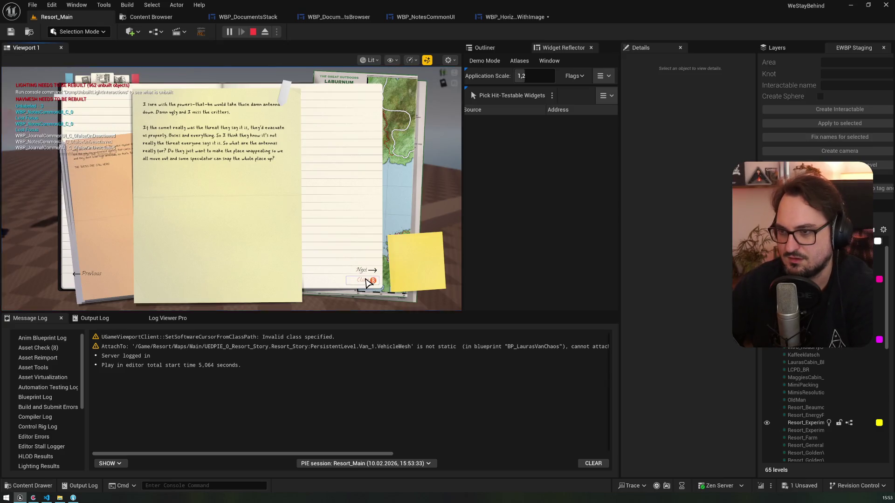
pyautogui.click(366, 280)
# Open a note from the map journal and page between documents with Previous and the arrow keys
pyautogui.press('m')
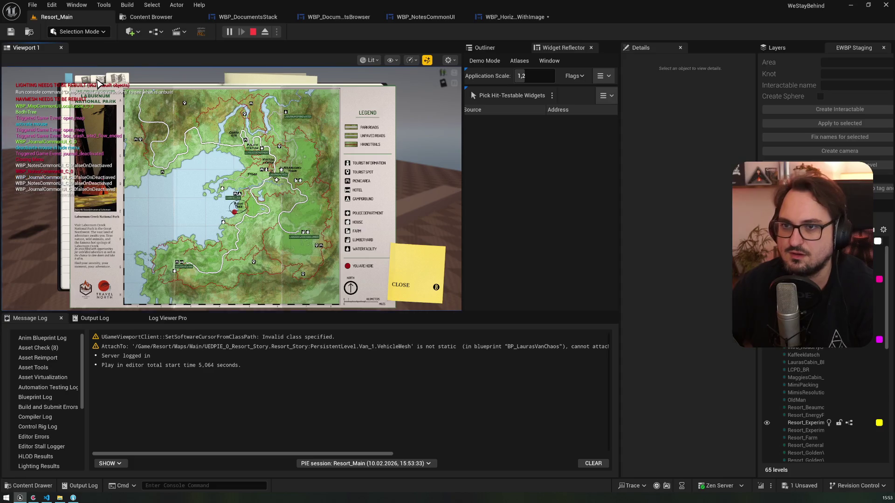
pyautogui.click(274, 231)
pyautogui.click(92, 274)
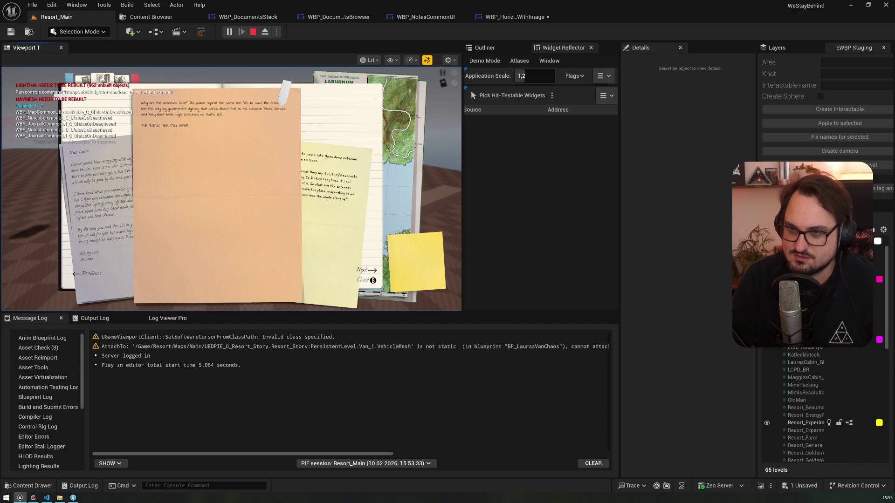
pyautogui.click(77, 277)
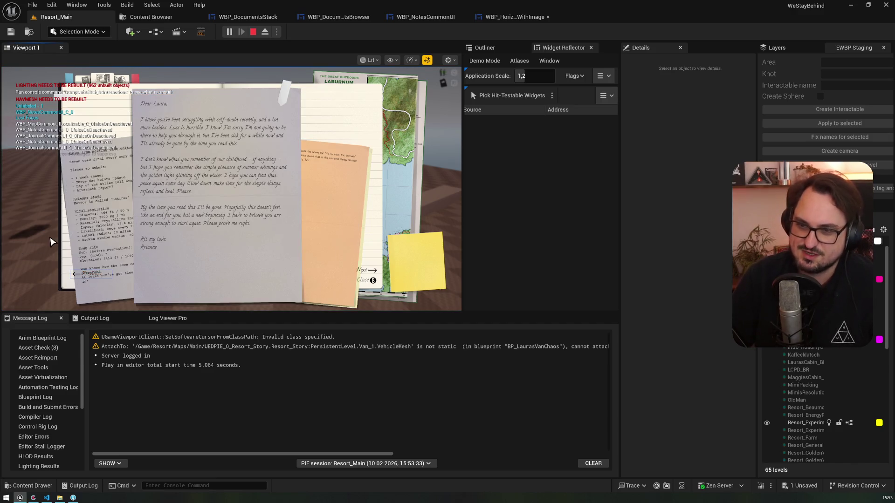
pyautogui.press('Right')
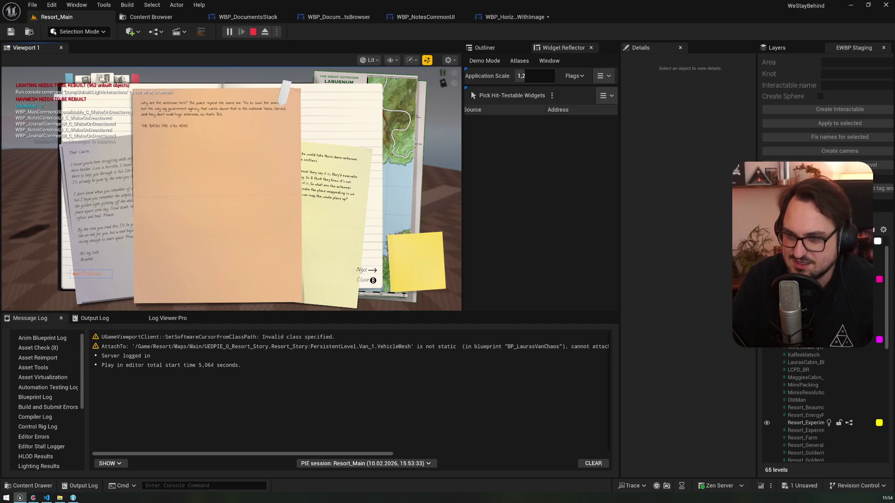
pyautogui.press('Right')
pyautogui.press('Right')
pyautogui.press('Right')
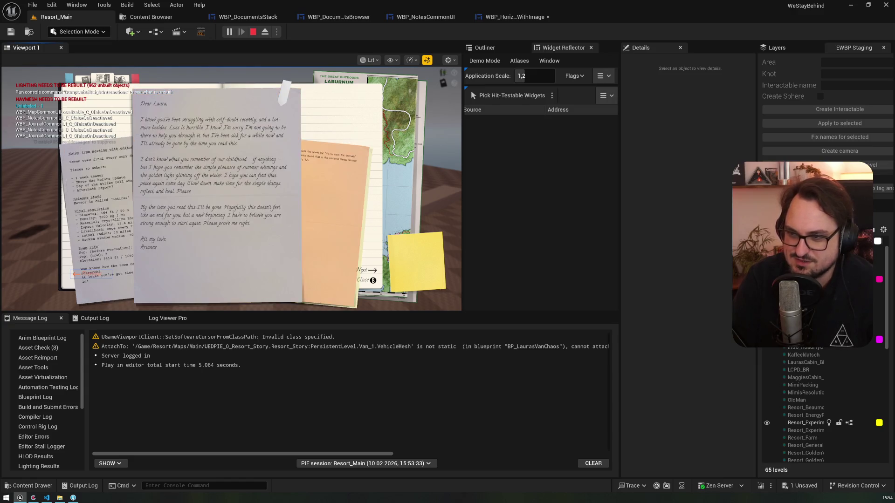
pyautogui.press('Right')
pyautogui.press('Right')
pyautogui.press('Right')
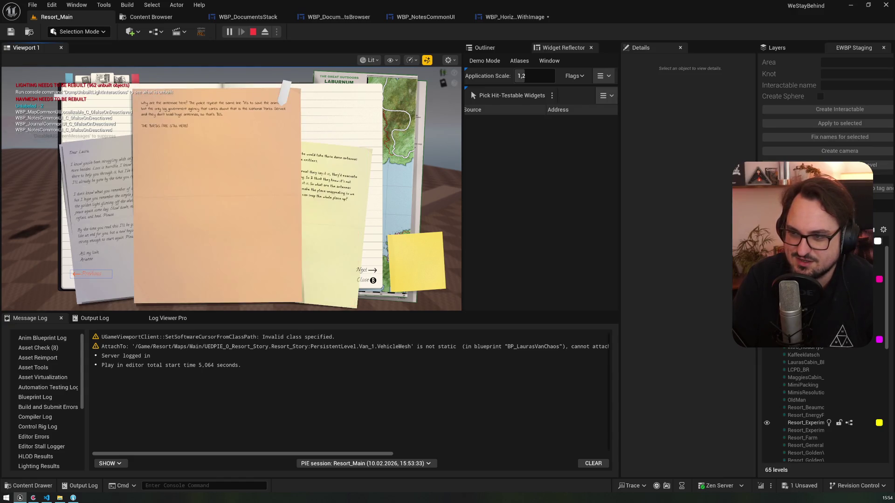
pyautogui.press('Left')
pyautogui.press('Left')
pyautogui.press('Left')
pyautogui.press('Right')
pyautogui.press('Right')
pyautogui.press('Right')
pyautogui.press('Left')
pyautogui.press('Left')
pyautogui.press('Left')
pyautogui.press('Right')
pyautogui.press('Right')
pyautogui.press('Right')
pyautogui.press('Left')
pyautogui.press('Left')
pyautogui.press('Left')
pyautogui.press('Right')
pyautogui.press('Right')
pyautogui.press('Right')
pyautogui.press('Left')
pyautogui.press('Left')
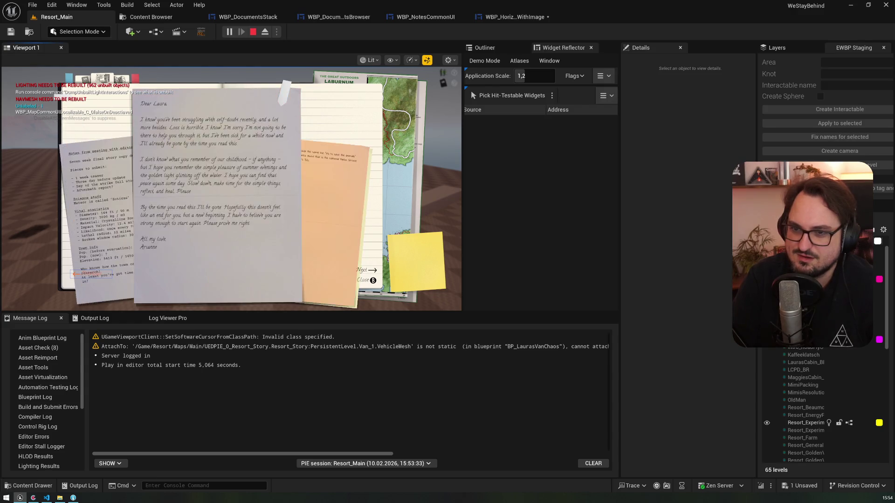
pyautogui.press('Right')
pyautogui.press('Right')
pyautogui.press('Left')
pyautogui.press('Left')
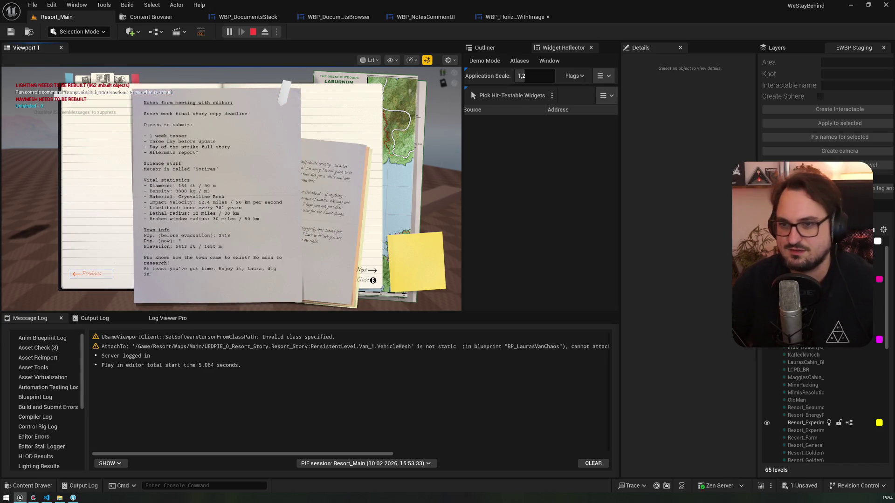
pyautogui.click(500, 17)
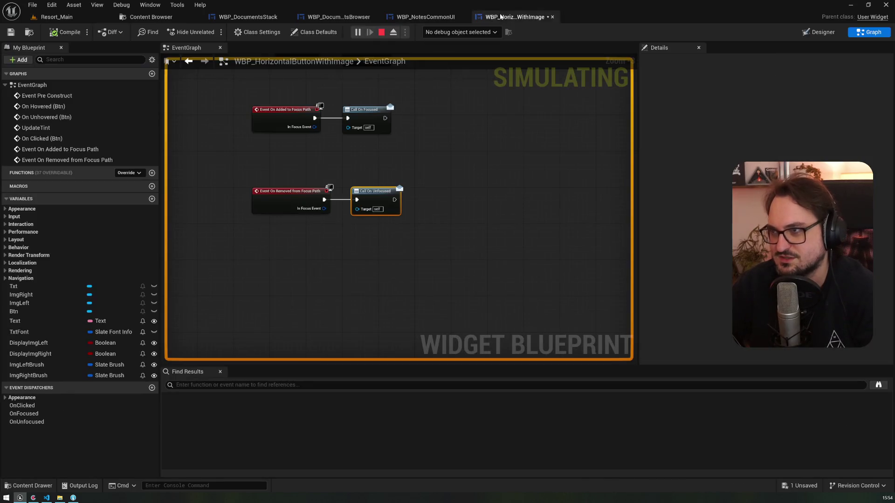
# Open the ButtonToFocus function in WBP_NotesCommonUI and stop the play session
pyautogui.click(438, 19)
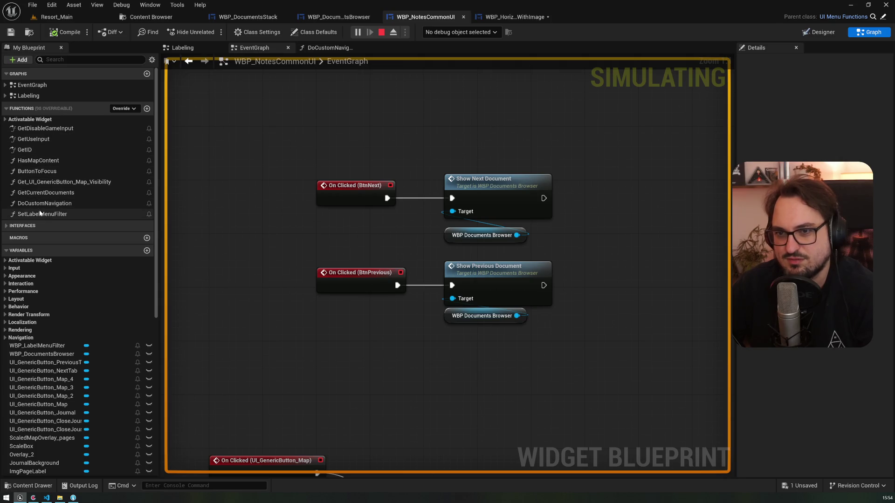
pyautogui.click(7, 119)
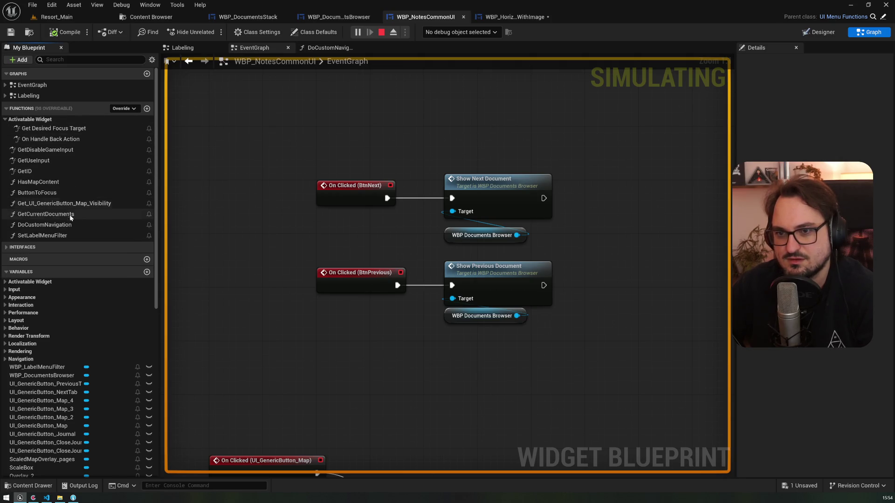
pyautogui.doubleClick(45, 193)
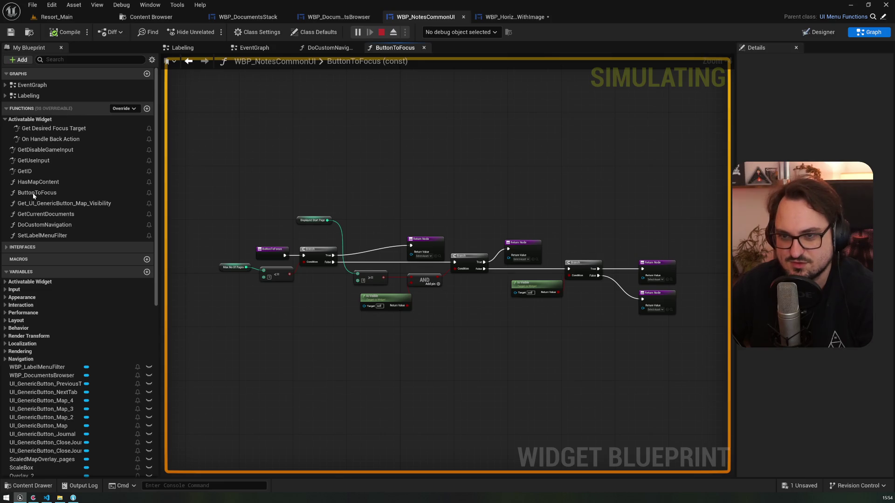
pyautogui.click(381, 32)
pyautogui.click(425, 17)
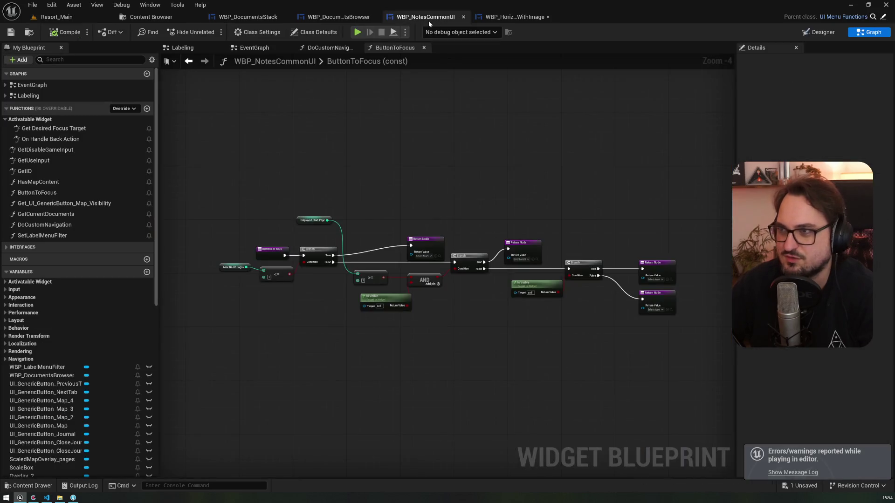
# Find ButtonToFocus references, check its use in Get Desired Focus Target, then delete the function
pyautogui.rightClick(37, 193)
pyautogui.moveTo(102, 239)
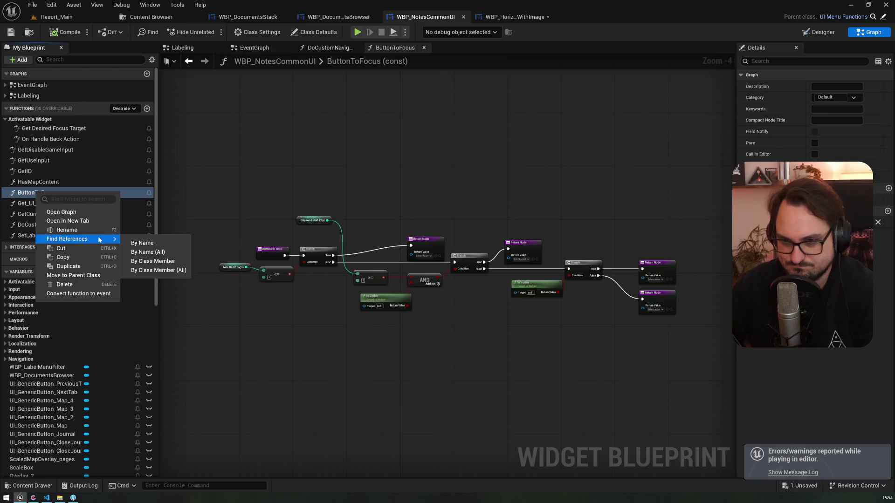
pyautogui.click(158, 261)
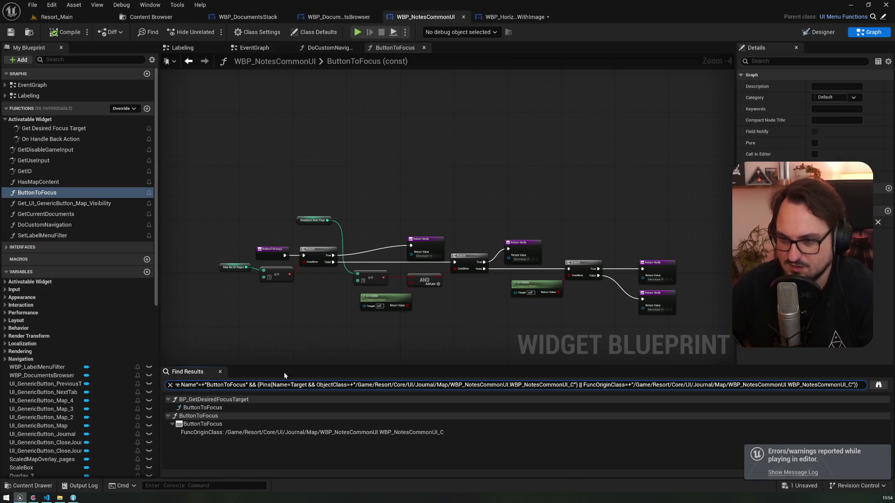
pyautogui.doubleClick(205, 408)
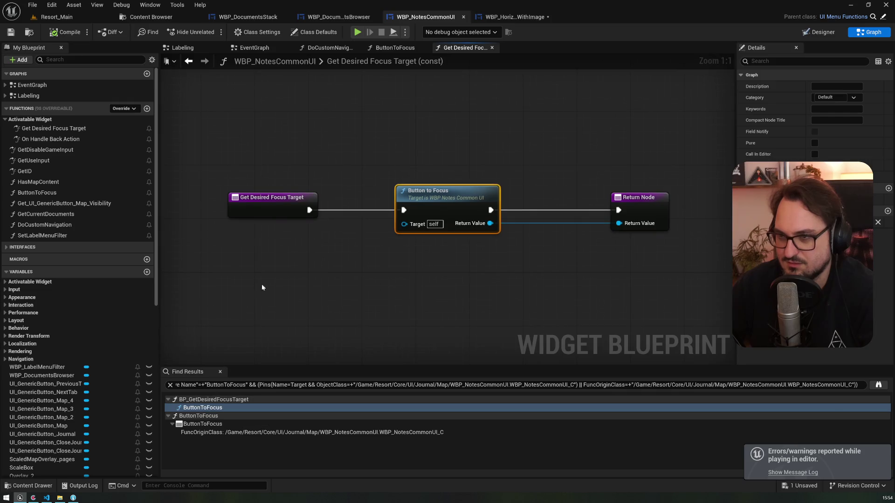
pyautogui.doubleClick(199, 424)
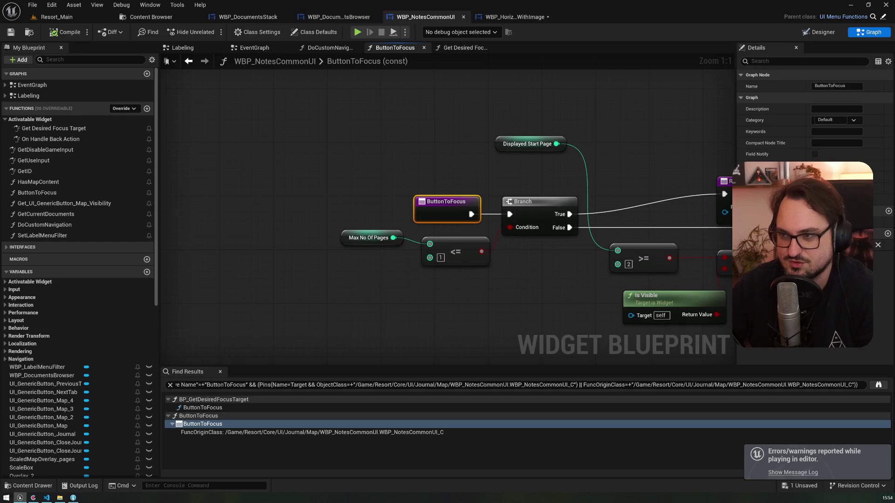
pyautogui.scroll(-6, 233, 272)
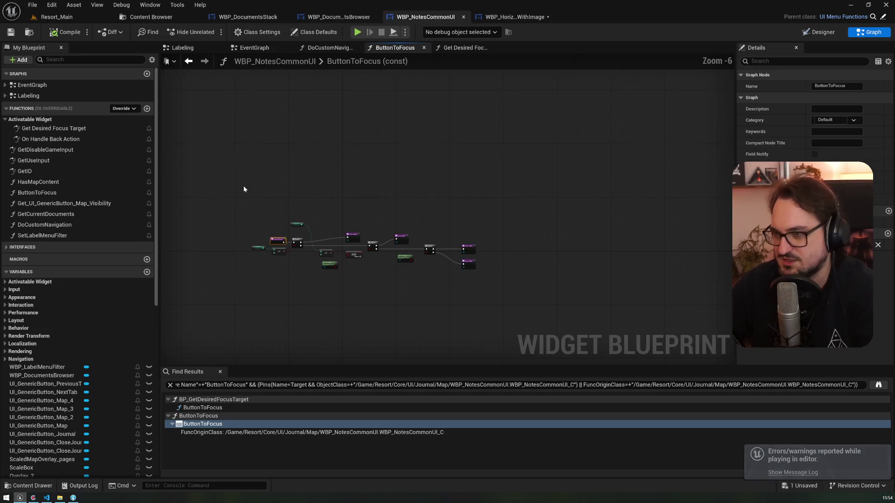
pyautogui.moveTo(244, 187); pyautogui.dragTo(477, 302)
pyautogui.click(213, 409)
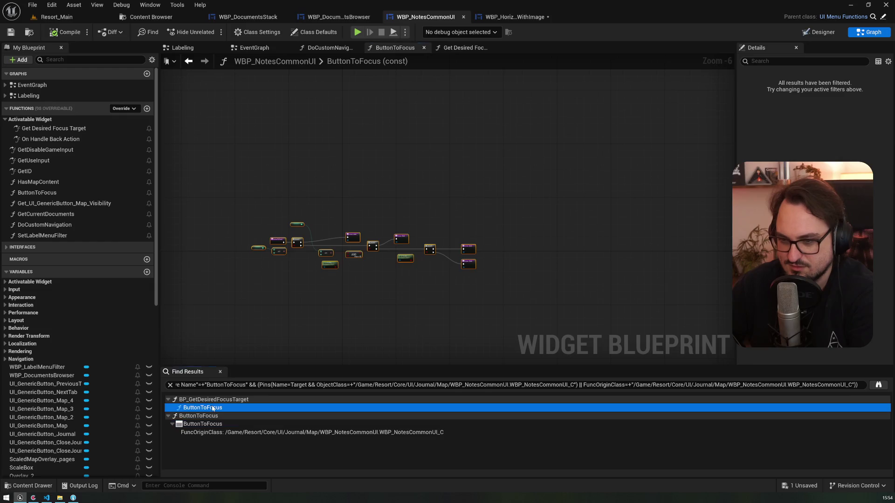
pyautogui.click(215, 424)
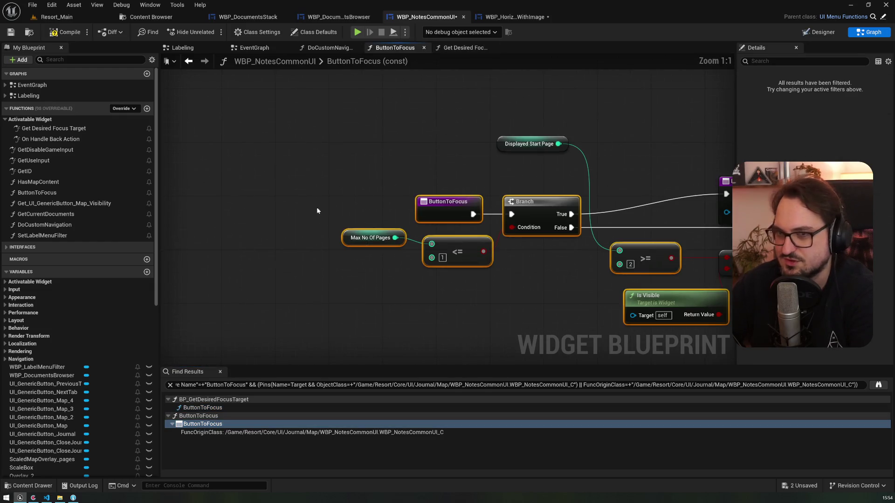
pyautogui.click(52, 194)
pyautogui.press('Delete')
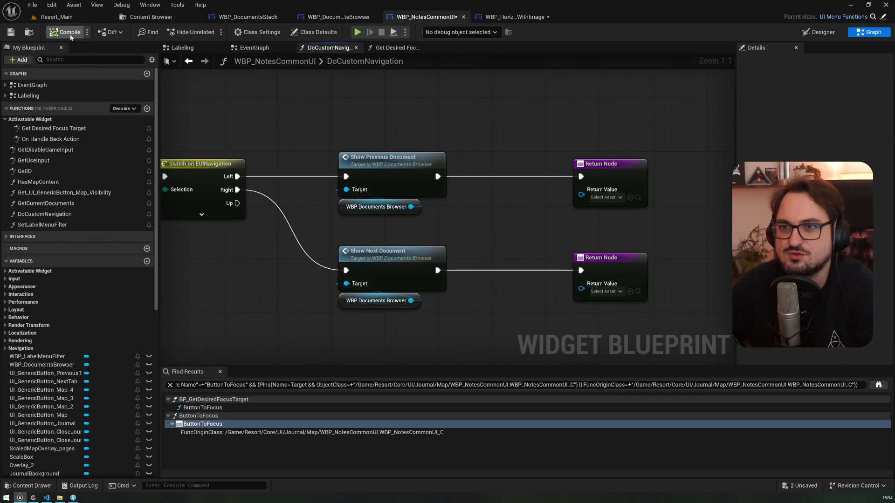
# Move the Return Node in Get Desired Focus Target closer to the entry, then view DoCustomNavigation
pyautogui.doubleClick(204, 409)
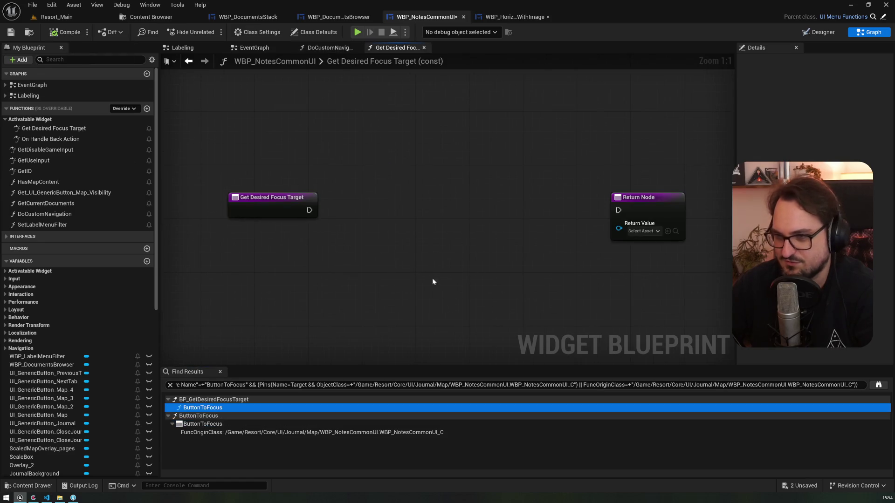
pyautogui.moveTo(641, 207); pyautogui.dragTo(510, 213)
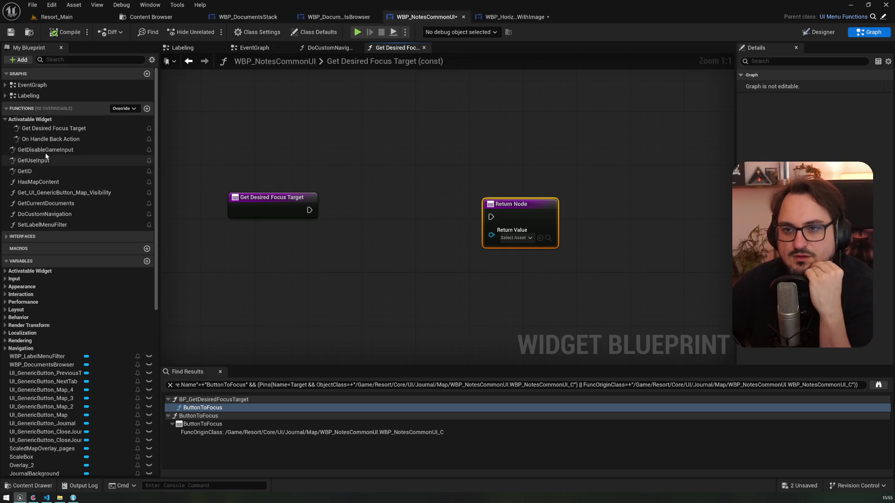
pyautogui.doubleClick(45, 216)
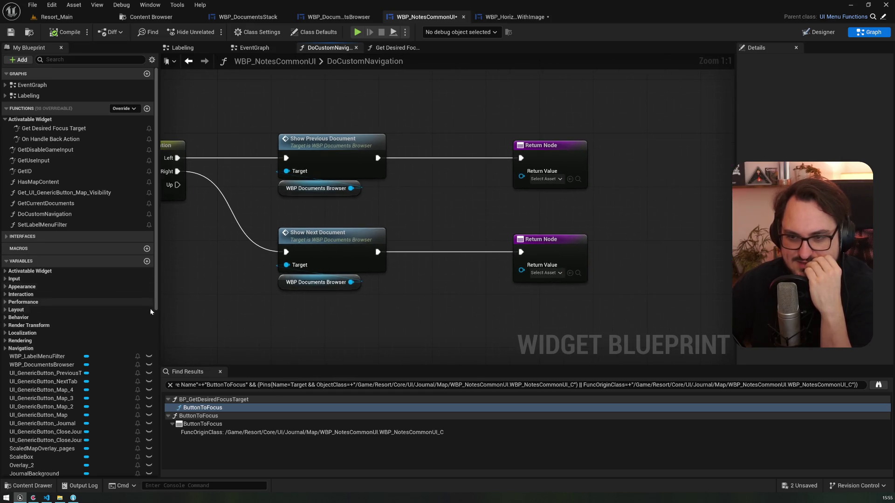
pyautogui.moveTo(155, 311); pyautogui.dragTo(156, 470)
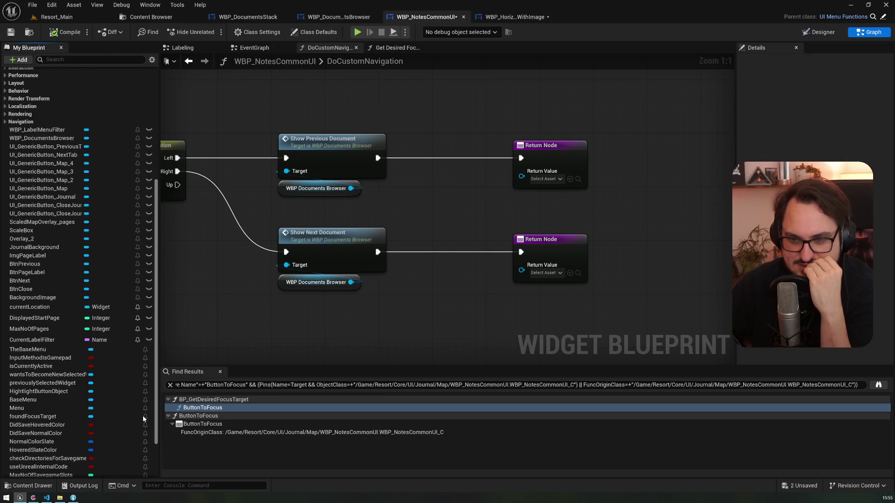
pyautogui.scroll(5, 143, 415)
# Add a DesiredFocusTarget variable of type User Widget
pyautogui.click(147, 153)
pyautogui.write('DesiredFocusTar')
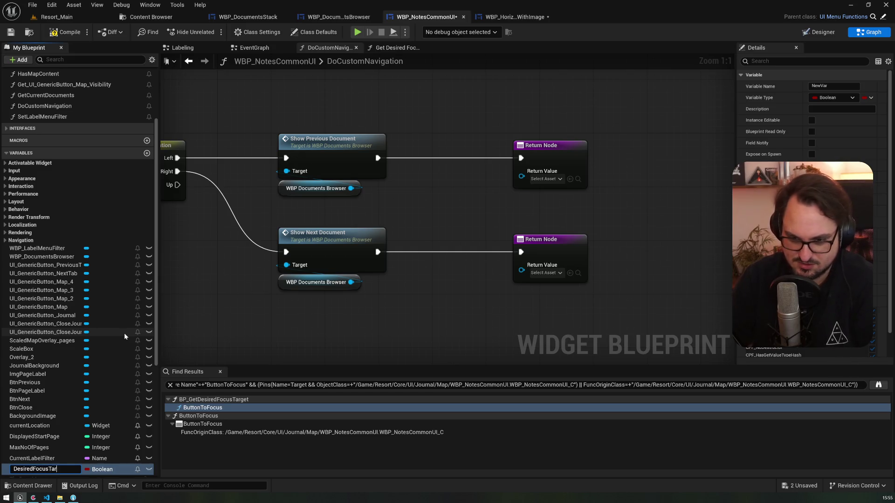
pyautogui.write('get')
pyautogui.press('Return')
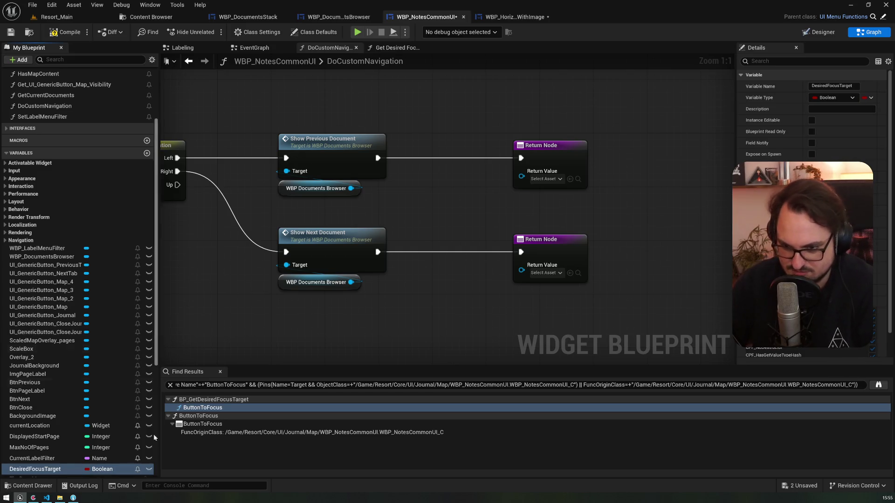
pyautogui.click(110, 470)
pyautogui.write('wi')
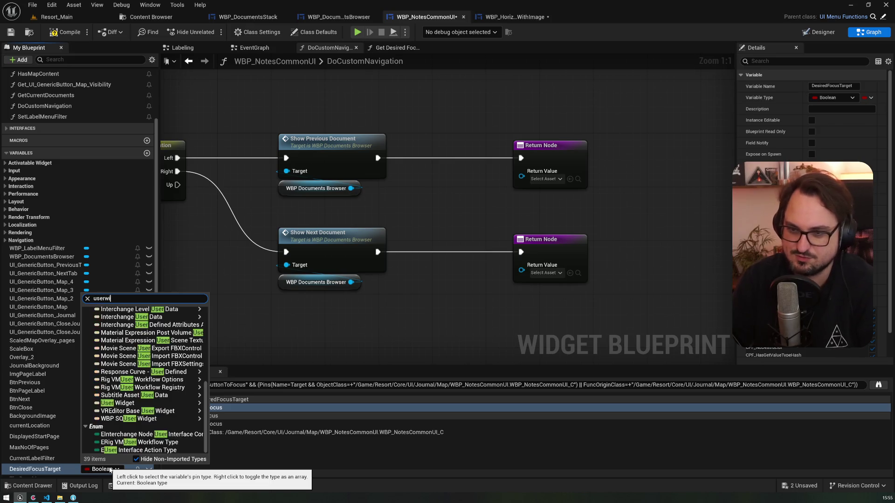
pyautogui.click(160, 350)
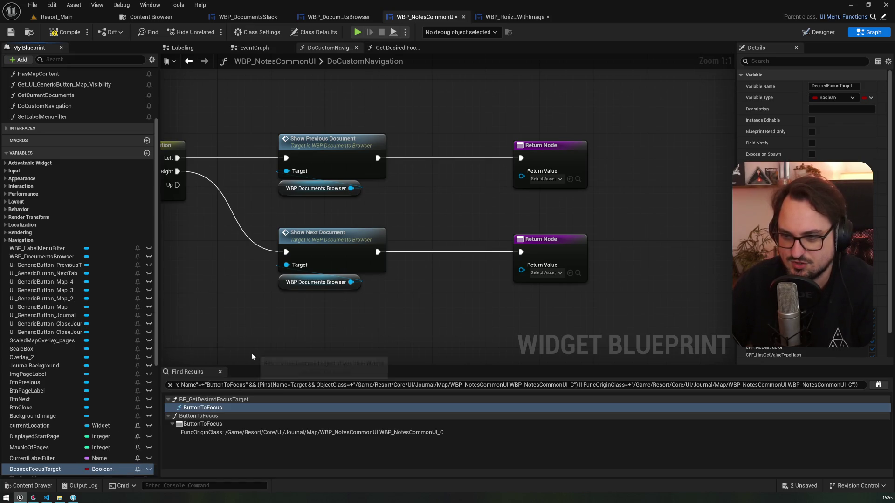
# Insert a Sequence node before the navigation Switch and delete the top Return Node
pyautogui.moveTo(260, 289)
pyautogui.mouseDown()
pyautogui.moveTo(300, 298)
pyautogui.moveTo(319, 292)
pyautogui.moveTo(206, 294)
pyautogui.moveTo(366, 306)
pyautogui.mouseUp()
pyautogui.moveTo(196, 303); pyautogui.dragTo(312, 303)
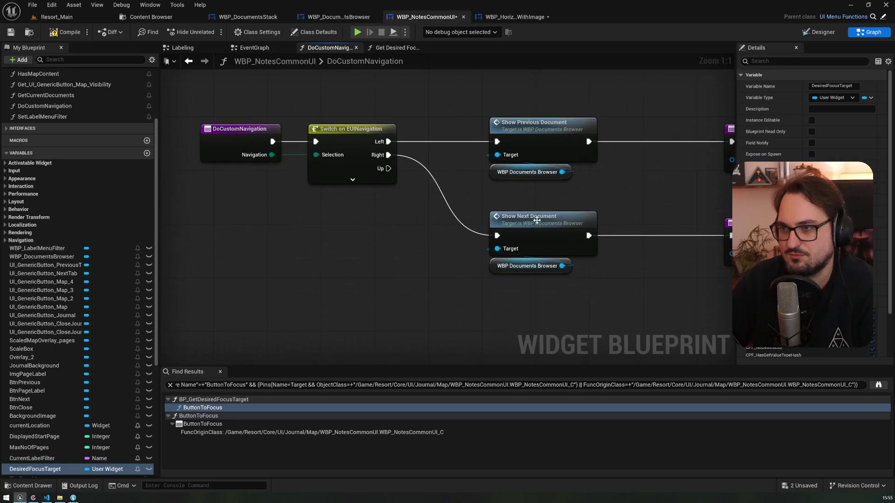
pyautogui.moveTo(140, 303); pyautogui.dragTo(286, 303)
pyautogui.click(268, 167)
pyautogui.moveTo(268, 167)
pyautogui.mouseDown()
pyautogui.moveTo(250, 167)
pyautogui.moveTo(456, 156)
pyautogui.mouseUp()
pyautogui.click(342, 146)
pyautogui.moveTo(578, 186)
pyautogui.mouseDown()
pyautogui.moveTo(499, 182)
pyautogui.moveTo(499, 108)
pyautogui.mouseUp()
pyautogui.click(499, 112)
pyautogui.press('Delete')
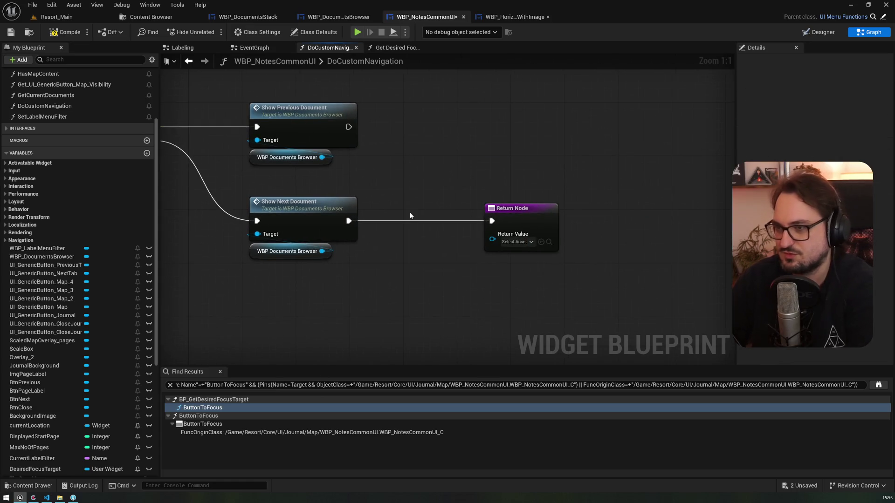
# Reposition the remaining Return Node and the Show Previous/Next Document nodes
pyautogui.keyDown('alt'); pyautogui.click(409, 220); pyautogui.keyUp('alt')
pyautogui.moveTo(419, 200); pyautogui.dragTo(603, 197)
pyautogui.moveTo(694, 208)
pyautogui.mouseDown()
pyautogui.moveTo(558, 264)
pyautogui.moveTo(288, 323)
pyautogui.mouseUp()
pyautogui.moveTo(289, 322); pyautogui.dragTo(465, 330)
pyautogui.click(228, 135)
pyautogui.moveTo(228, 136); pyautogui.dragTo(148, 70)
pyautogui.click(396, 269)
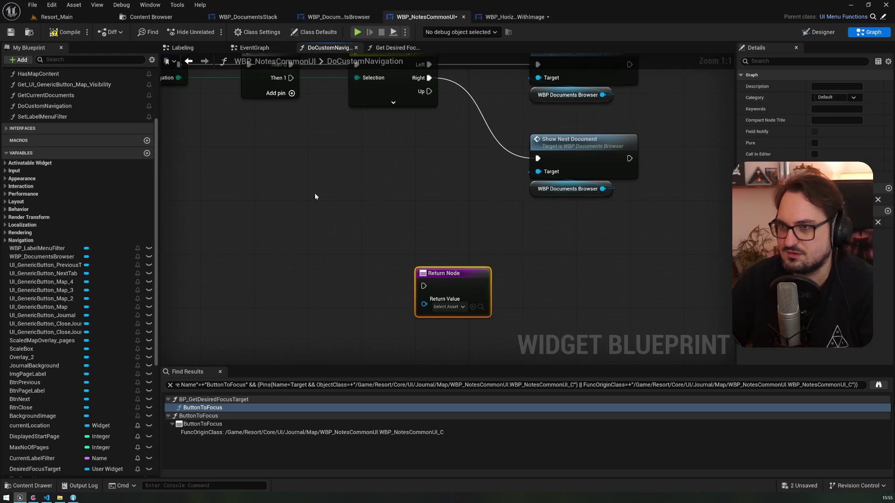
pyautogui.moveTo(207, 270); pyautogui.dragTo(248, 316)
pyautogui.moveTo(555, 259); pyautogui.dragTo(683, 84)
pyautogui.moveTo(605, 112); pyautogui.dragTo(569, 112)
pyautogui.moveTo(413, 217); pyautogui.dragTo(160, 258)
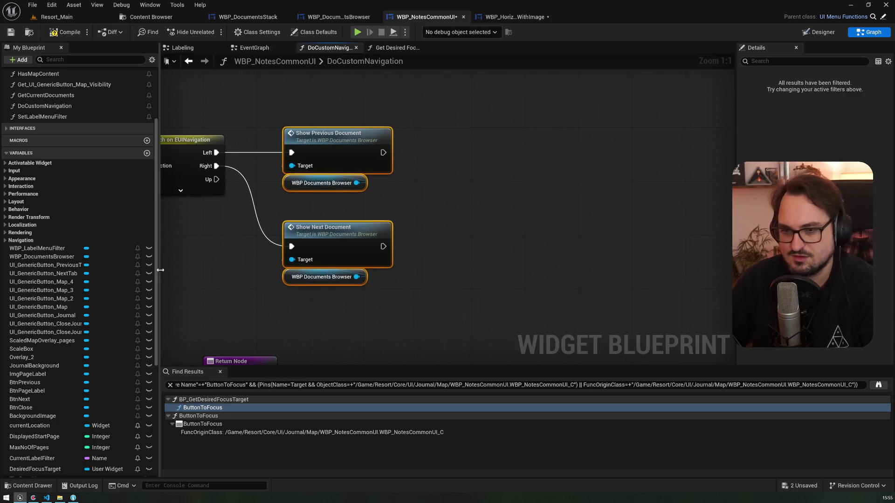
pyautogui.scroll(-6, 46, 436)
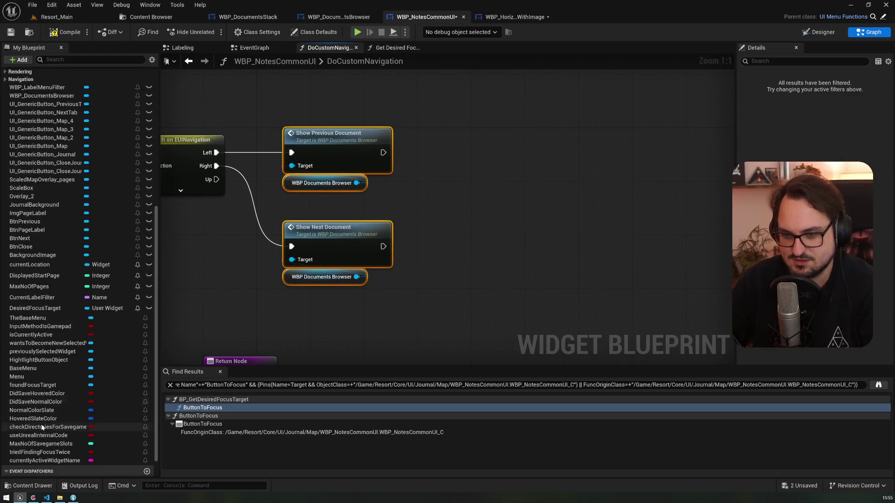
# Add a Set Desired Focus Widget node and place the Return Node beside Show Previous Document
pyautogui.rightClick(469, 211)
pyautogui.write('setdesire')
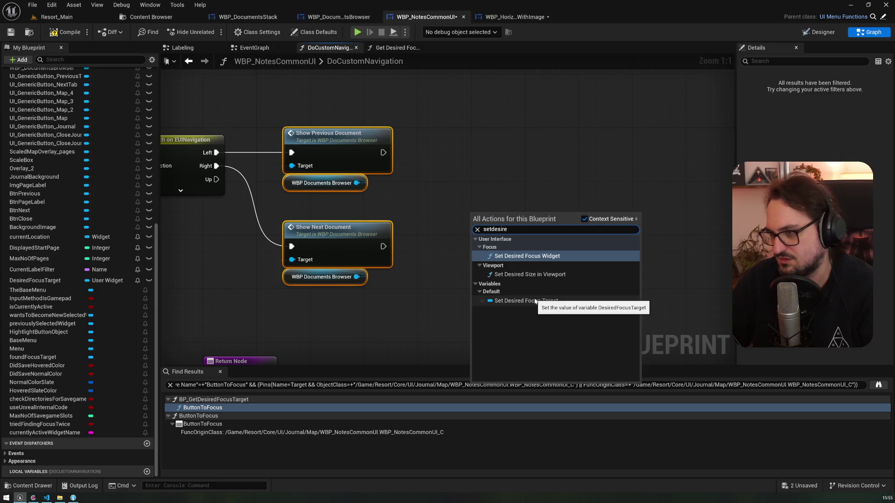
pyautogui.click(541, 258)
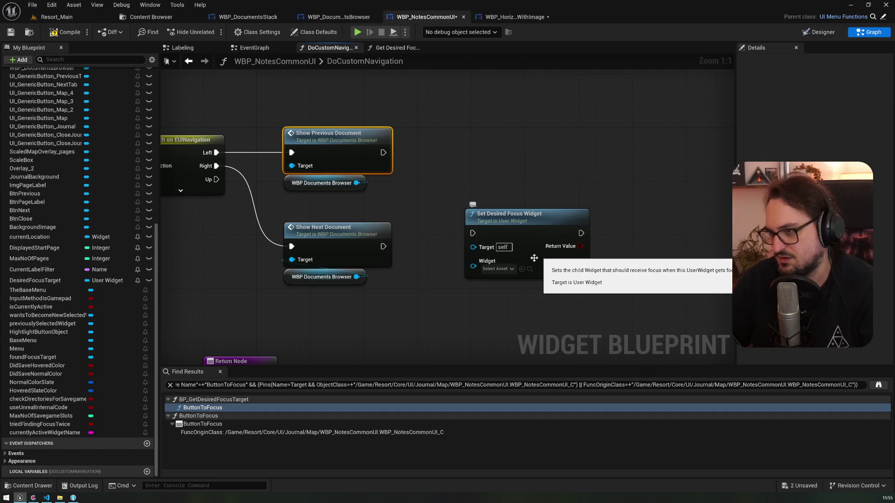
pyautogui.moveTo(453, 282); pyautogui.dragTo(413, 228)
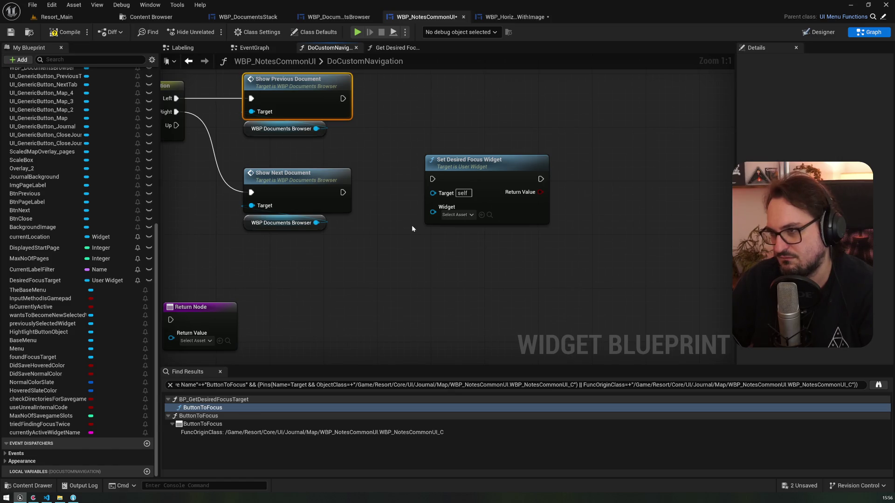
pyautogui.moveTo(387, 234)
pyautogui.mouseDown()
pyautogui.moveTo(542, 238)
pyautogui.moveTo(448, 199)
pyautogui.mouseUp()
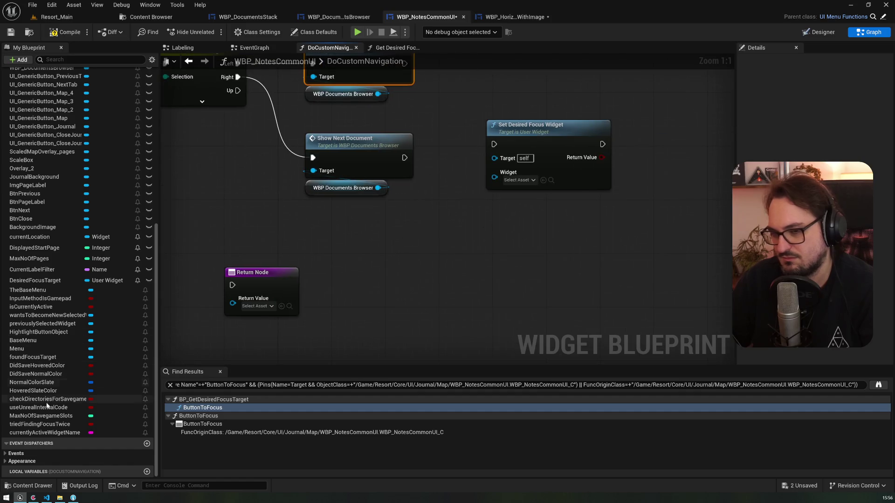
pyautogui.moveTo(514, 131)
pyautogui.mouseDown()
pyautogui.moveTo(556, 216)
pyautogui.moveTo(563, 143)
pyautogui.mouseUp()
pyautogui.moveTo(434, 152)
pyautogui.mouseDown()
pyautogui.moveTo(432, 96)
pyautogui.moveTo(432, 132)
pyautogui.mouseUp()
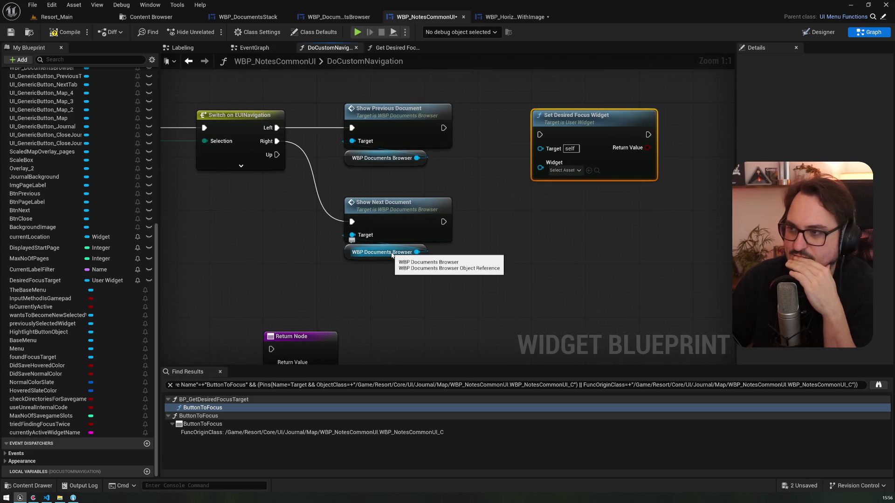
pyautogui.moveTo(573, 116)
pyautogui.mouseDown()
pyautogui.moveTo(566, 224)
pyautogui.moveTo(534, 271)
pyautogui.mouseUp()
pyautogui.moveTo(278, 352)
pyautogui.mouseDown()
pyautogui.moveTo(539, 118)
pyautogui.moveTo(558, 124)
pyautogui.mouseUp()
# Add Btn Next and Btn Previous getters and return Btn Previous after Show Previous Document
pyautogui.scroll(5, 115, 259)
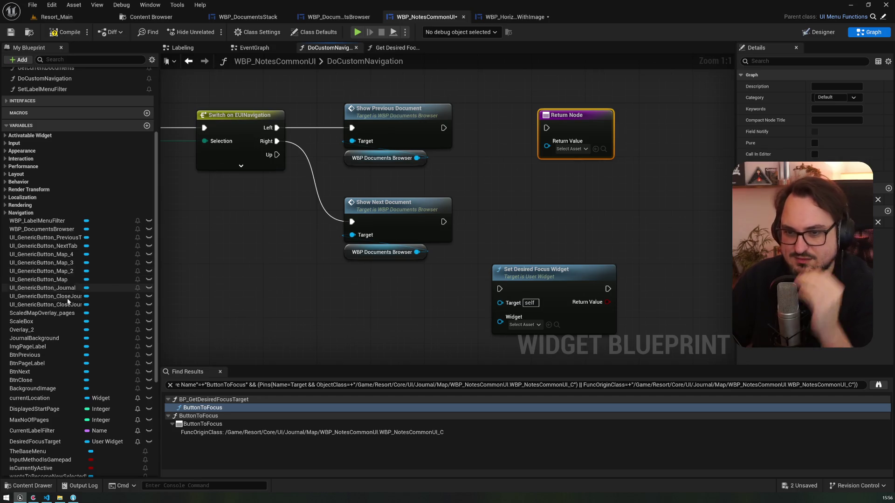
pyautogui.click(35, 372)
pyautogui.moveTo(35, 373); pyautogui.dragTo(234, 328)
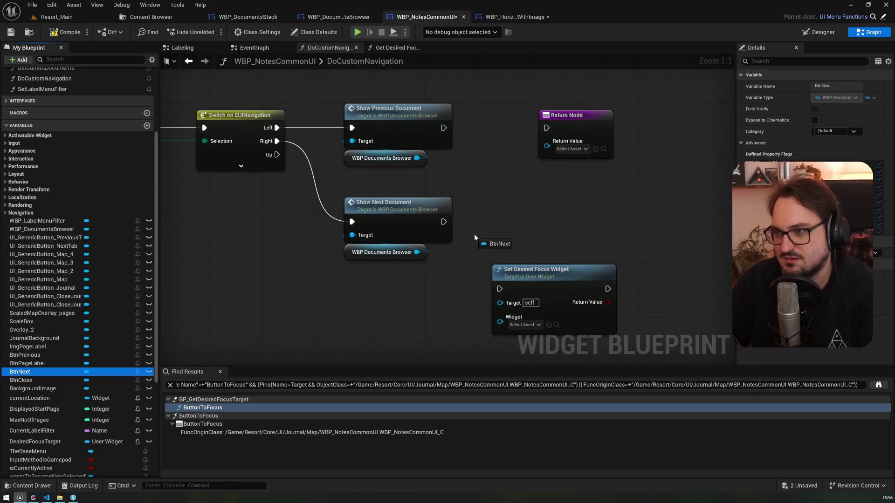
pyautogui.moveTo(475, 234); pyautogui.dragTo(474, 234)
pyautogui.click(26, 355)
pyautogui.moveTo(26, 355)
pyautogui.mouseDown()
pyautogui.moveTo(452, 170)
pyautogui.moveTo(547, 146)
pyautogui.mouseUp()
pyautogui.moveTo(444, 127)
pyautogui.mouseDown()
pyautogui.moveTo(559, 131)
pyautogui.moveTo(547, 127)
pyautogui.mouseUp()
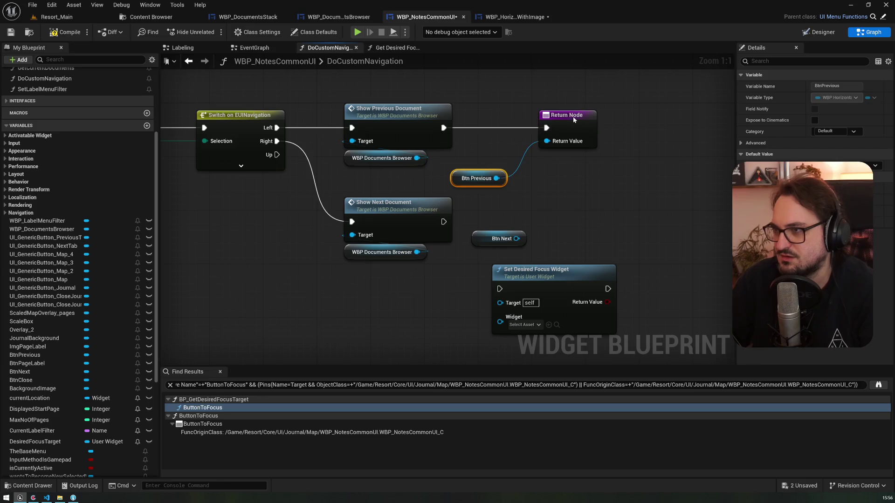
# Duplicate the Return Node, wiring it after Show Next Document to return Btn Next
pyautogui.click(574, 120)
pyautogui.hotkey('ctrl', 'c')
pyautogui.hotkey('ctrl', 'v')
pyautogui.moveTo(541, 210); pyautogui.dragTo(590, 210)
pyautogui.moveTo(516, 239); pyautogui.dragTo(554, 239)
# Delete the Set Desired Focus Widget and Sequence nodes, wire the entry to Switch, and compile
pyautogui.click(547, 283)
pyautogui.press('Delete')
pyautogui.scroll(-3, 301, 303)
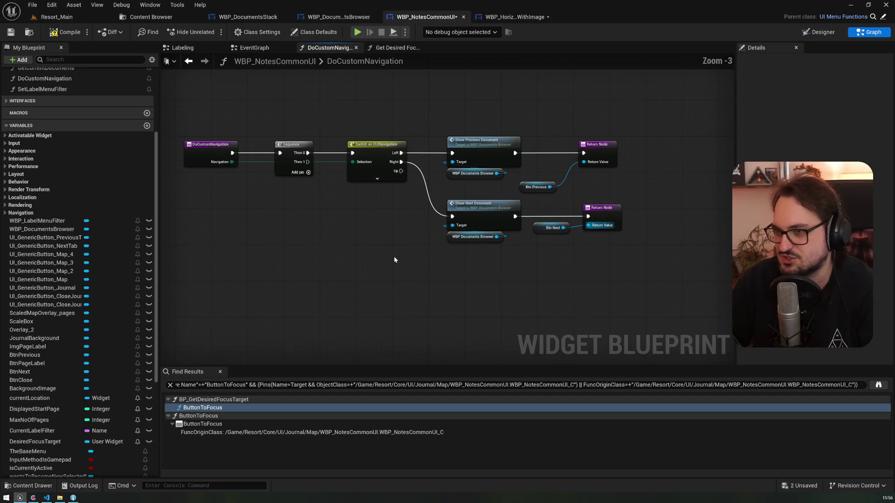
pyautogui.press('Delete')
pyautogui.moveTo(232, 153); pyautogui.dragTo(352, 153)
pyautogui.moveTo(193, 160); pyautogui.dragTo(282, 161)
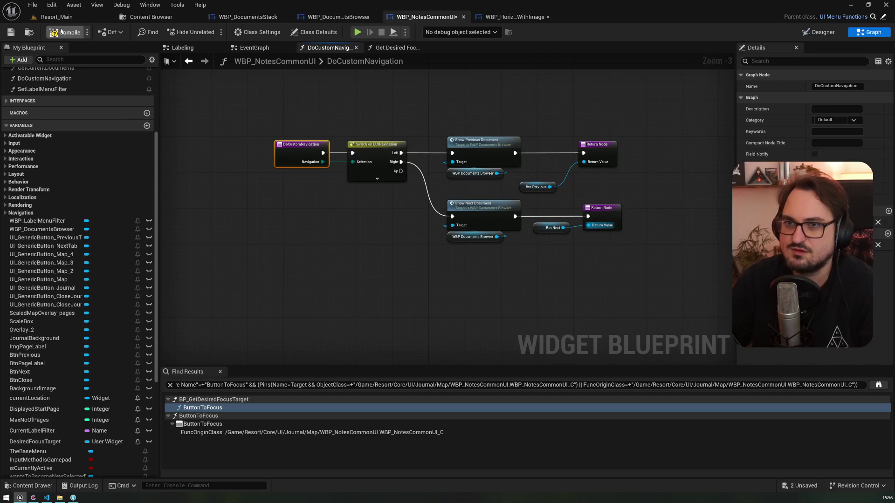
pyautogui.click(15, 34)
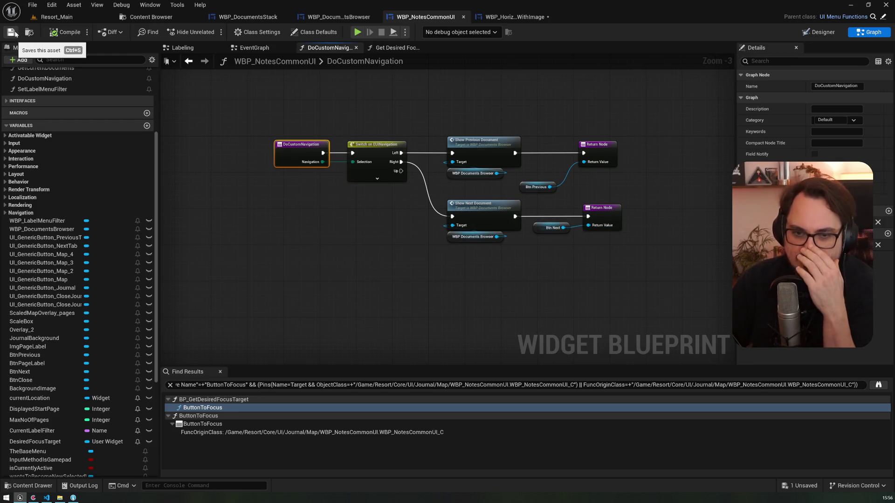
# Add a third Then output to Event Construct's Sequence, discarding a wrongly placed focus node
pyautogui.scroll(5, 65, 217)
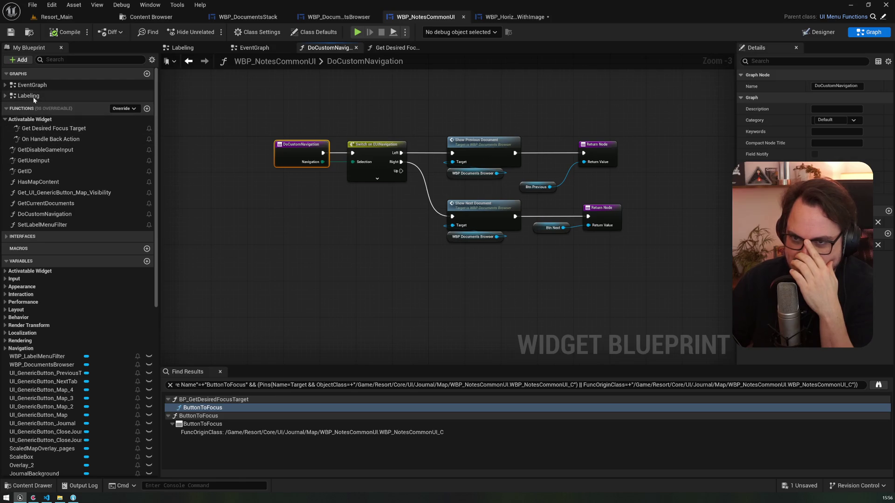
pyautogui.click(252, 49)
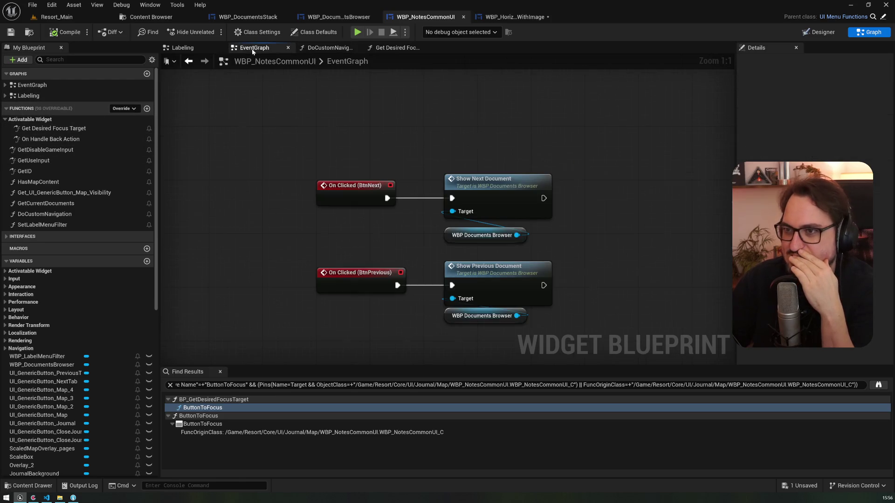
pyautogui.scroll(-5, 293, 175)
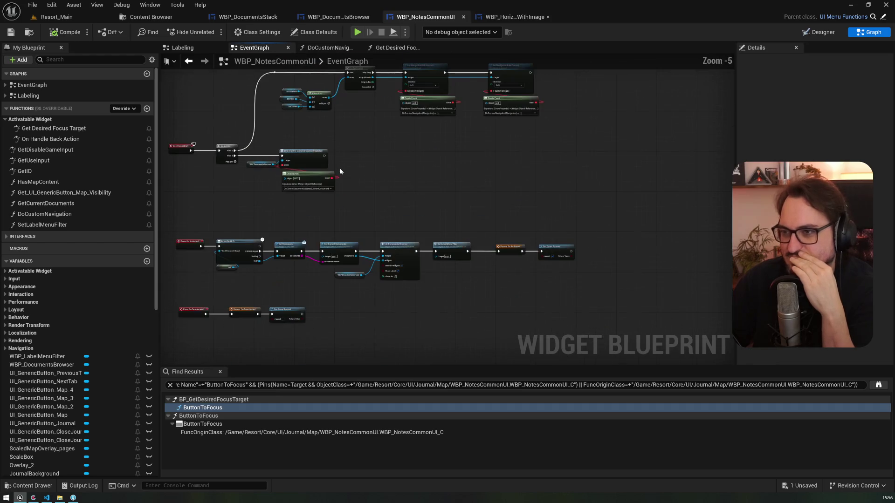
pyautogui.scroll(3, 366, 173)
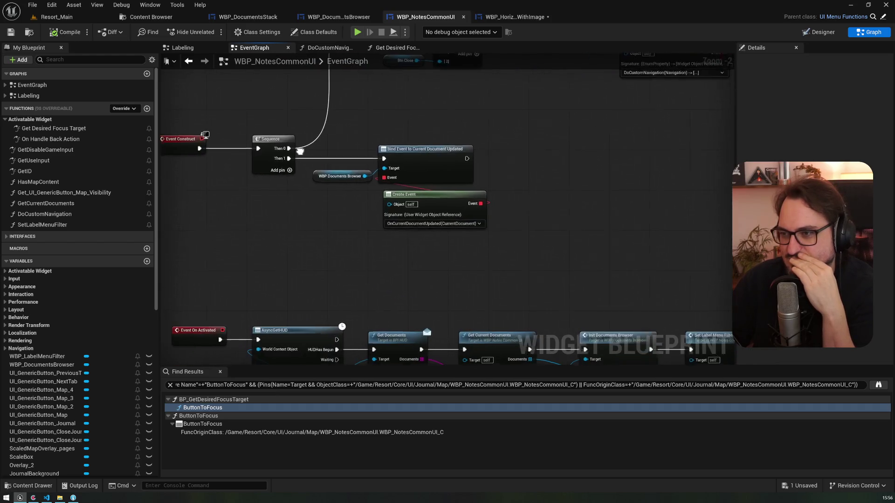
pyautogui.click(287, 170)
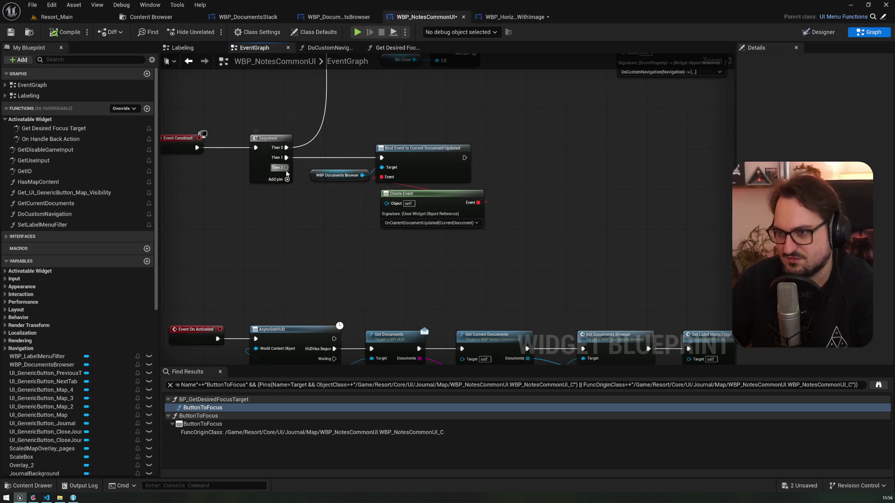
pyautogui.moveTo(286, 168); pyautogui.dragTo(329, 235)
pyautogui.write('setdesired')
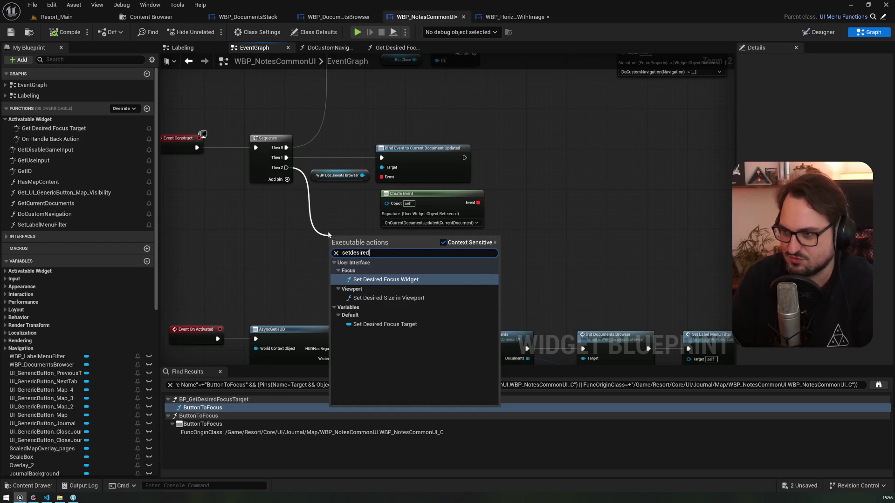
pyautogui.press('Down')
pyautogui.press('Down')
pyautogui.press('Return')
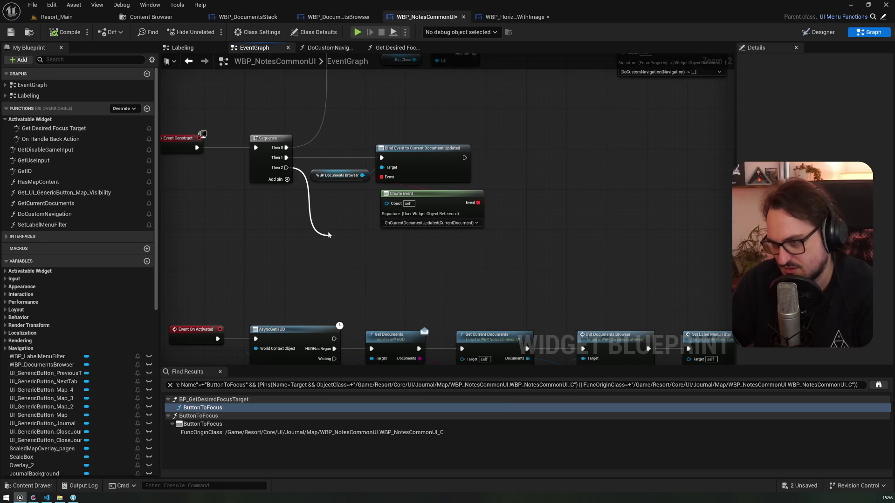
pyautogui.moveTo(363, 242); pyautogui.dragTo(398, 252)
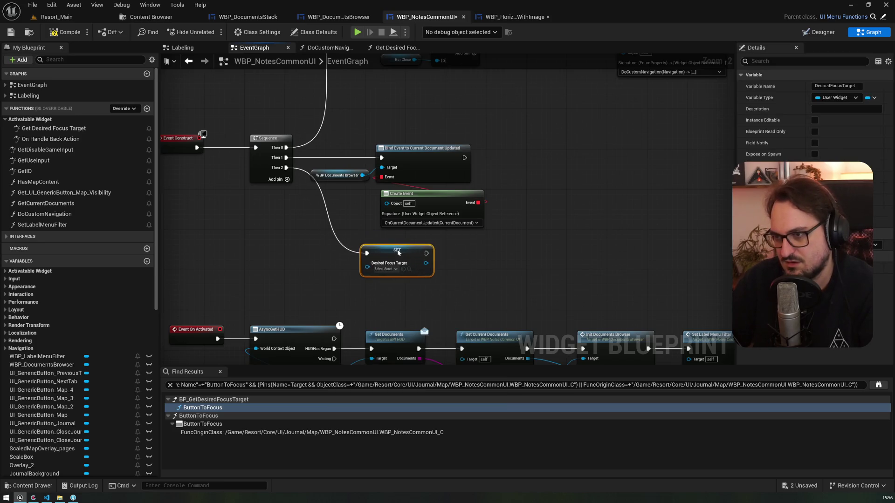
pyautogui.press('Delete')
# Wire a Set Desired Focus Widget node from the third output with Btn Next, then save
pyautogui.moveTo(286, 167)
pyautogui.mouseDown()
pyautogui.moveTo(315, 219)
pyautogui.moveTo(378, 249)
pyautogui.moveTo(348, 244)
pyautogui.mouseUp()
pyautogui.write('setdesired')
pyautogui.press('Return')
pyautogui.rightClick(252, 266)
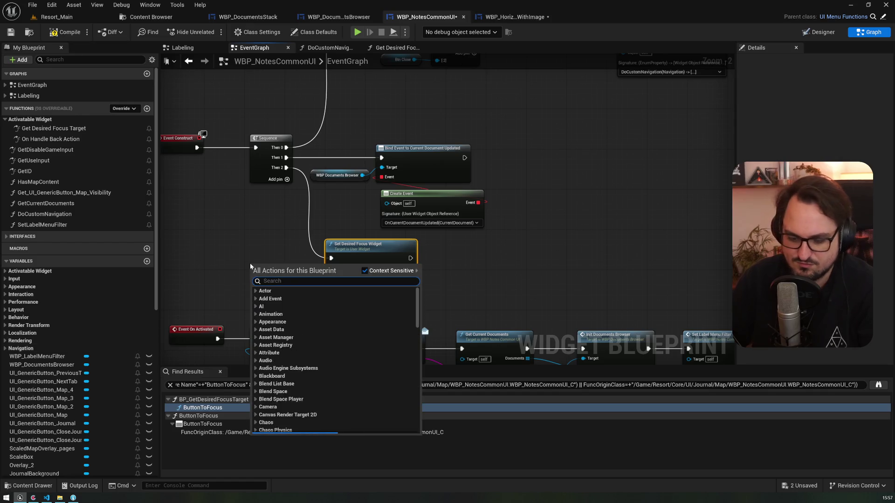
pyautogui.click(207, 252)
pyautogui.scroll(-5, 70, 373)
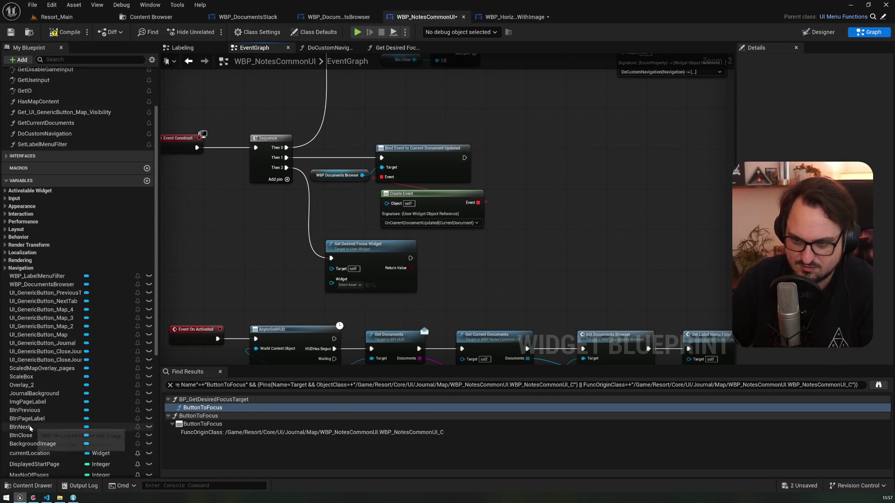
pyautogui.click(20, 427)
pyautogui.moveTo(333, 276); pyautogui.dragTo(332, 279)
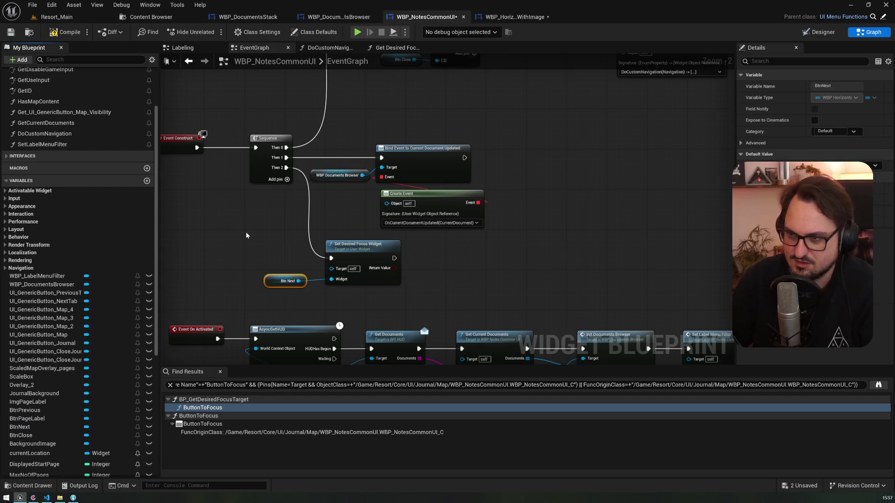
pyautogui.hotkey('ctrl', 's')
# Delete the Get Desired Focus Target function override from the notes blueprint
pyautogui.click(45, 122)
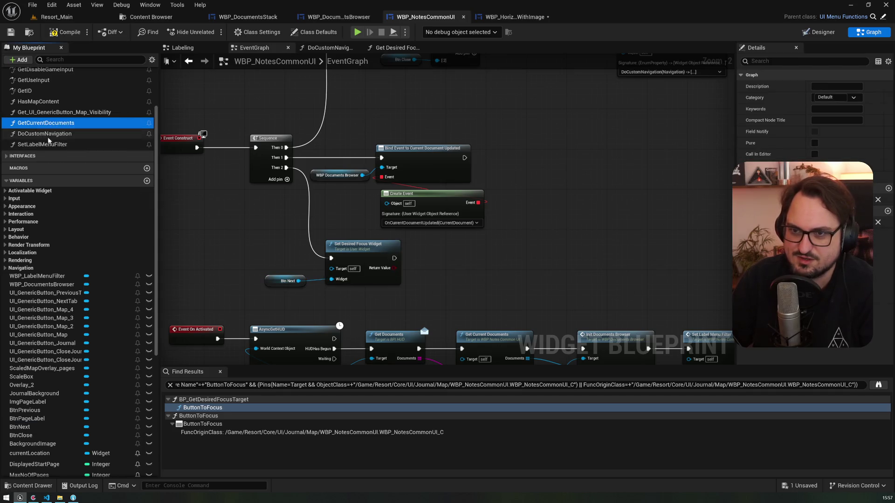
pyautogui.scroll(3, 70, 149)
pyautogui.scroll(1, 69, 148)
pyautogui.click(61, 150)
pyautogui.click(62, 128)
pyautogui.doubleClick(62, 132)
pyautogui.click(78, 130)
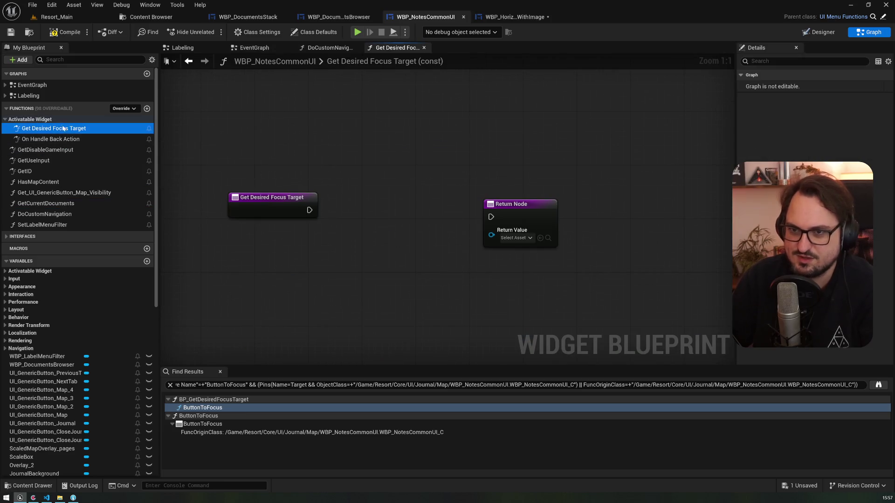
pyautogui.press('Delete')
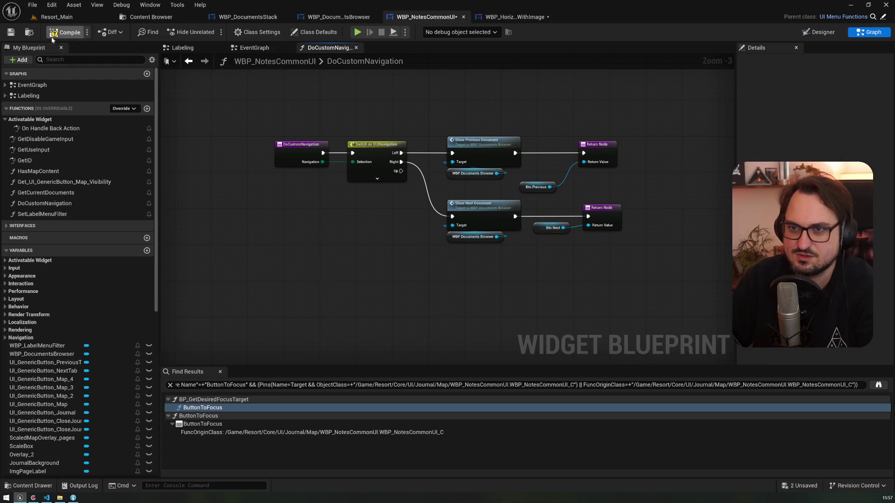
pyautogui.click(42, 17)
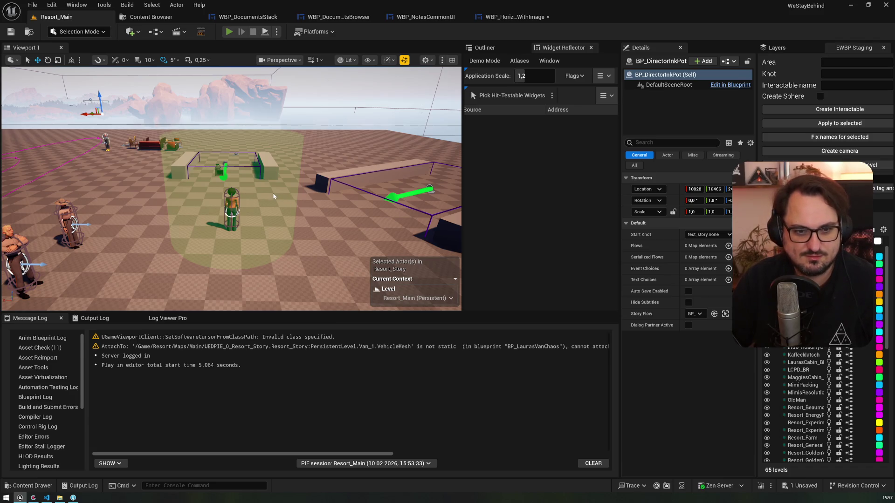
# Start a play-in-editor session and open the journal's Notes view showing the letter and meeting notes
pyautogui.click(229, 32)
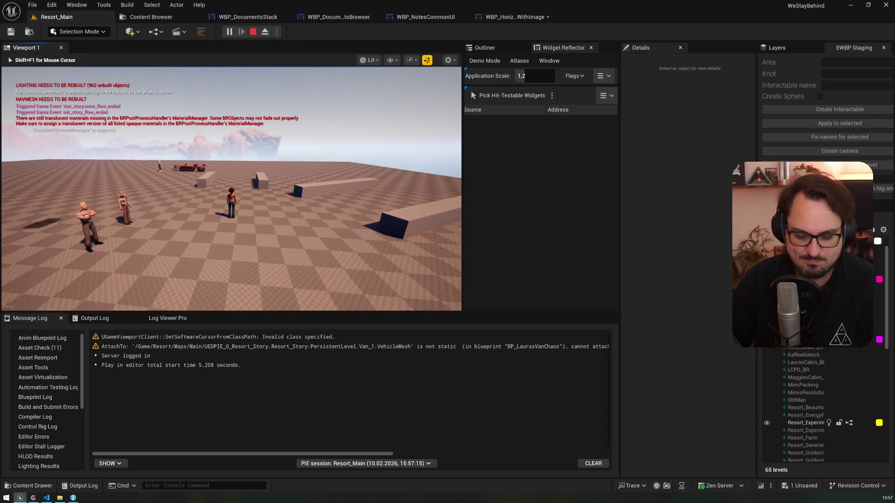
pyautogui.press('Escape')
pyautogui.press('Escape')
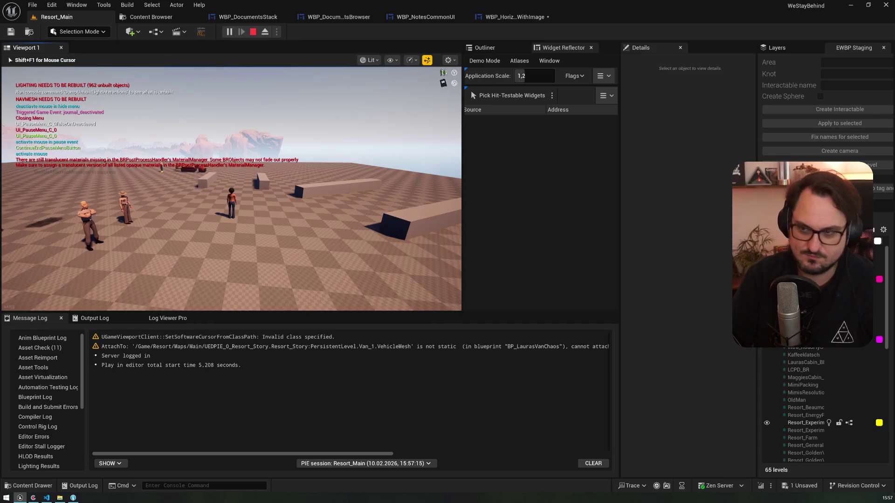
pyautogui.press('j')
pyautogui.click(401, 263)
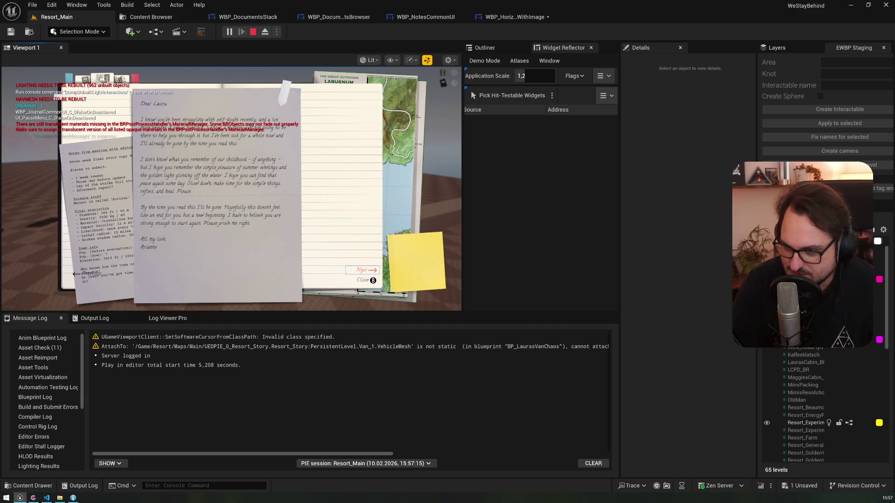
pyautogui.click(90, 274)
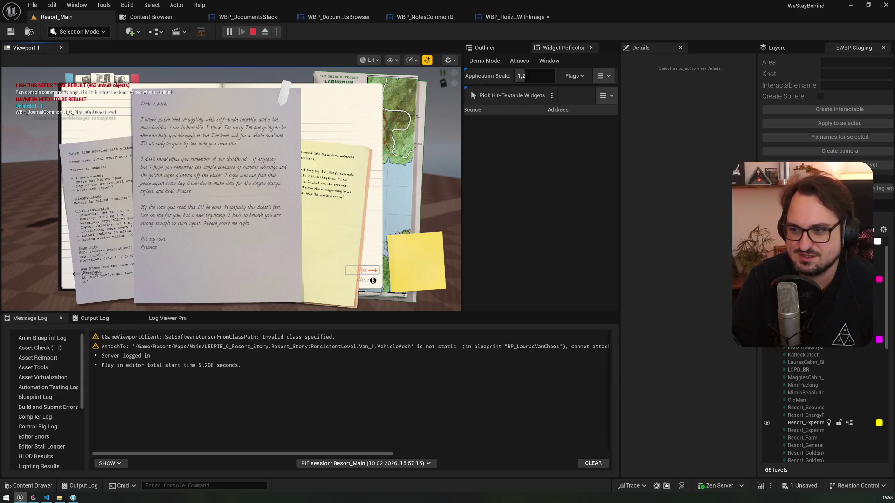
# Page through the notes with Left and Right to the antenna note, then close the journal and stop play
pyautogui.press('Right')
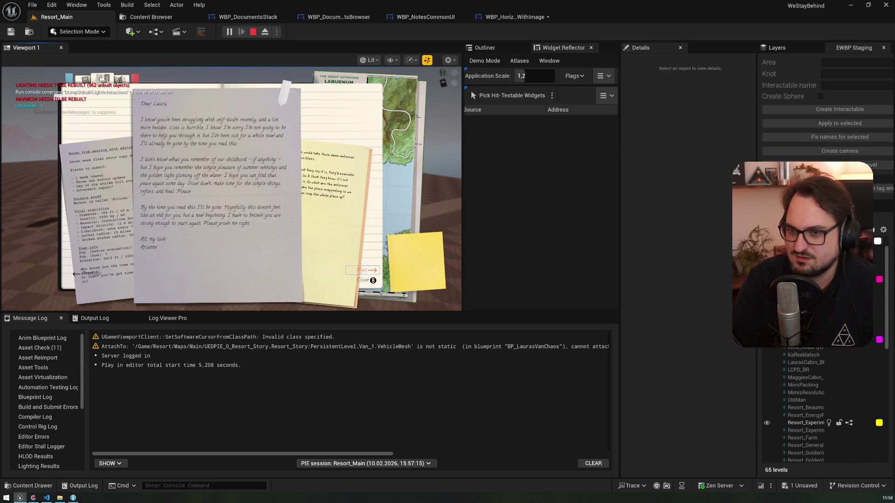
pyautogui.press('Left')
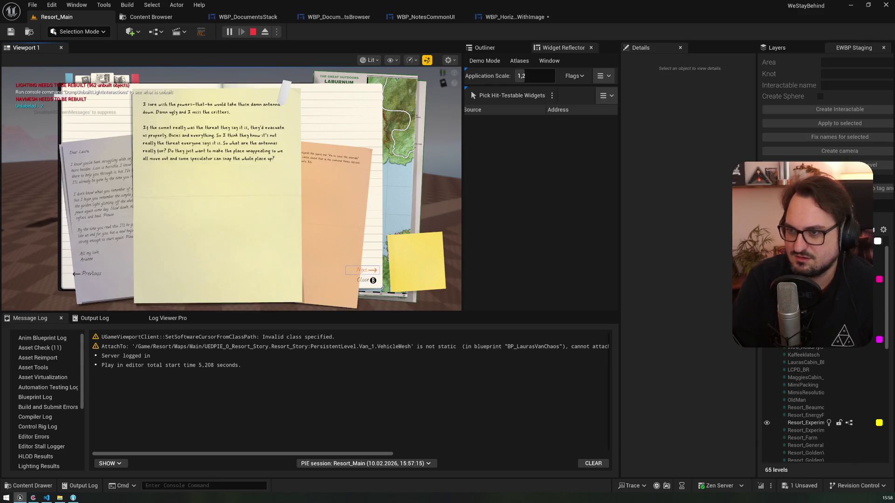
pyautogui.press('Right')
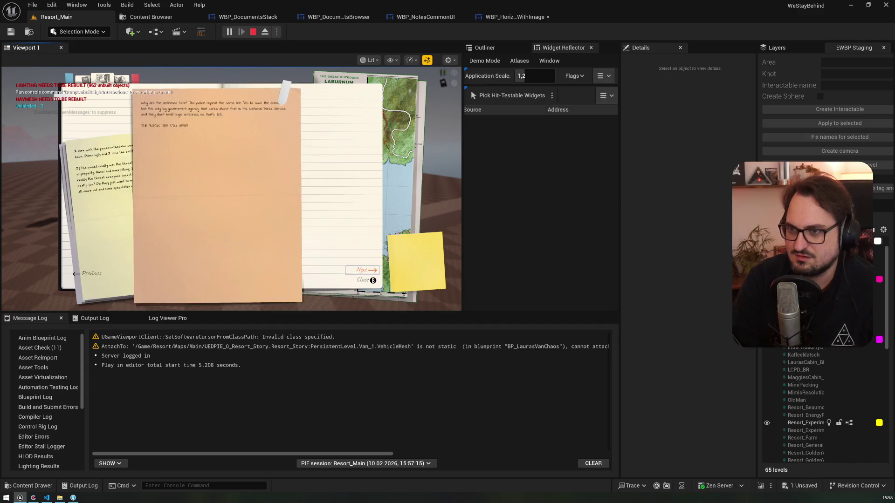
pyautogui.press('Right')
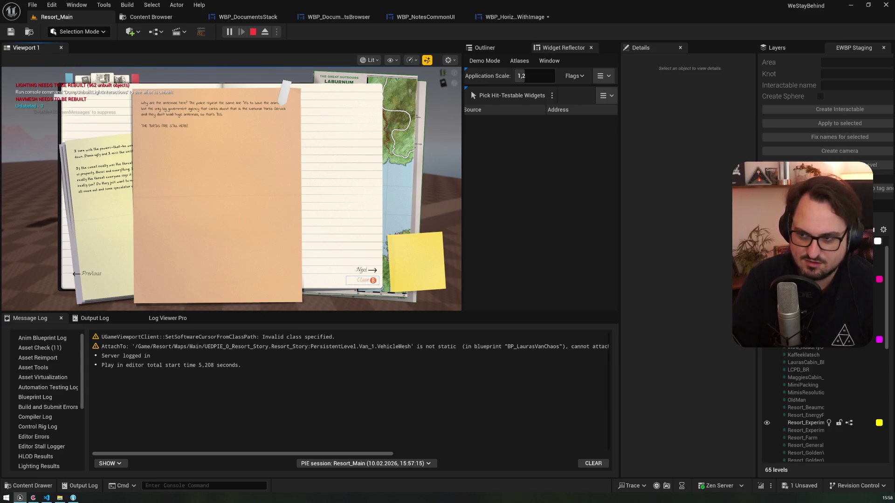
pyautogui.press('Escape')
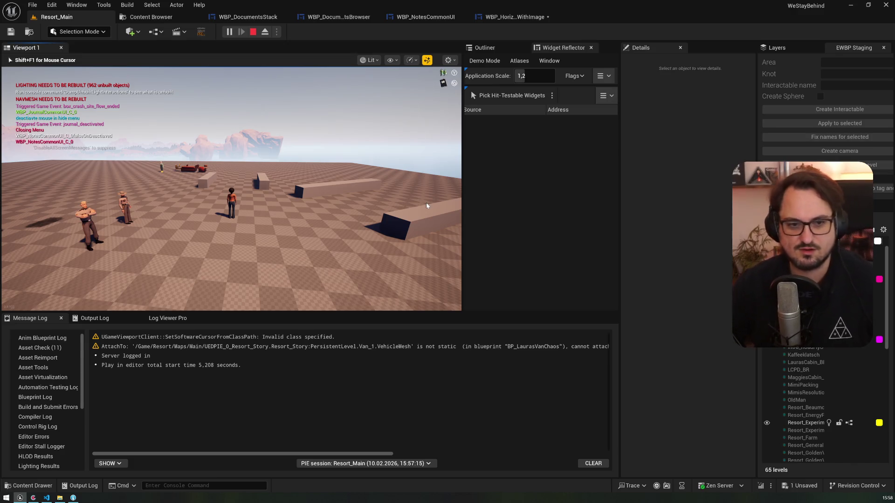
pyautogui.press('Escape')
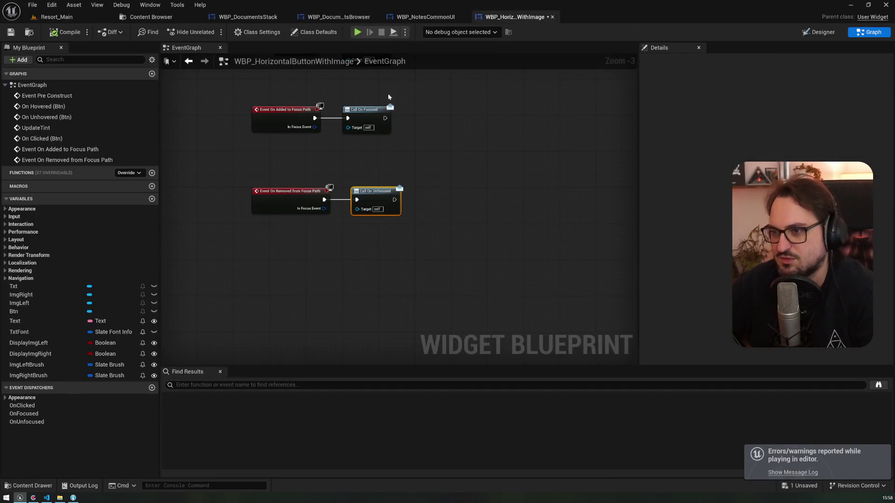
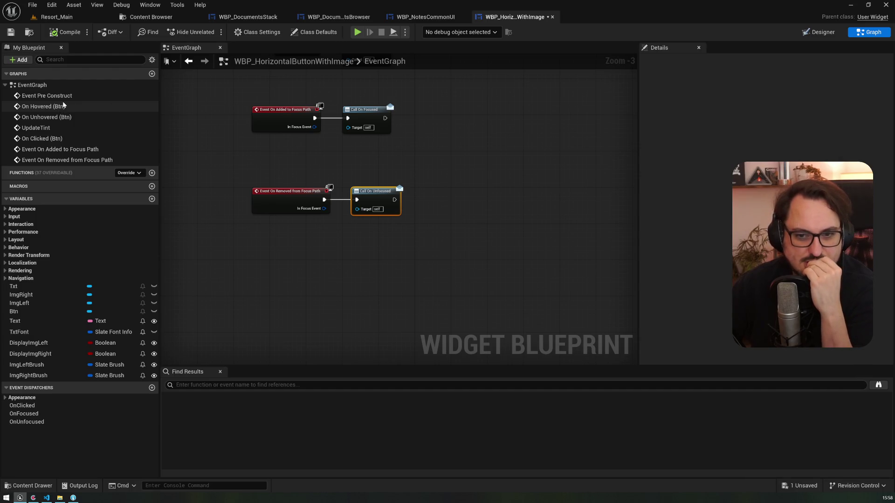
# Look over WBP_DocumentsBrowser and WBP_HorizontalButtonWithImage, selecting the button's Txt element in Designer
pyautogui.click(425, 18)
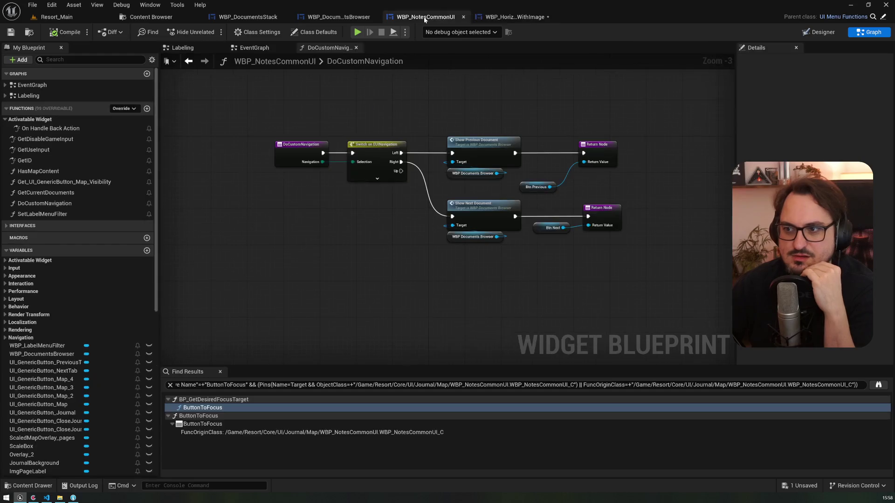
pyautogui.click(353, 18)
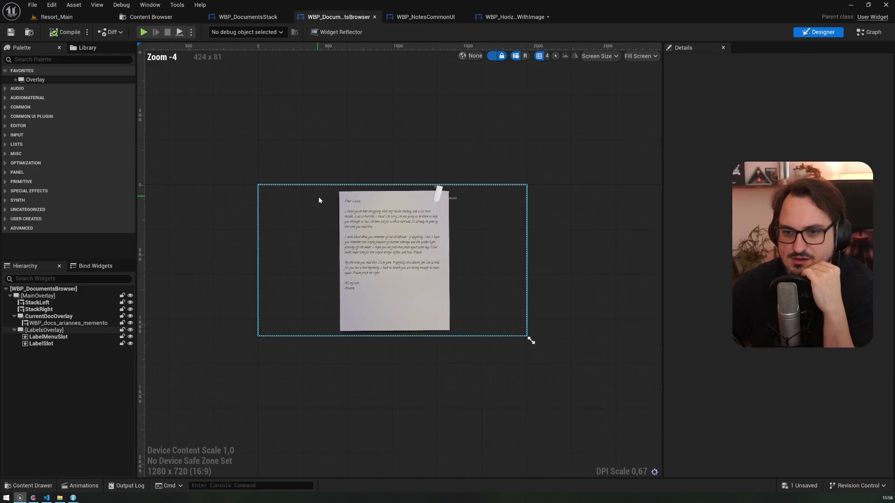
pyautogui.click(513, 16)
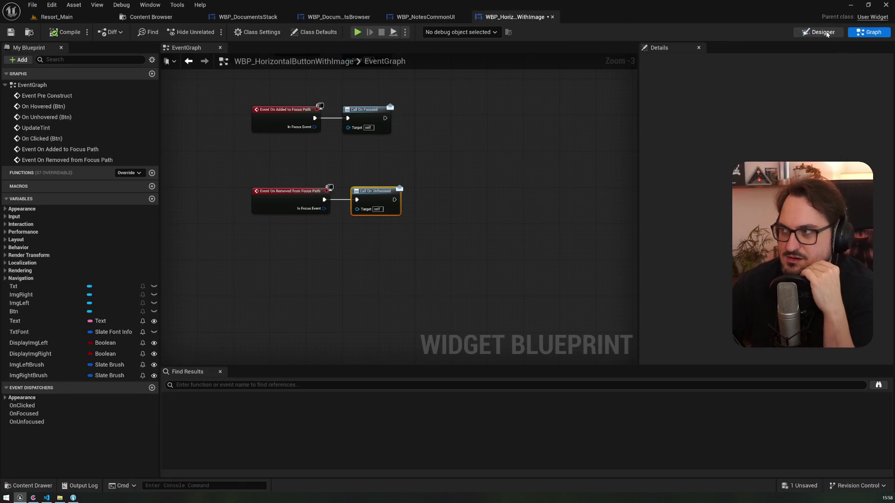
pyautogui.click(819, 31)
pyautogui.click(43, 316)
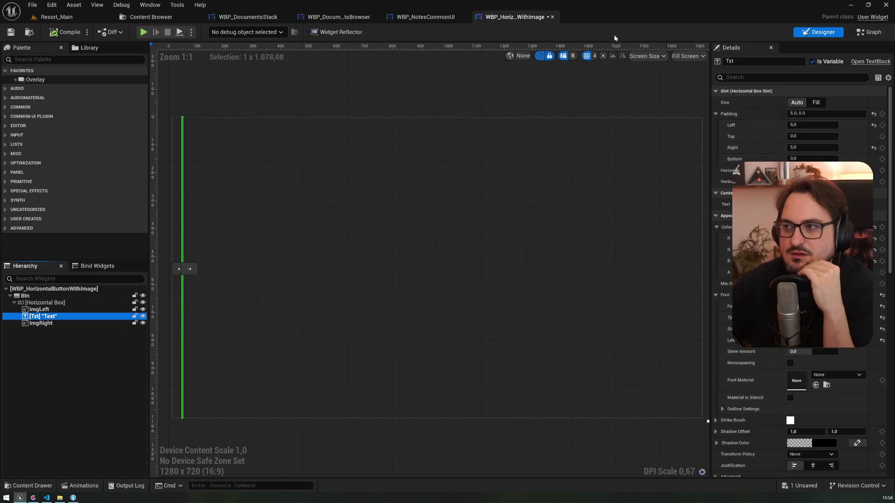
# Select BtnClose in WBP_NotesCommonUI's Designer and review its Render Transform and Behavior settings
pyautogui.click(446, 19)
pyautogui.click(819, 31)
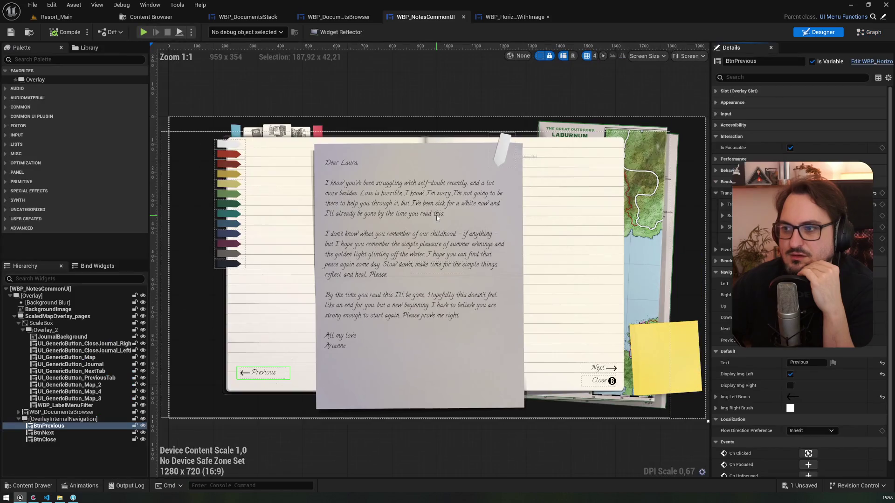
pyautogui.click(599, 381)
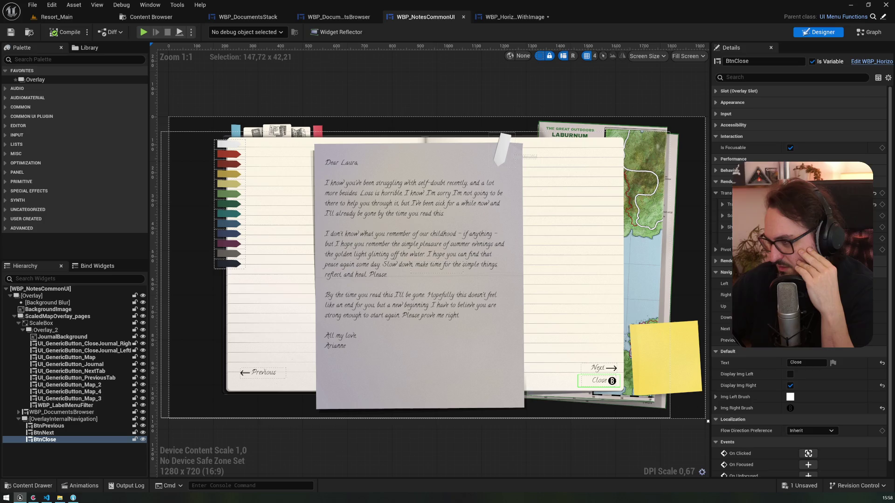
pyautogui.click(716, 183)
pyautogui.click(716, 171)
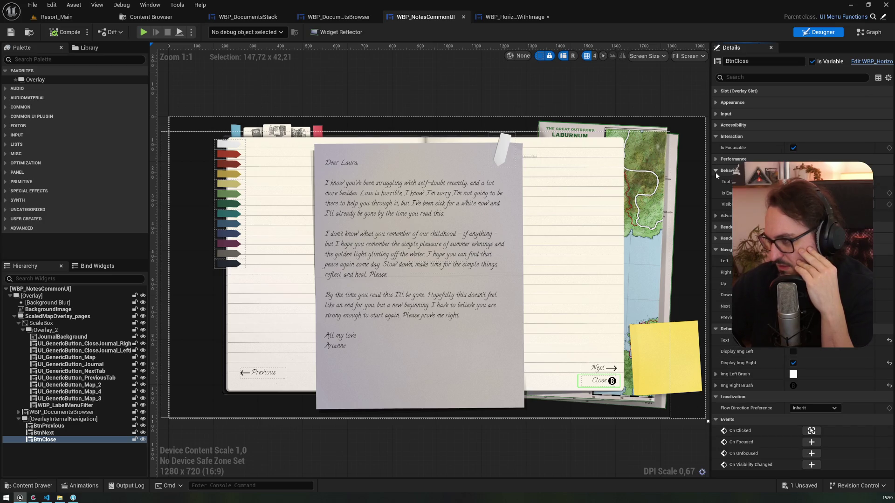
pyautogui.click(716, 215)
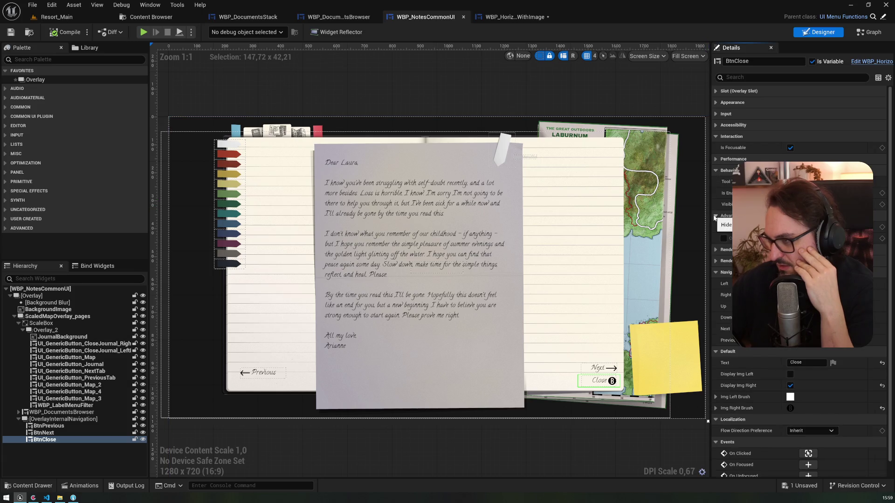
pyautogui.click(720, 217)
pyautogui.click(716, 171)
# Browse BtnClose's Accessibility, Input and Appearance categories, then view the DoCustomNavigation graph
pyautogui.click(716, 125)
pyautogui.click(717, 113)
pyautogui.click(717, 113)
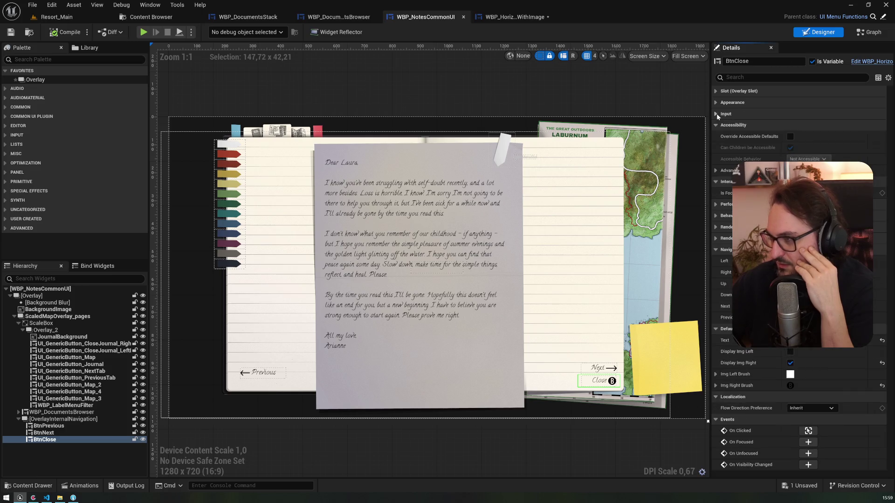
pyautogui.click(717, 101)
pyautogui.click(717, 102)
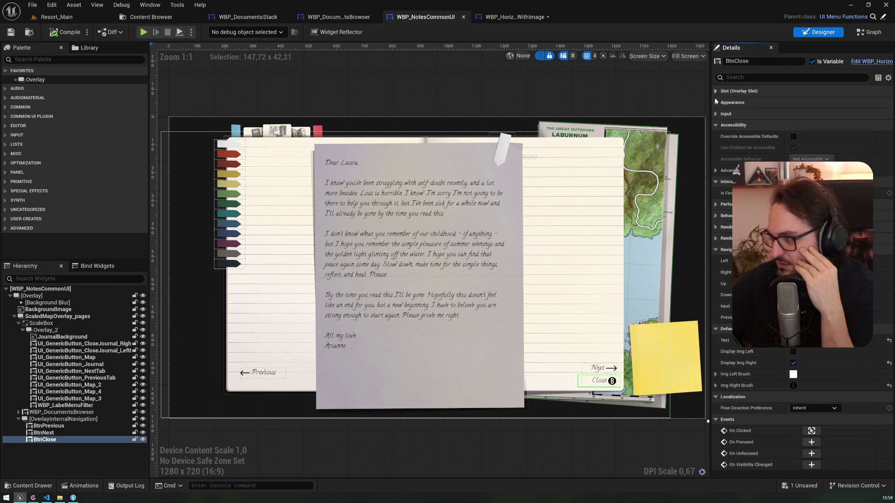
pyautogui.click(715, 125)
pyautogui.click(868, 32)
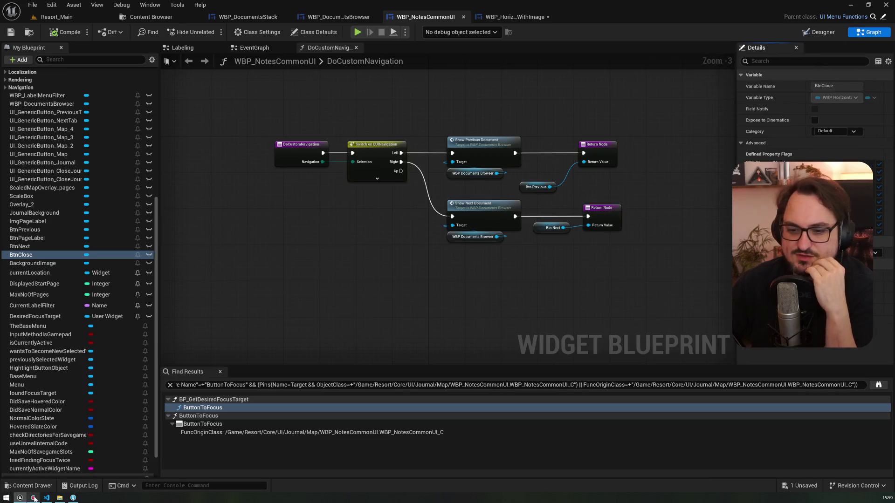
pyautogui.hotkey('alt', 'Tab')
# Add gamepad checklist lines to the Notes UI card, correct 'Layer' to 'Label', and save it
pyautogui.click(280, 342)
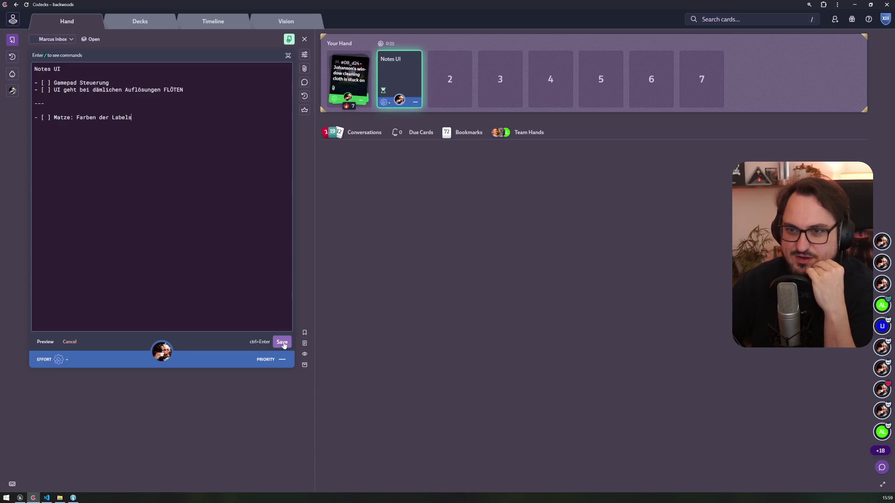
pyautogui.press('Return')
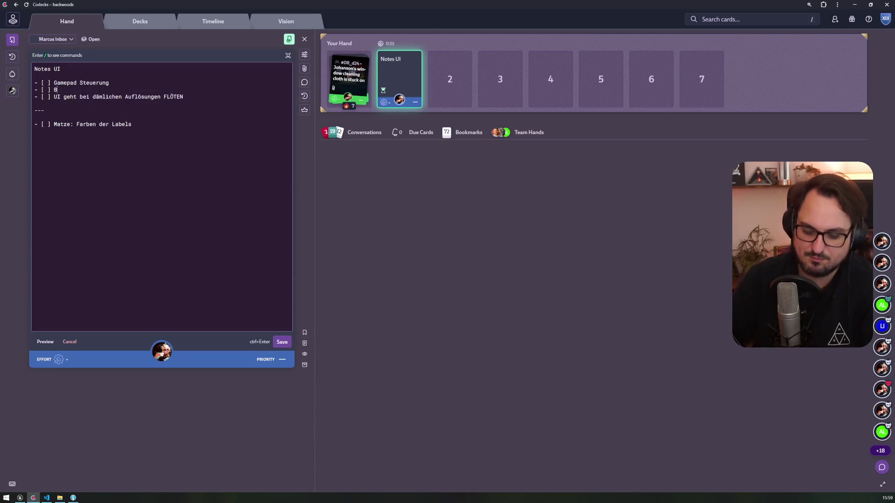
pyautogui.write(' drücken für Cl')
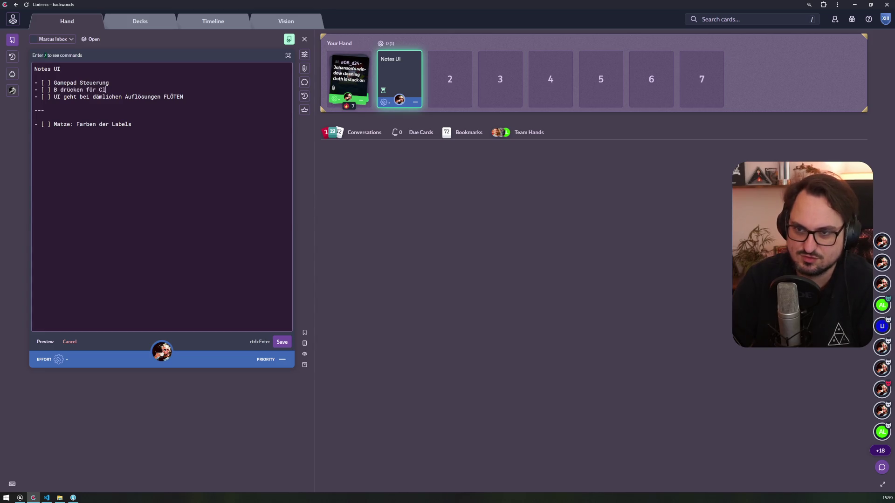
pyautogui.write('ose geht nicht mehr')
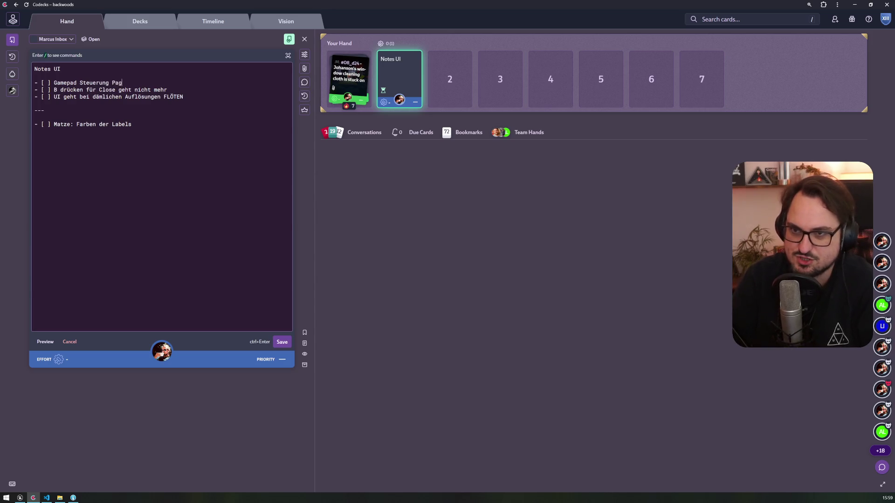
pyautogui.write(' es')
pyautogui.press('Return')
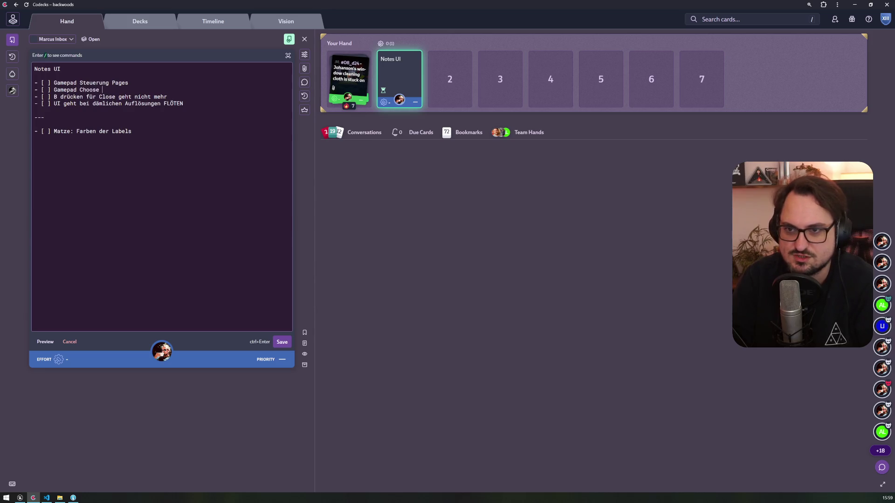
pyautogui.write('- [ ] Gamepad Choose Layer on page')
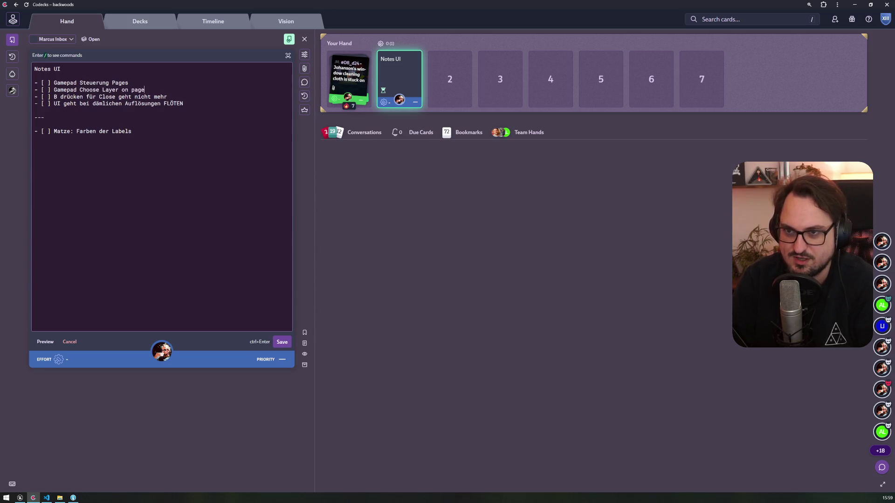
pyautogui.press('Return')
pyautogui.write('Gamepad Choose Filter La')
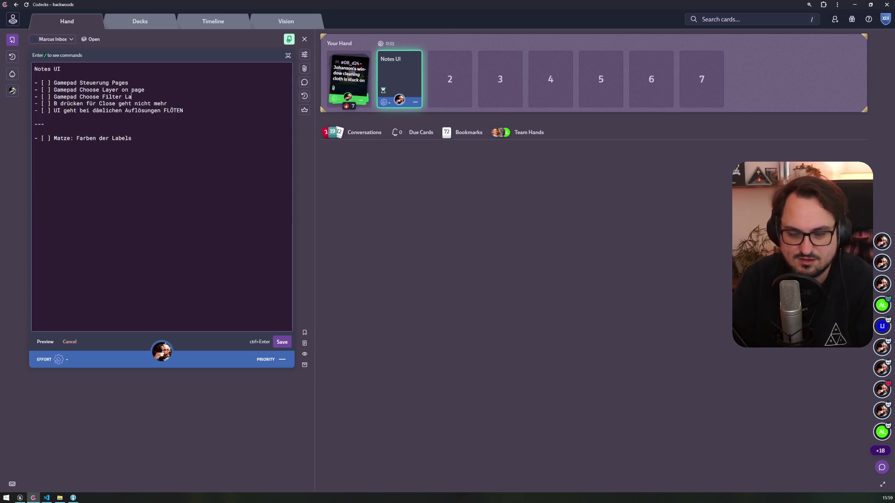
pyautogui.press('BackSpace')
pyautogui.press('BackSpace')
pyautogui.press('BackSpace')
pyautogui.write('bel')
pyautogui.hotkey('ctrl', 'Return')
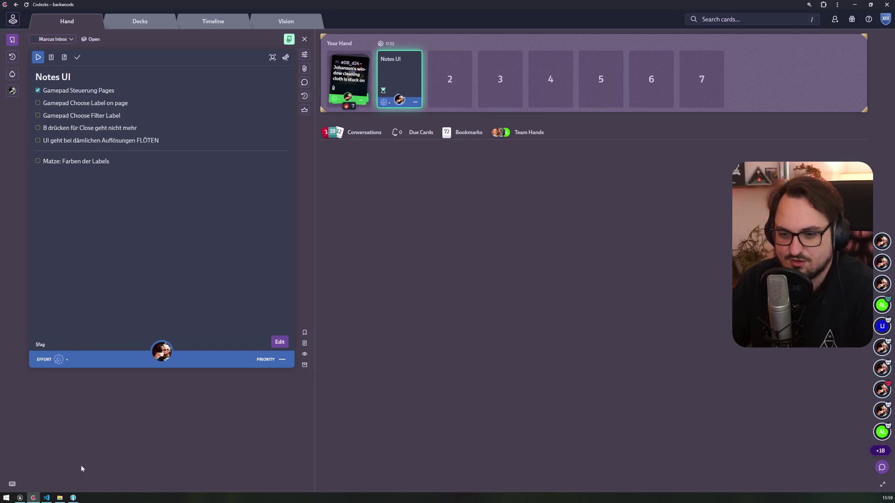
pyautogui.click(20, 498)
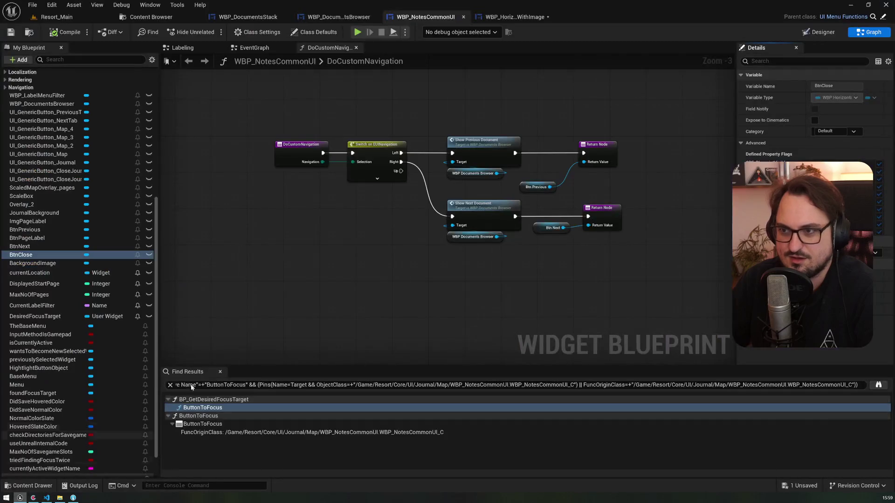
# Save all modified blueprints, then open the GetUseInput function graph
pyautogui.moveTo(359, 240); pyautogui.dragTo(381, 257)
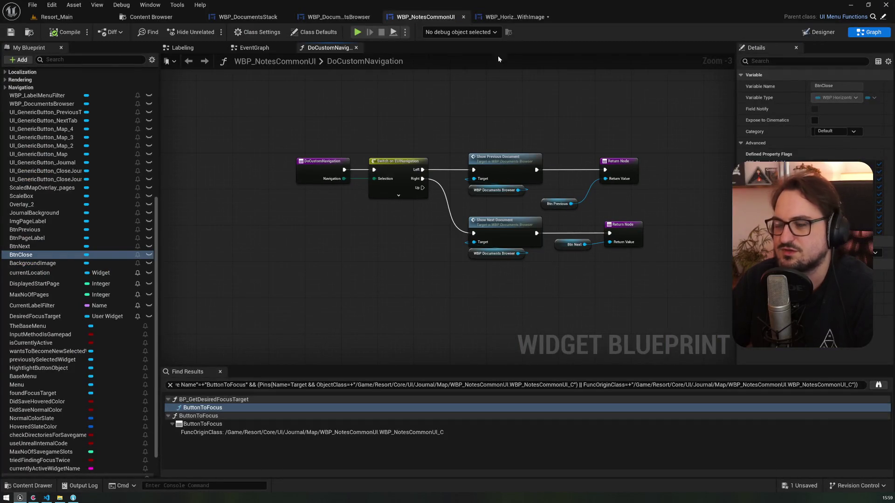
pyautogui.hotkey('ctrl', 'shift', 's')
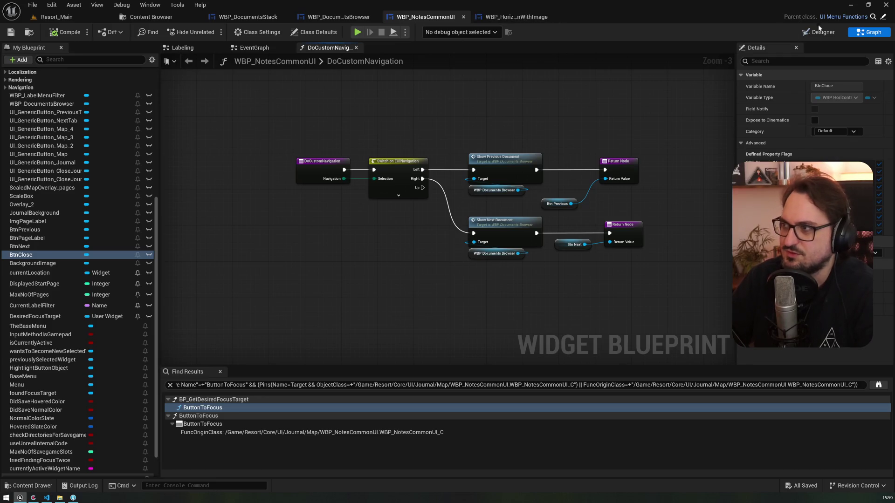
pyautogui.hotkey('shift', 'F4')
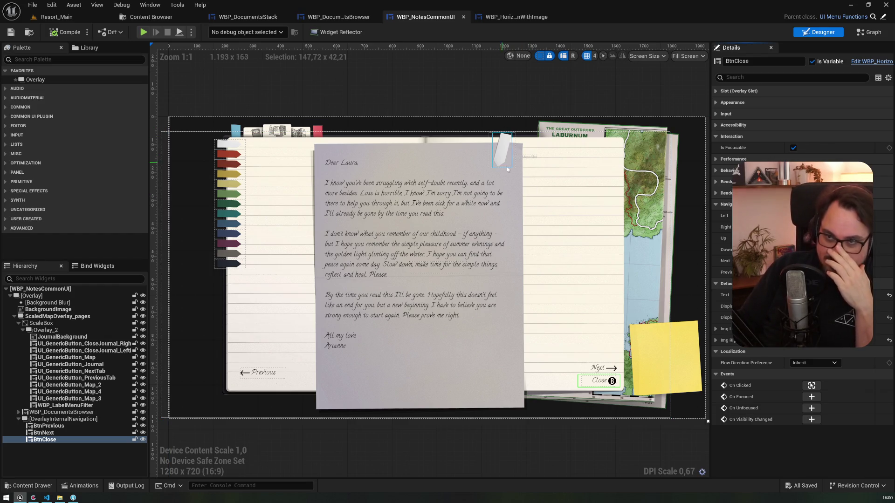
pyautogui.click(869, 32)
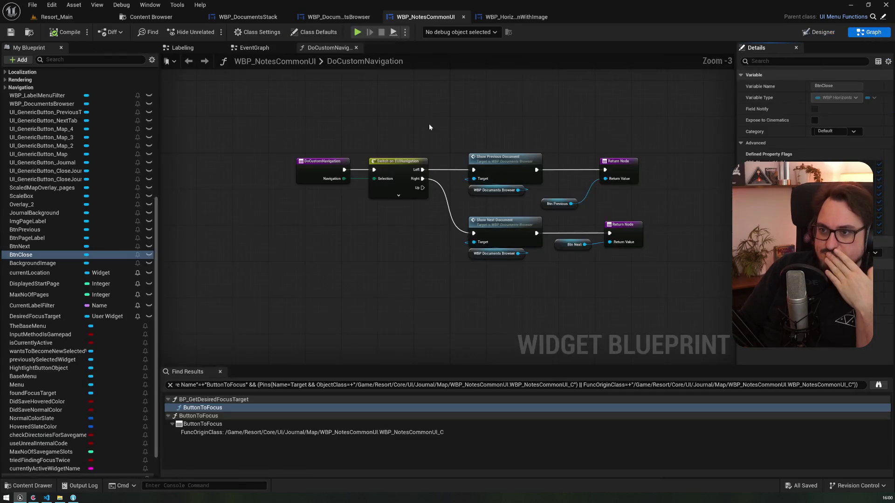
pyautogui.scroll(10, 98, 219)
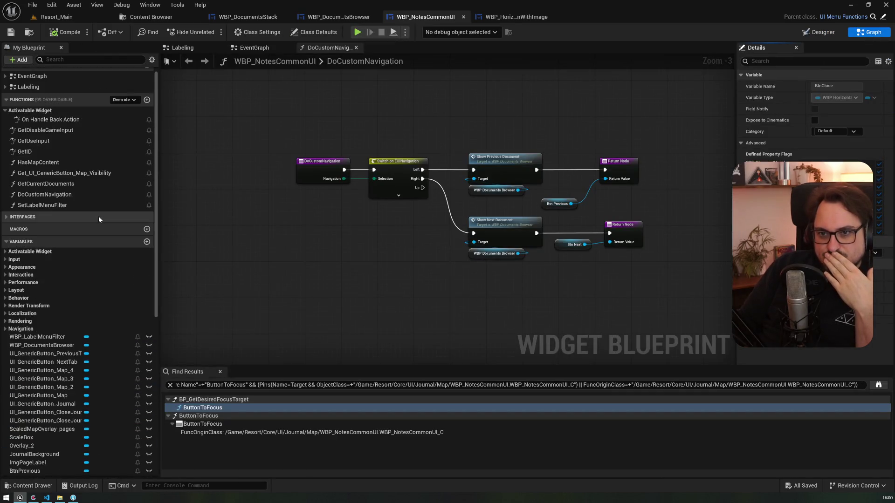
pyautogui.scroll(1, 99, 220)
pyautogui.doubleClick(65, 150)
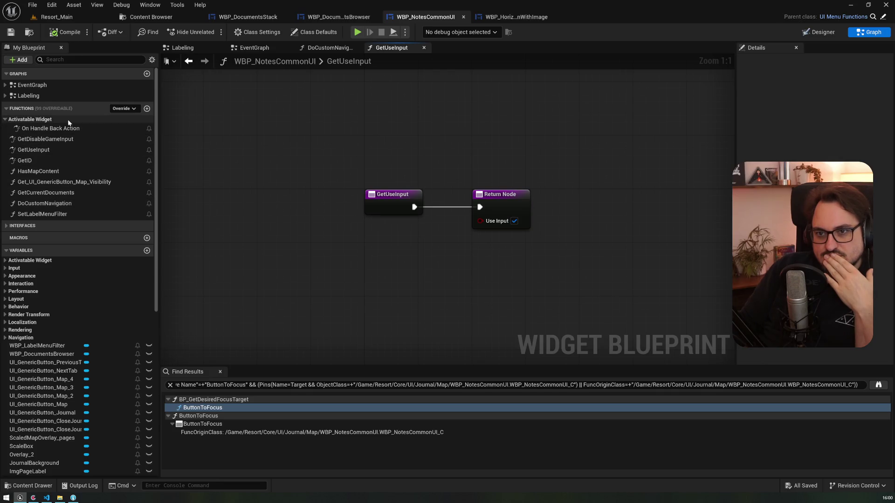
# Override On Key Down, move its Return Node right, then return to DoCustomNavigation
pyautogui.click(135, 108)
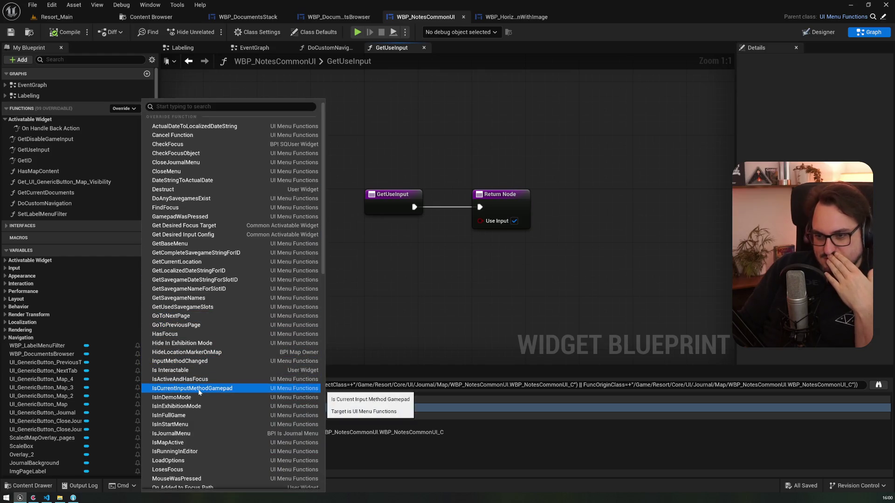
pyautogui.scroll(-5, 199, 392)
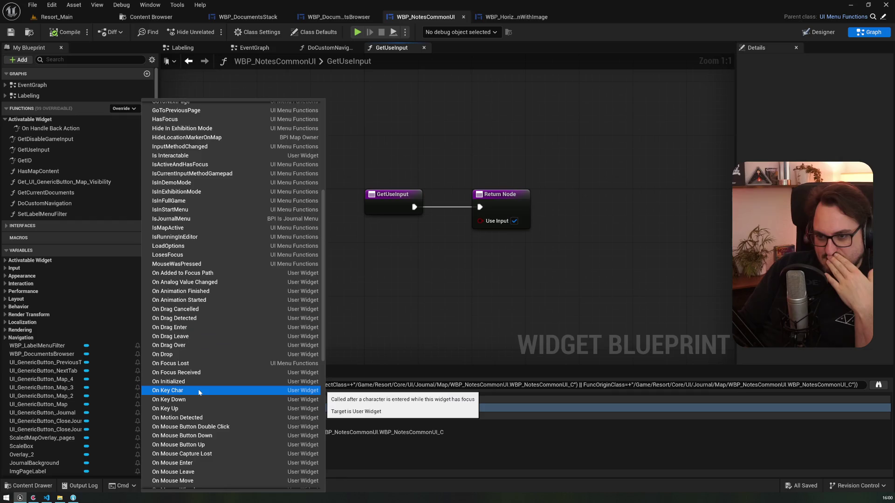
pyautogui.scroll(-3, 193, 396)
pyautogui.click(193, 397)
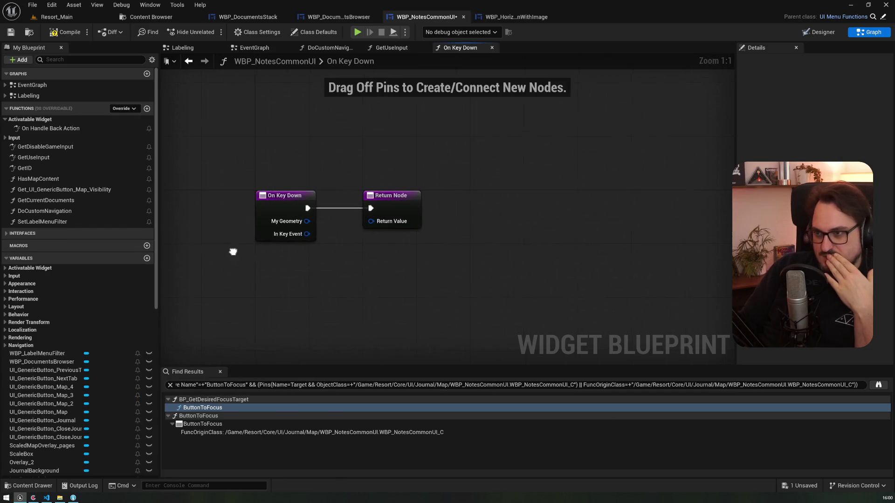
pyautogui.moveTo(390, 206); pyautogui.dragTo(572, 208)
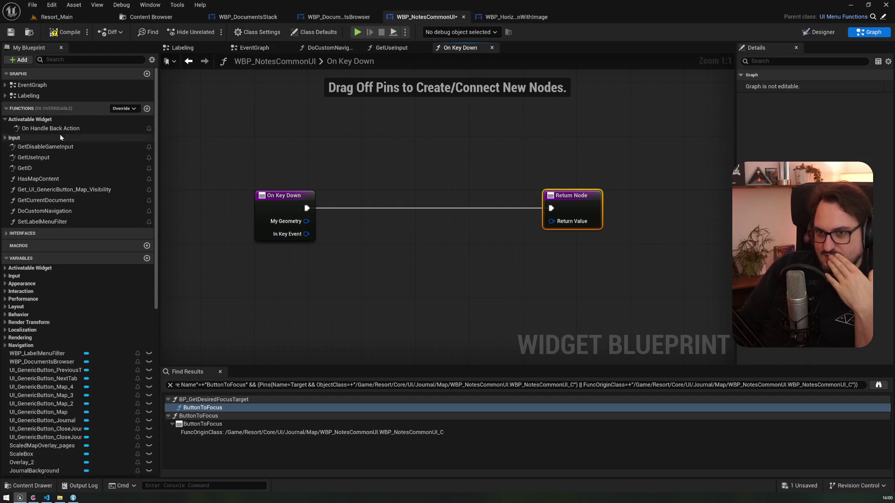
pyautogui.click(14, 138)
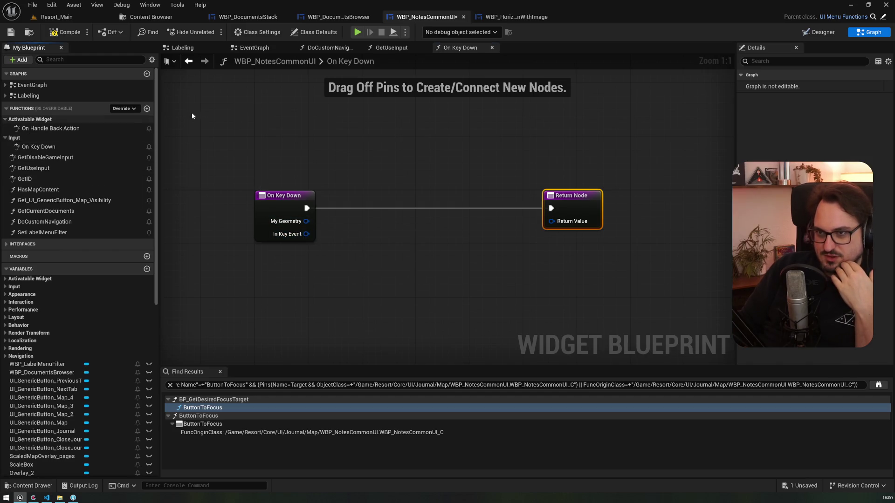
pyautogui.click(390, 48)
pyautogui.click(328, 48)
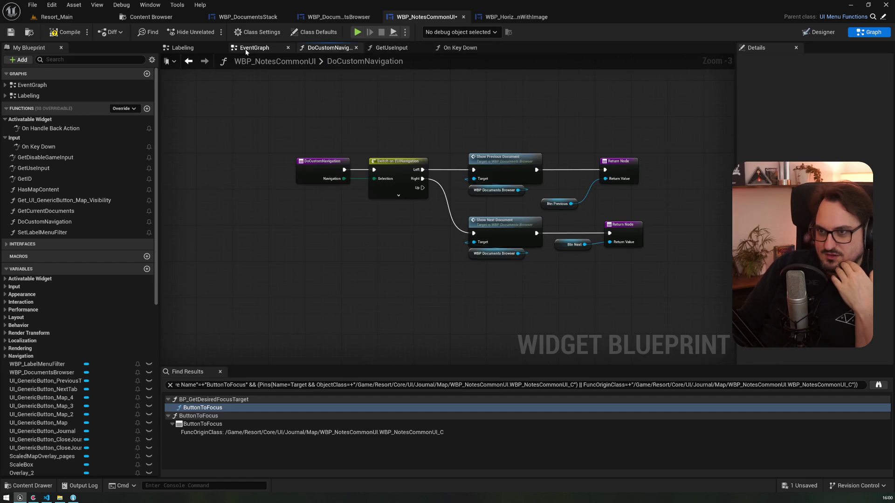
# Review the Labeling graph's comments, inspecting the OnChoseLabel and On Clicked (BtnPageLabel) events
pyautogui.click(255, 48)
pyautogui.click(183, 48)
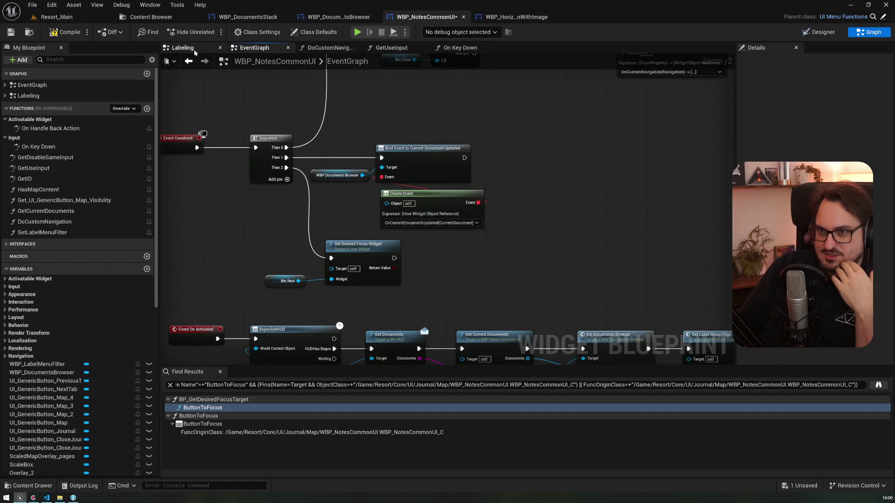
pyautogui.scroll(-3, 359, 225)
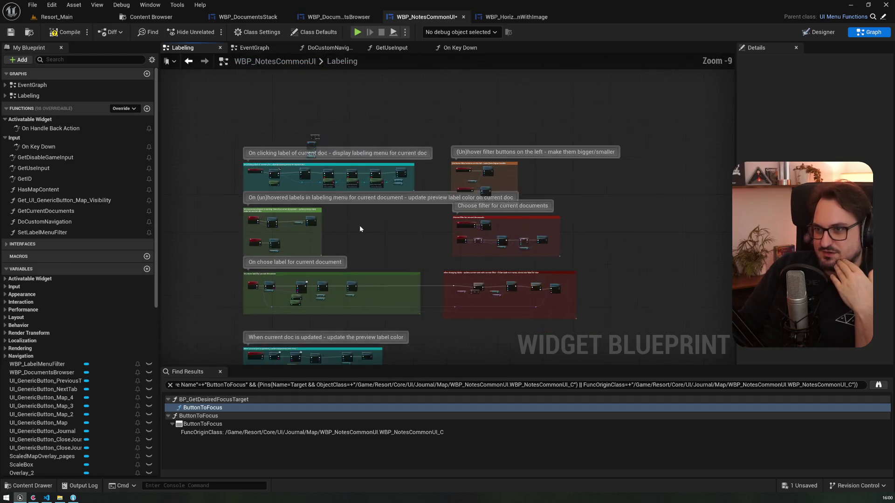
pyautogui.scroll(10, 359, 225)
pyautogui.moveTo(377, 276)
pyautogui.mouseDown()
pyautogui.moveTo(506, 194)
pyautogui.moveTo(480, 235)
pyautogui.moveTo(547, 164)
pyautogui.moveTo(444, 214)
pyautogui.moveTo(497, 217)
pyautogui.moveTo(396, 165)
pyautogui.moveTo(379, 194)
pyautogui.mouseUp()
pyautogui.scroll(-8, 497, 217)
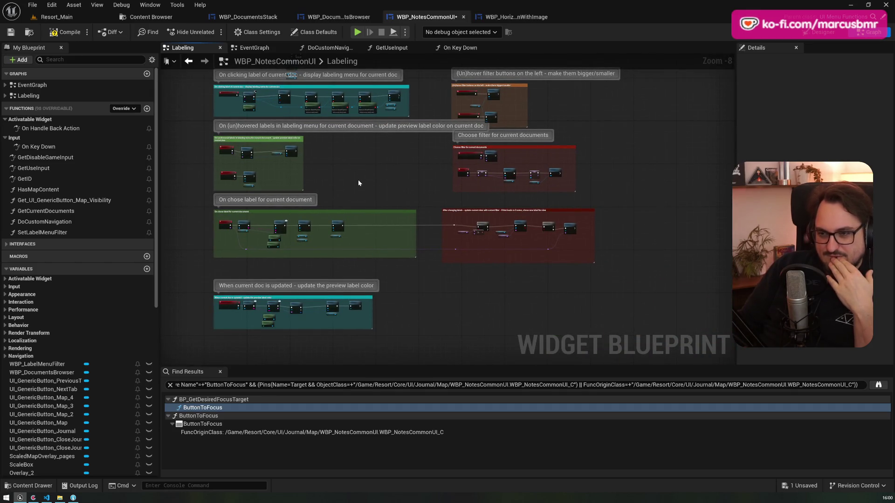
pyautogui.scroll(8, 235, 211)
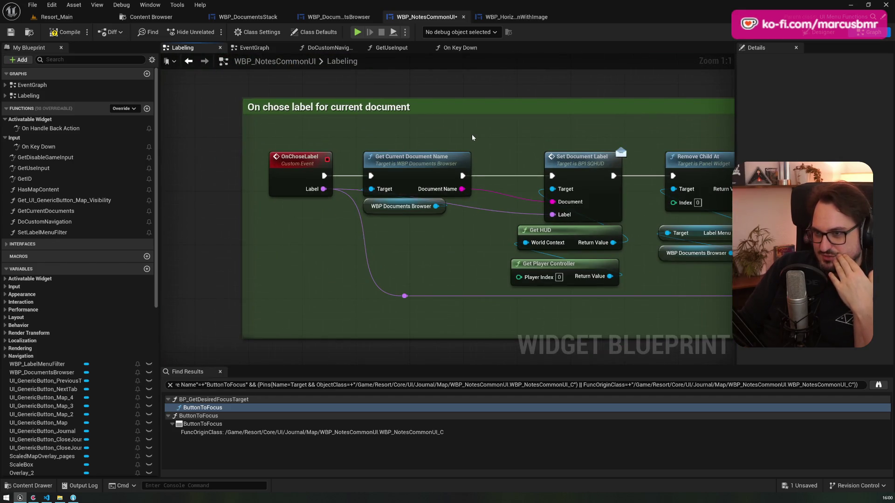
pyautogui.click(304, 170)
pyautogui.scroll(-3, 304, 170)
pyautogui.scroll(-2, 304, 171)
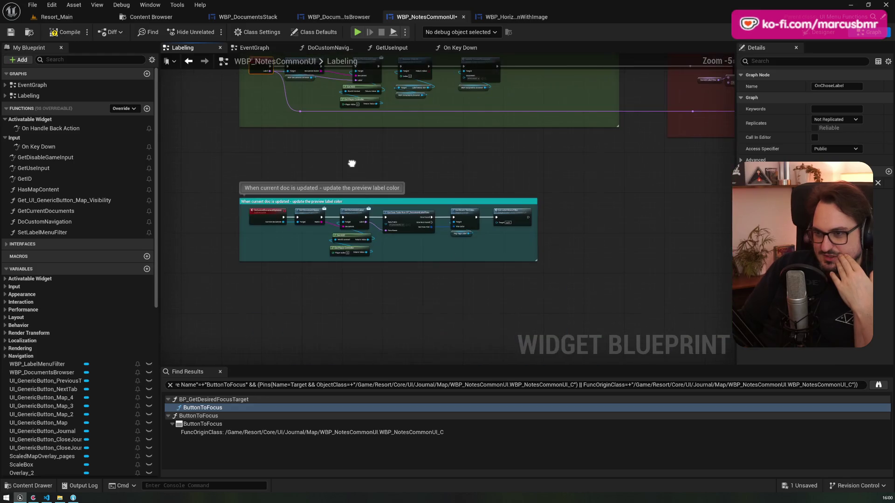
pyautogui.scroll(5, 265, 191)
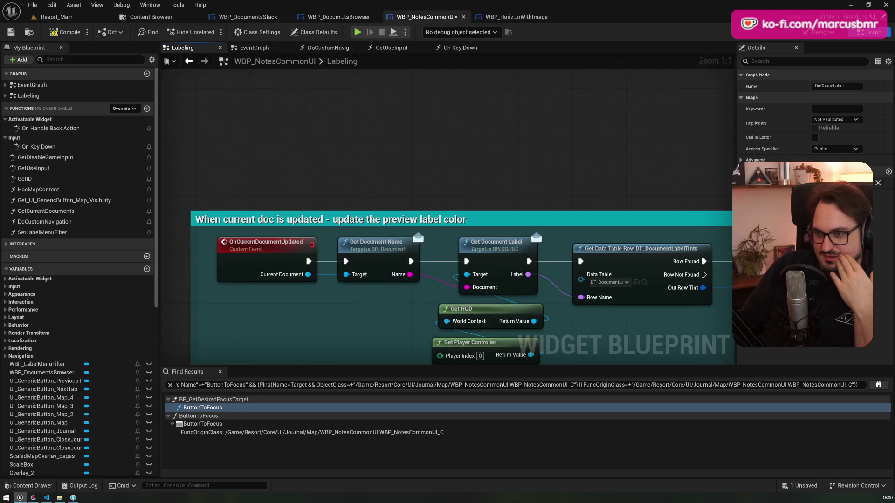
pyautogui.scroll(-3, 308, 134)
pyautogui.scroll(4, 350, 191)
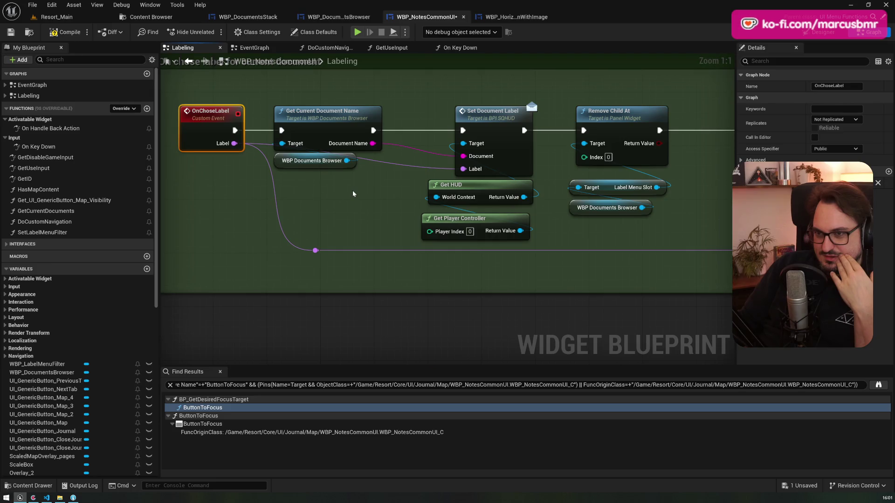
pyautogui.scroll(-5, 352, 190)
pyautogui.scroll(2, 311, 321)
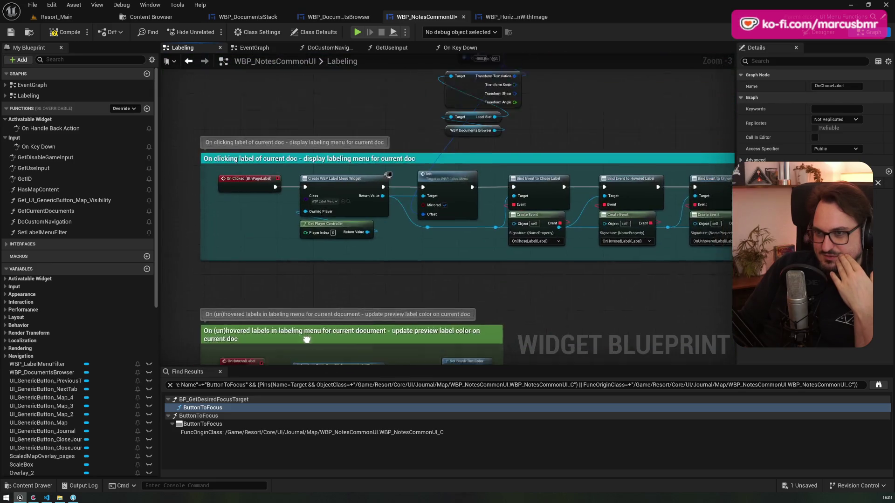
pyautogui.click(318, 199)
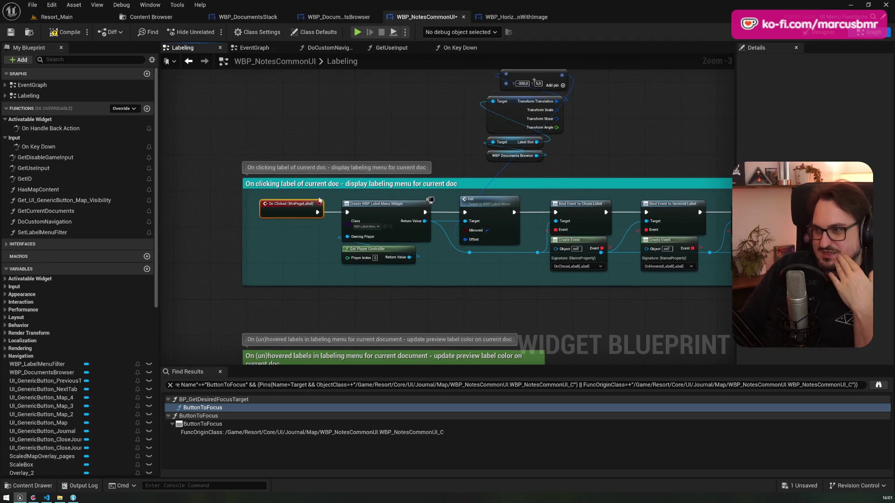
# Search the node menu for 'inputaction', 'input', then 'gamep' to find gamepad input events
pyautogui.rightClick(207, 222)
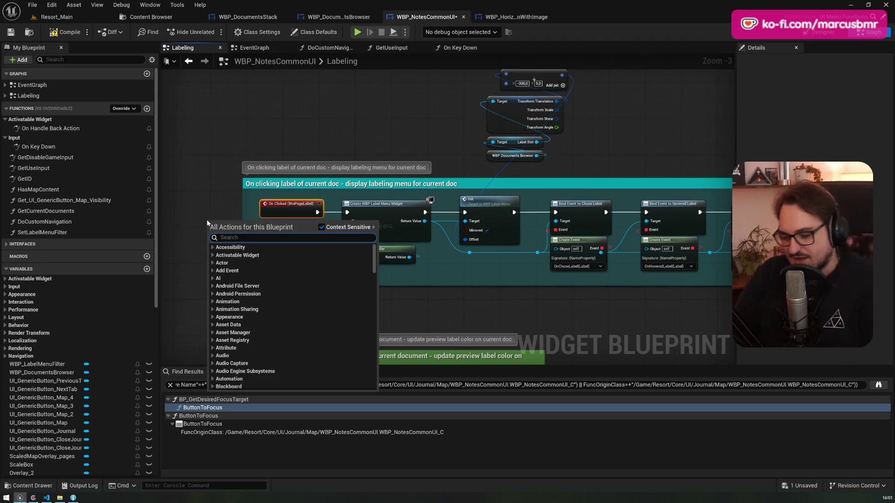
pyautogui.write('inputaction')
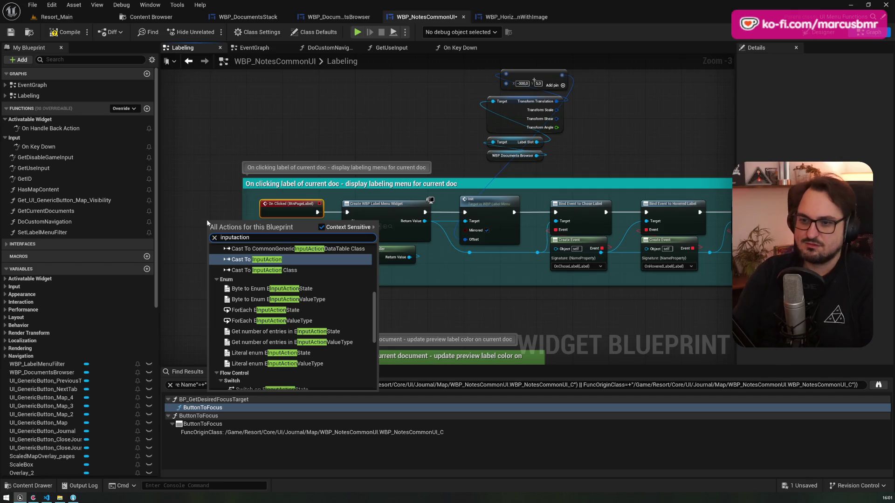
pyautogui.scroll(5, 238, 275)
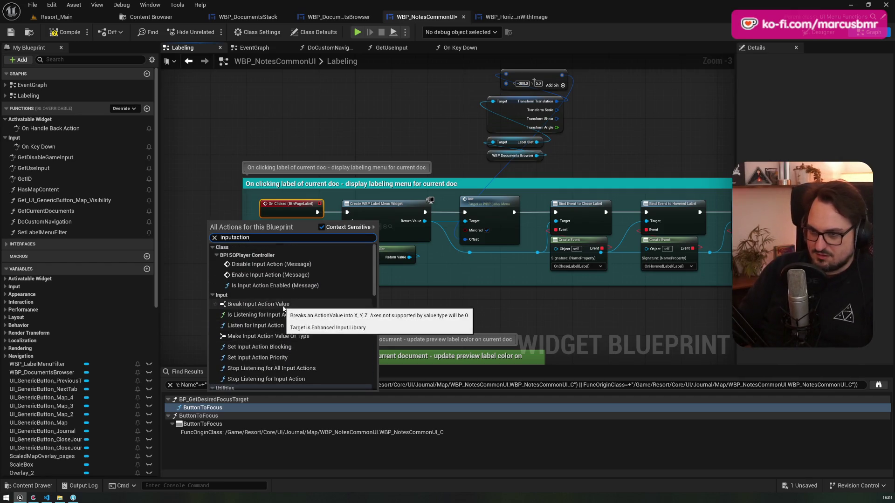
pyautogui.press('BackSpace')
pyautogui.press('BackSpace')
pyautogui.press('BackSpace')
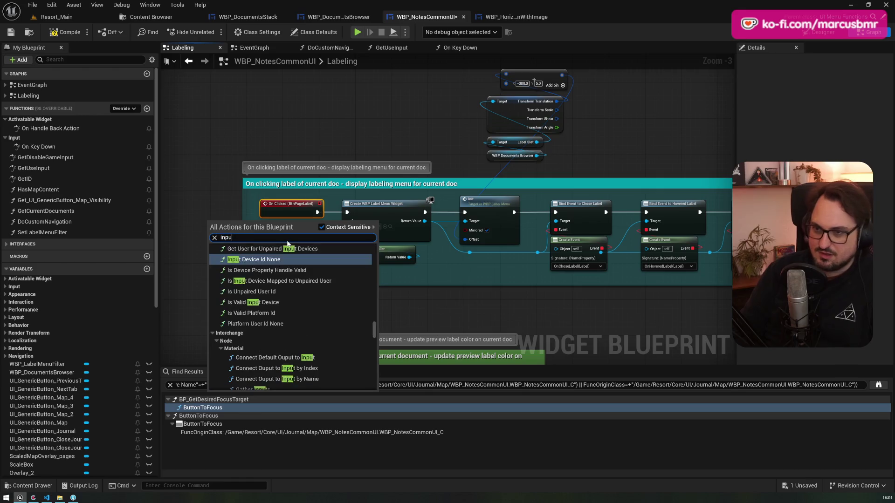
pyautogui.scroll(8, 291, 279)
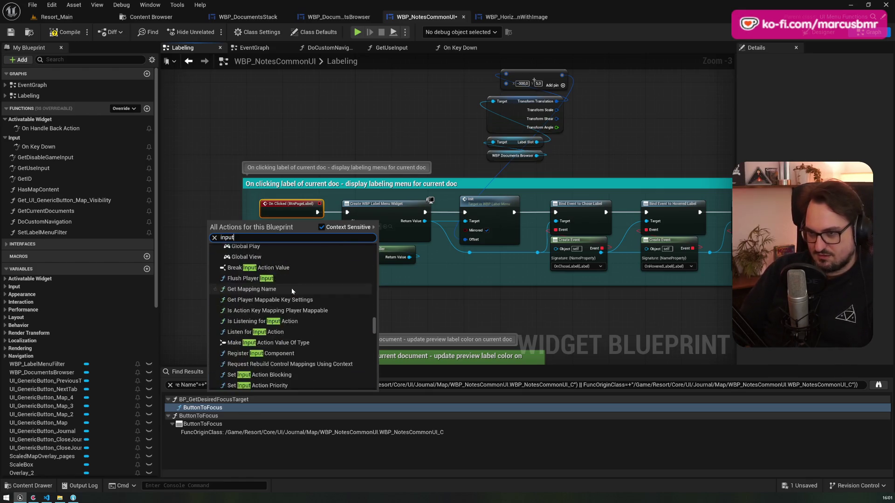
pyautogui.scroll(3, 290, 286)
pyautogui.scroll(-5, 326, 303)
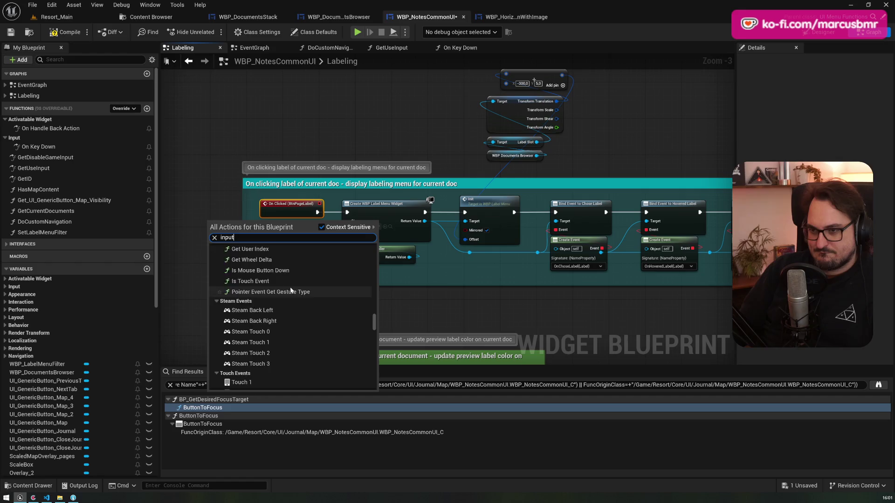
pyautogui.scroll(10, 334, 311)
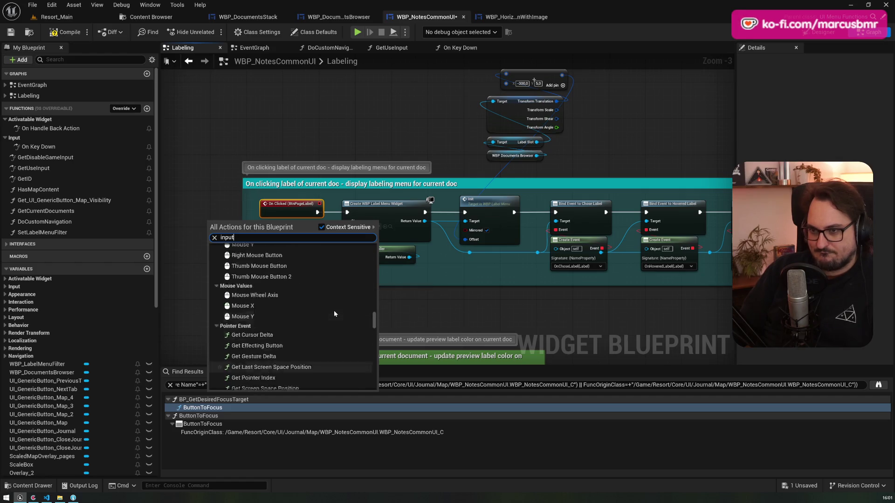
pyautogui.scroll(8, 333, 311)
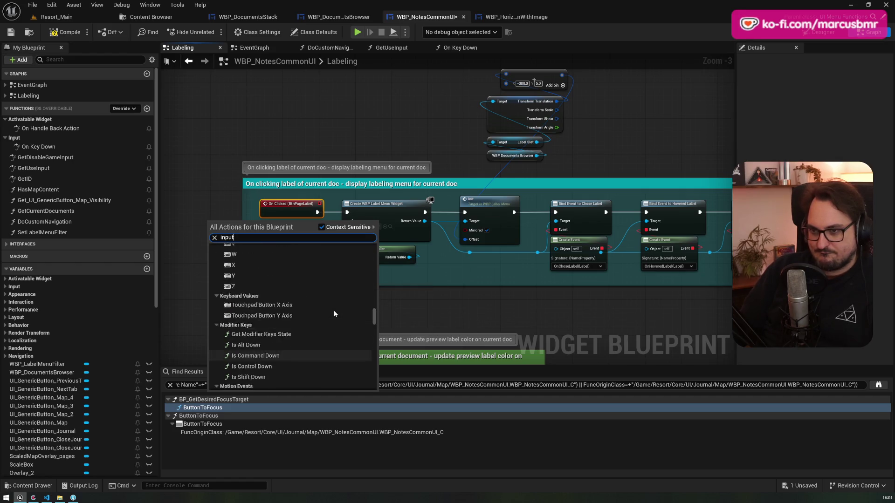
pyautogui.scroll(10, 333, 312)
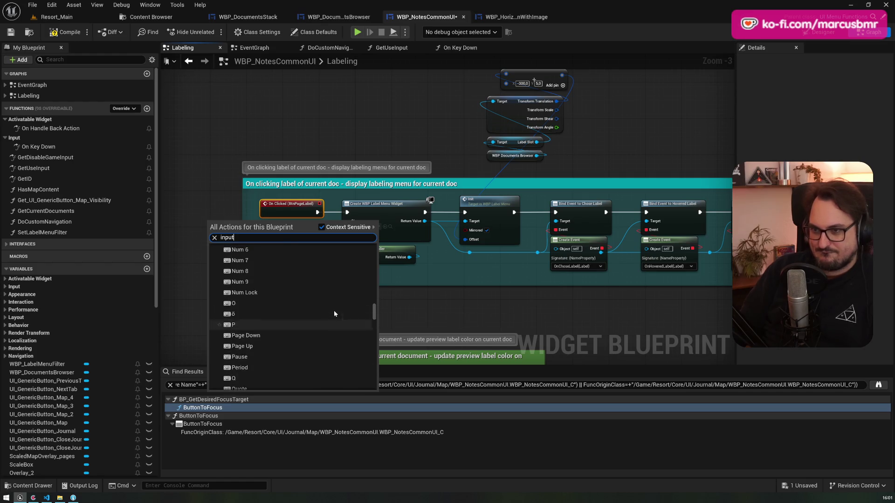
pyautogui.hotkey('ctrl', 'a')
pyautogui.write('gamep')
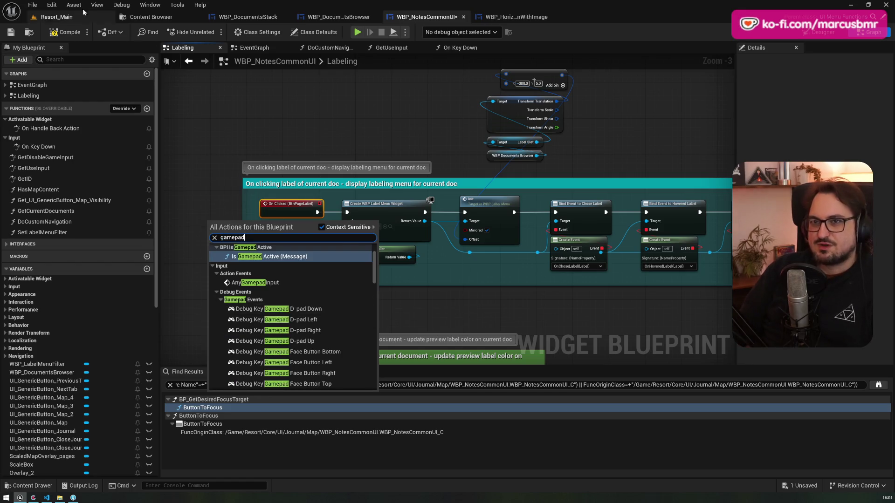
pyautogui.click(51, 5)
# Check ToggleMap's key bindings in Project Settings > Engine > Input, then return to WBP_HorizontalButtonWithImage
pyautogui.click(96, 111)
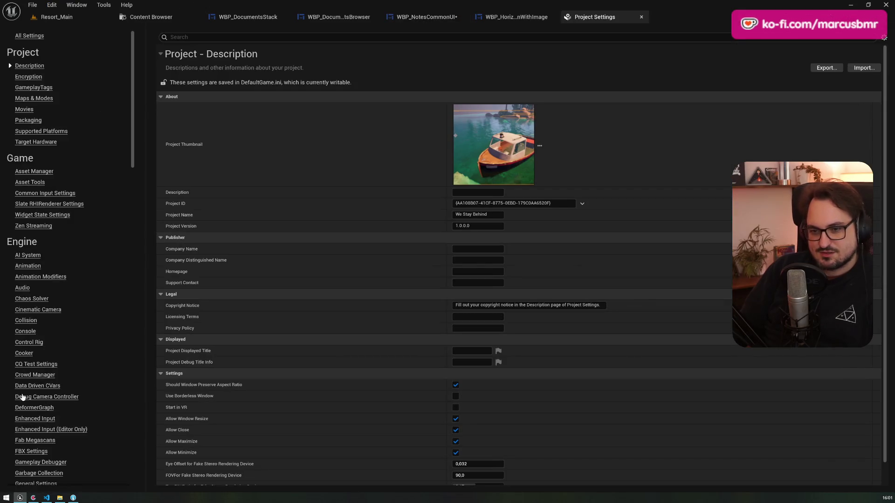
pyautogui.scroll(-5, 28, 282)
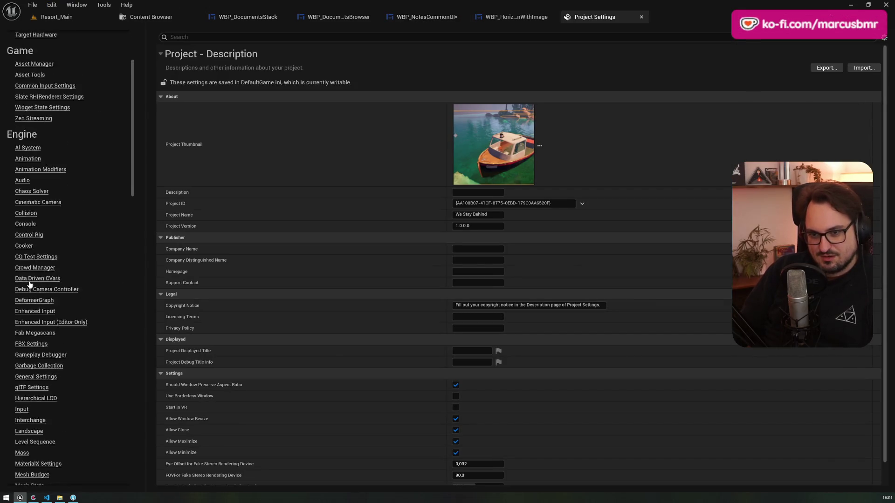
pyautogui.click(22, 369)
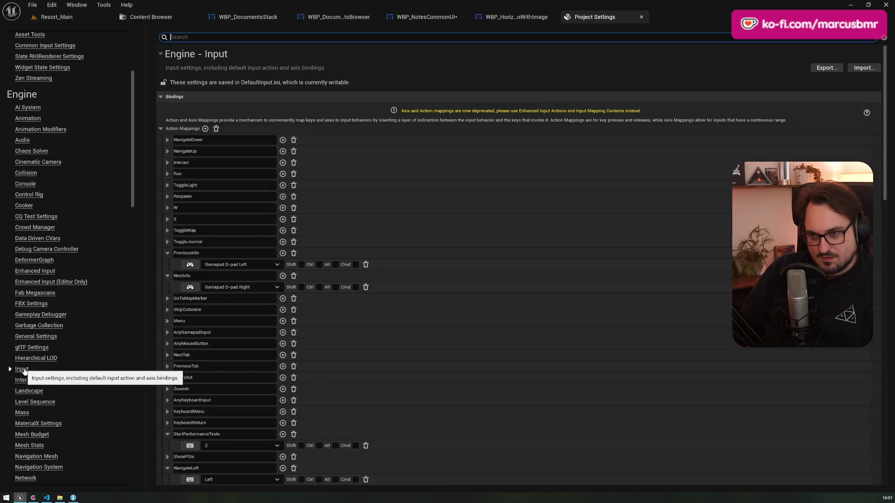
pyautogui.scroll(-5, 512, 299)
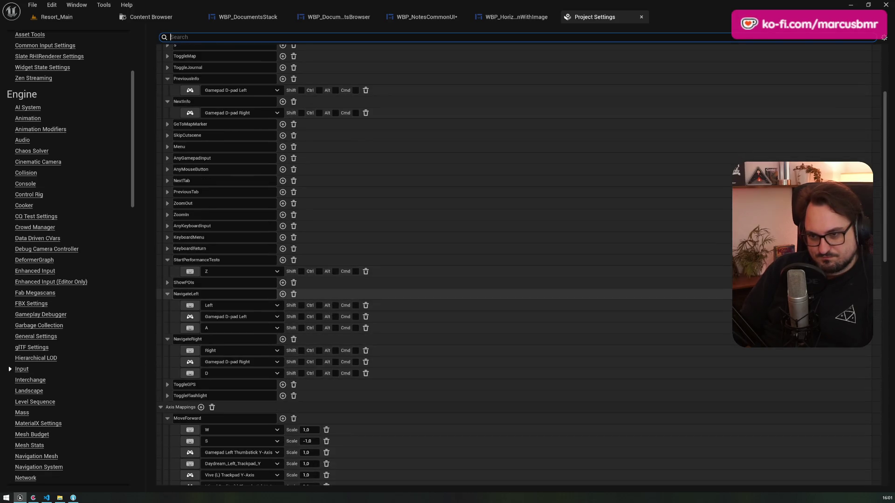
pyautogui.scroll(3, 169, 273)
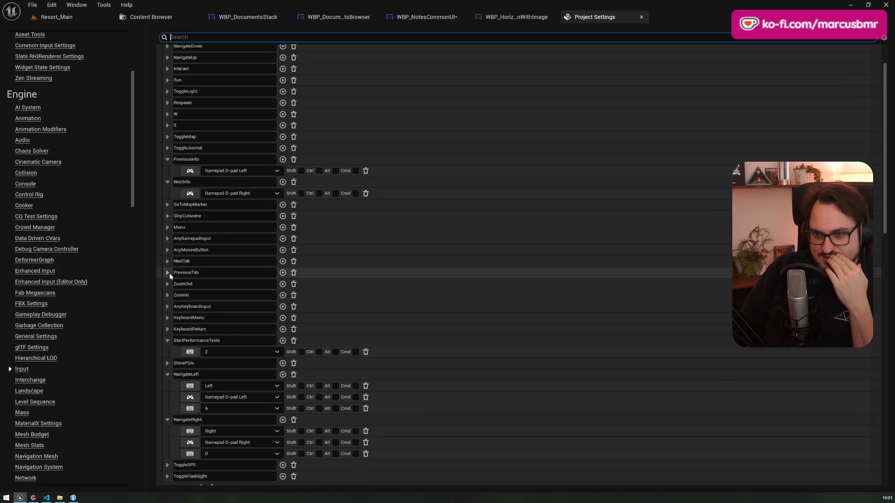
pyautogui.scroll(2, 169, 273)
pyautogui.click(167, 205)
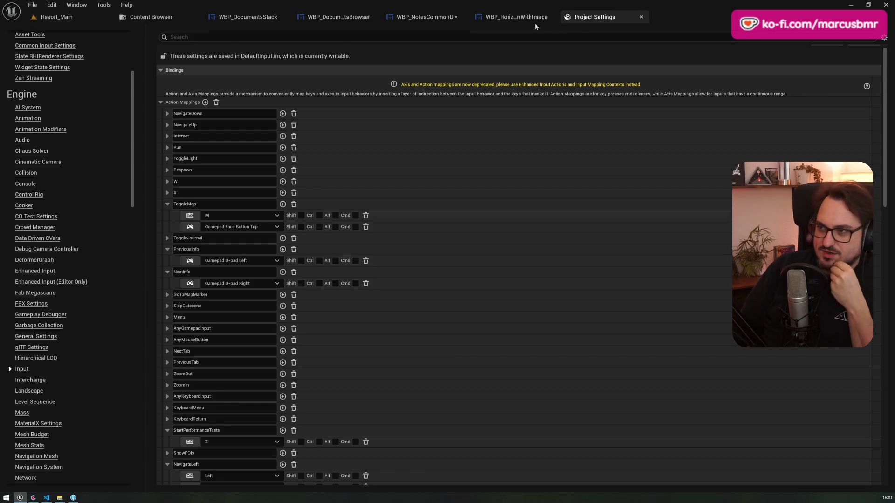
pyautogui.click(516, 17)
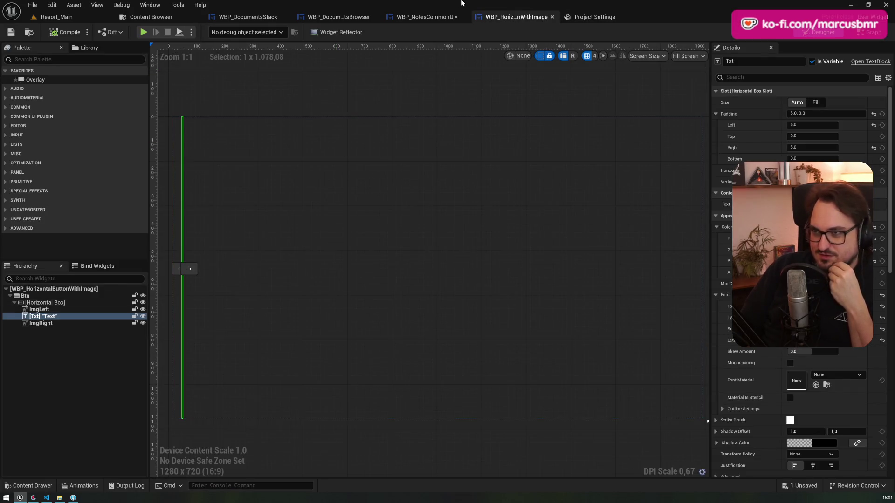
# Add a Gamepad Face Button Left event to the Labeling graph beside the On Clicked node
pyautogui.click(456, 18)
pyautogui.rightClick(208, 220)
pyautogui.write('gamepad faceb')
pyautogui.press('BackSpace')
pyautogui.press('Down')
pyautogui.press('Return')
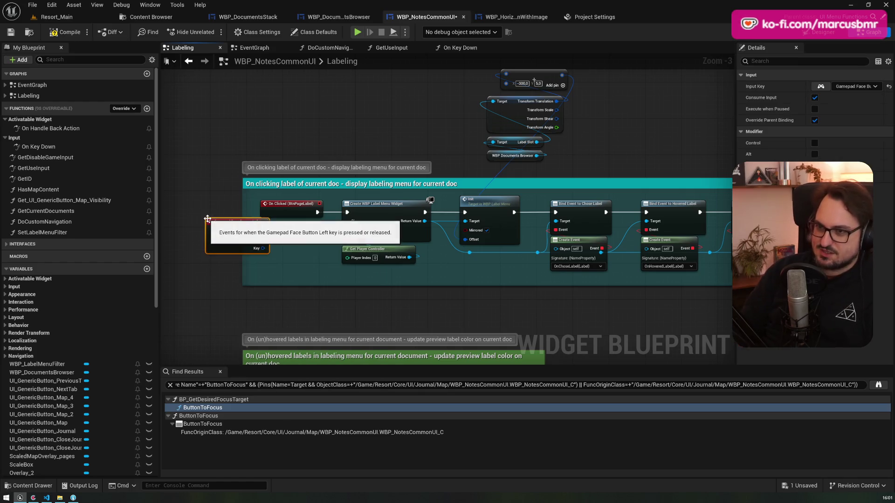
pyautogui.moveTo(227, 229)
pyautogui.mouseDown()
pyautogui.moveTo(326, 251)
pyautogui.moveTo(347, 212)
pyautogui.mouseUp()
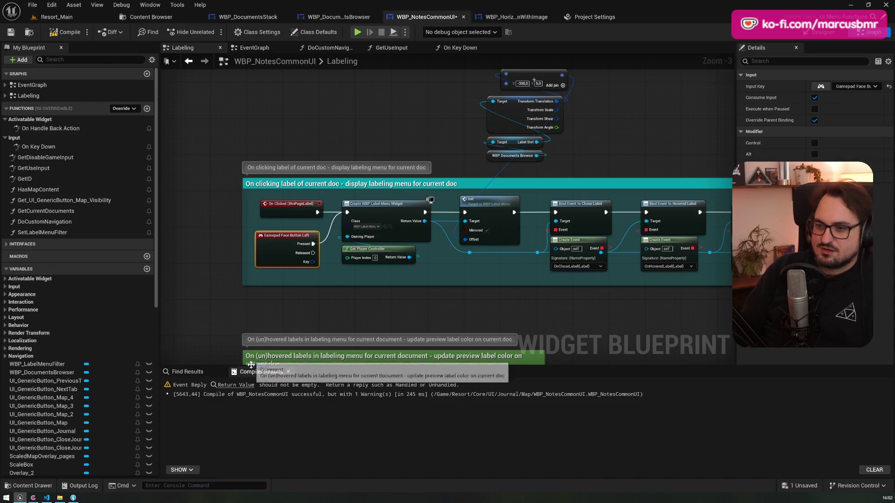
# Remove the empty On Key Down override, recompile, and check then close Project Settings
pyautogui.click(242, 387)
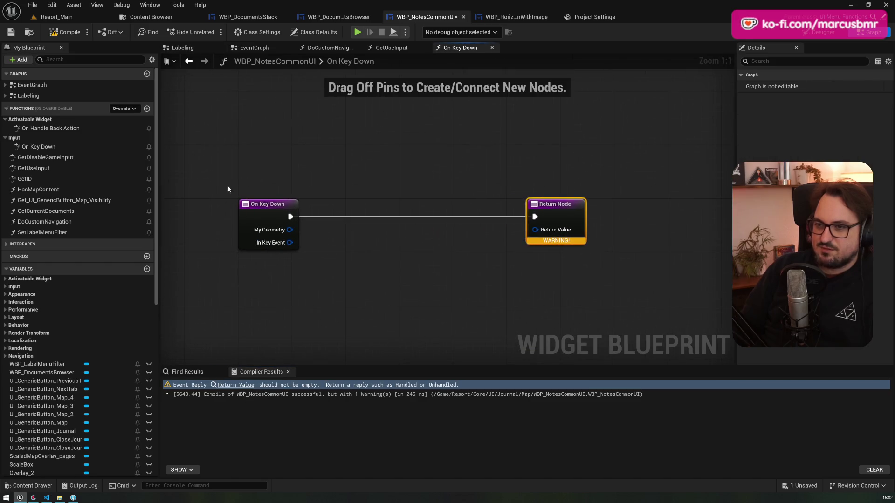
pyautogui.click(66, 148)
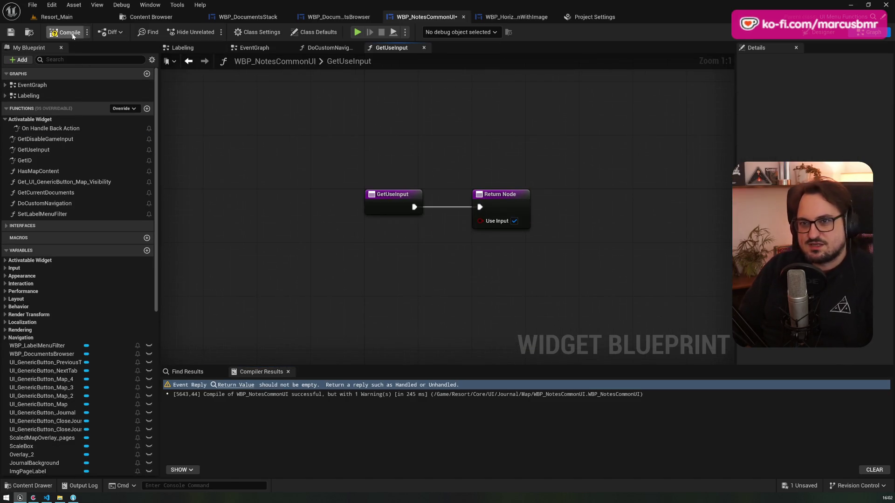
pyautogui.click(67, 32)
pyautogui.click(106, 16)
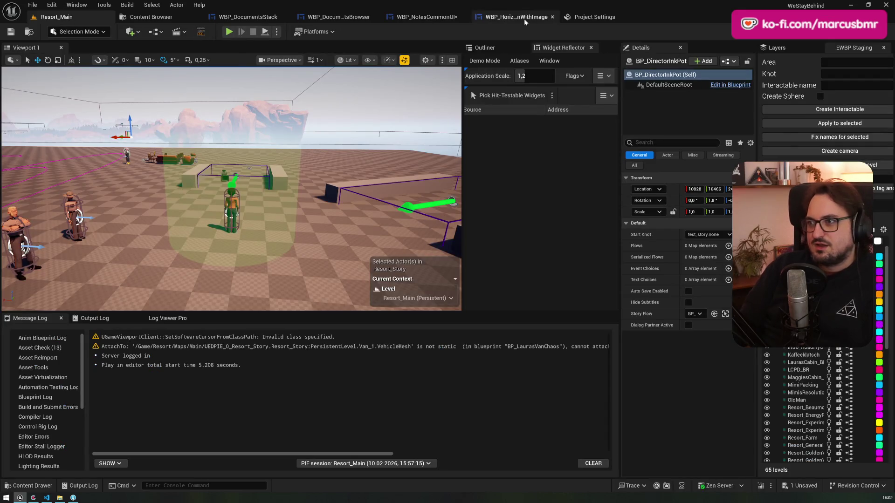
pyautogui.click(433, 19)
pyautogui.click(592, 16)
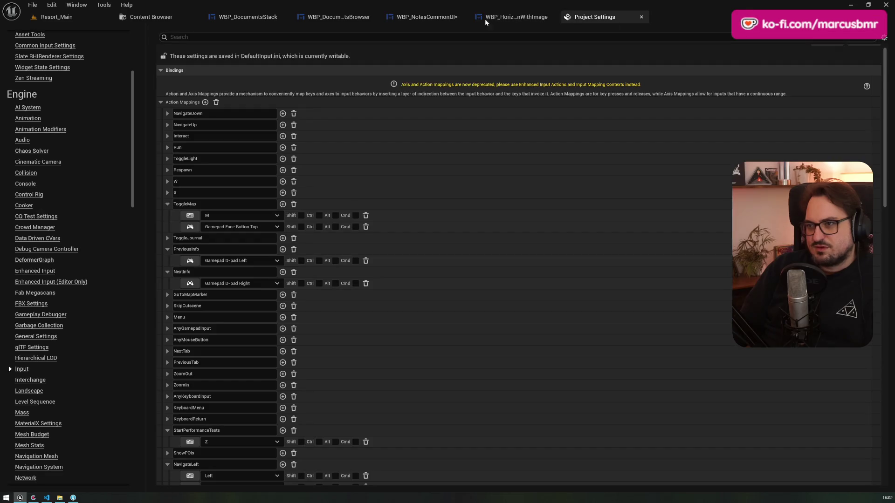
pyautogui.click(640, 18)
# Look through WBP_DocumentsBrowser and WBP_DocumentsStack, then open WBP_NotesCommonUI's EventGraph
pyautogui.click(427, 18)
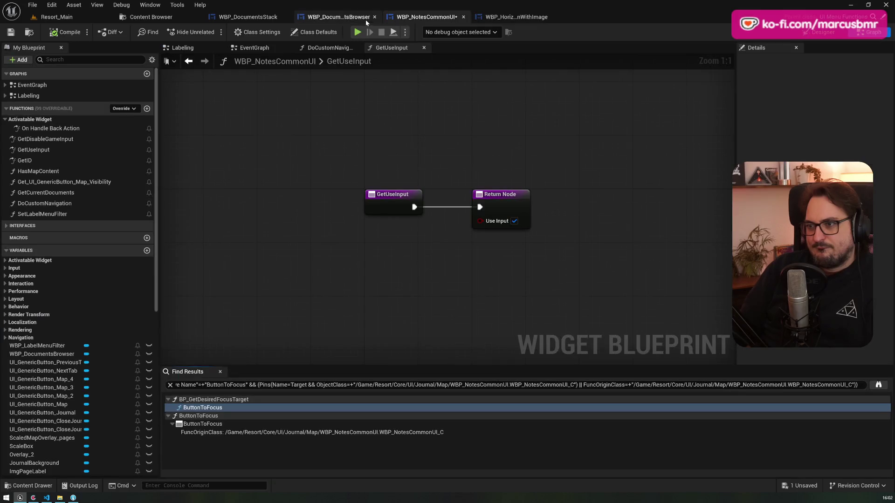
pyautogui.click(329, 19)
pyautogui.click(257, 19)
pyautogui.click(426, 17)
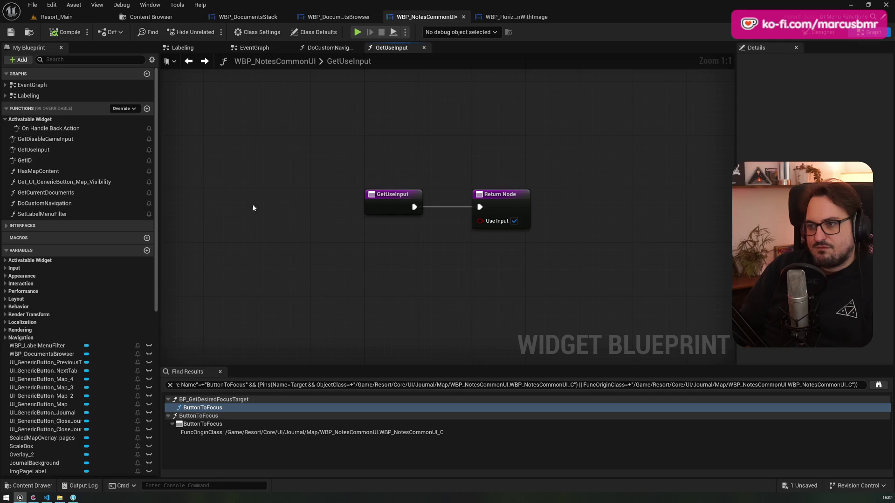
pyautogui.click(308, 50)
pyautogui.click(263, 50)
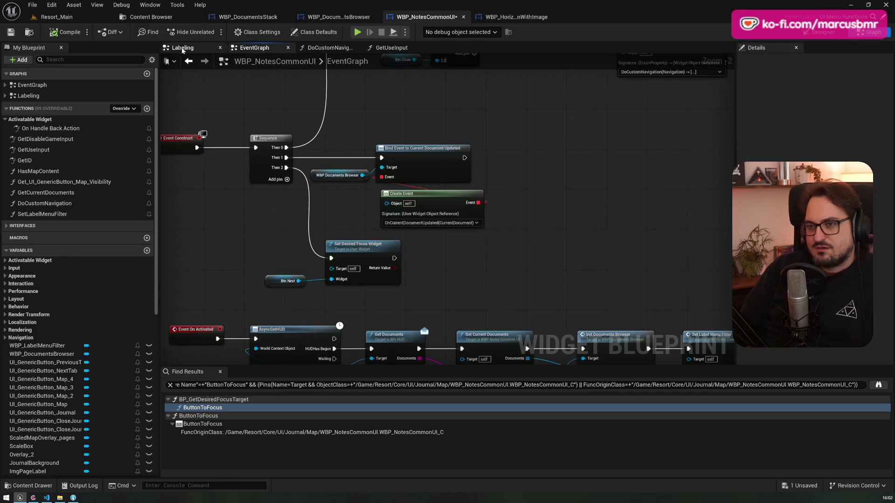
# Tick Execute when Paused on the Gamepad Face Button Left event, then play-test Resort_Main
pyautogui.click(182, 47)
pyautogui.click(273, 264)
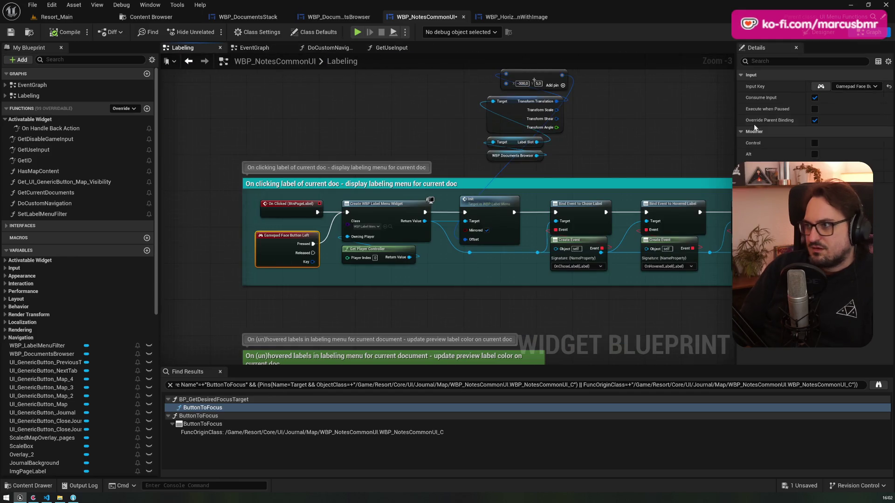
pyautogui.click(815, 109)
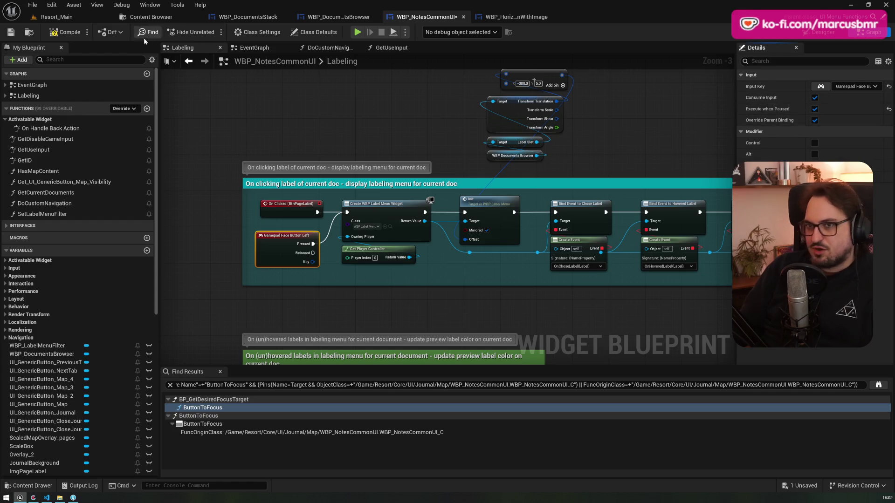
pyautogui.click(70, 17)
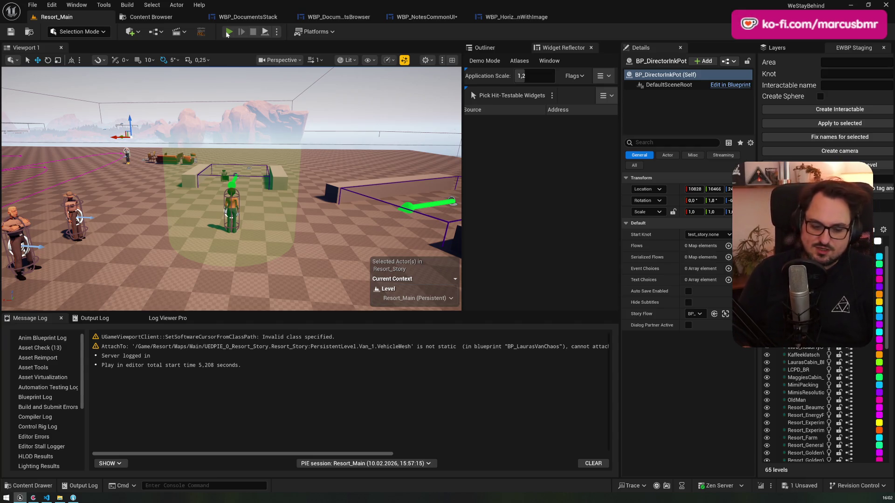
pyautogui.click(228, 33)
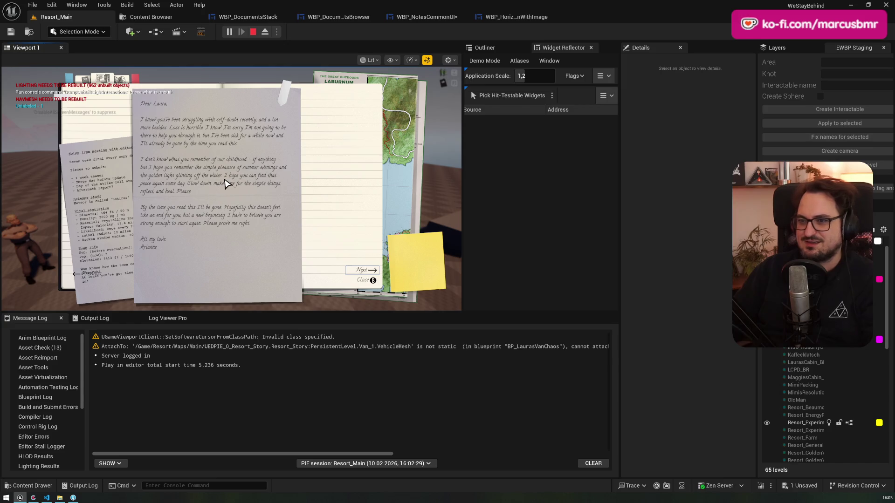
# Stop the play session and return to WBP_NotesCommonUI's Labeling graph
pyautogui.press('Escape')
pyautogui.click(420, 16)
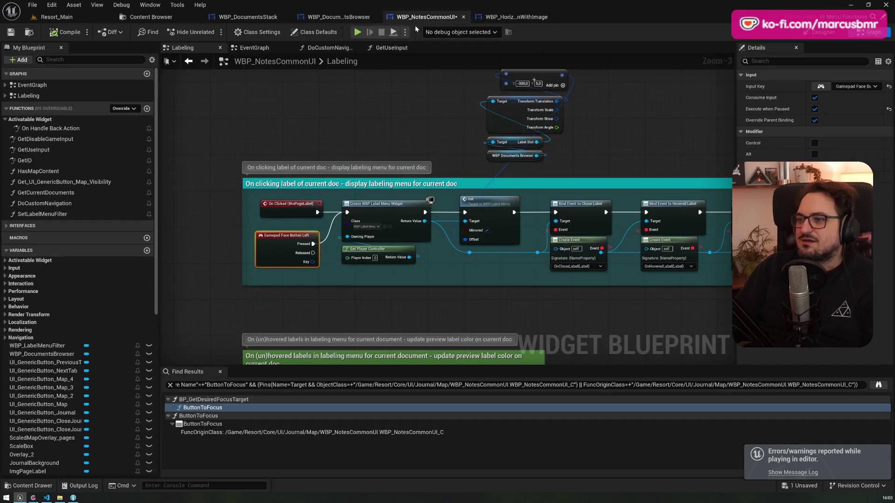
# Add F9 breakpoints on Gamepad Face Button Left and Create WBP Label Menu Widget, then launch a standalone preview
pyautogui.scroll(3, 273, 254)
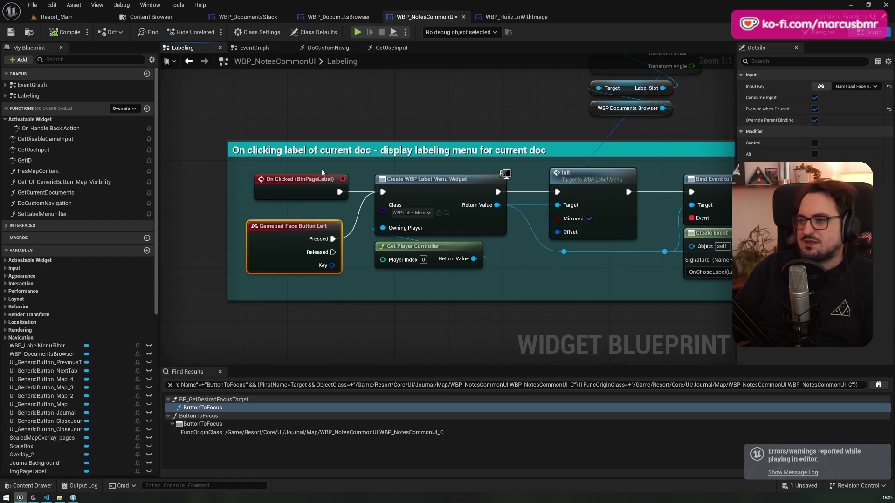
pyautogui.click(299, 240)
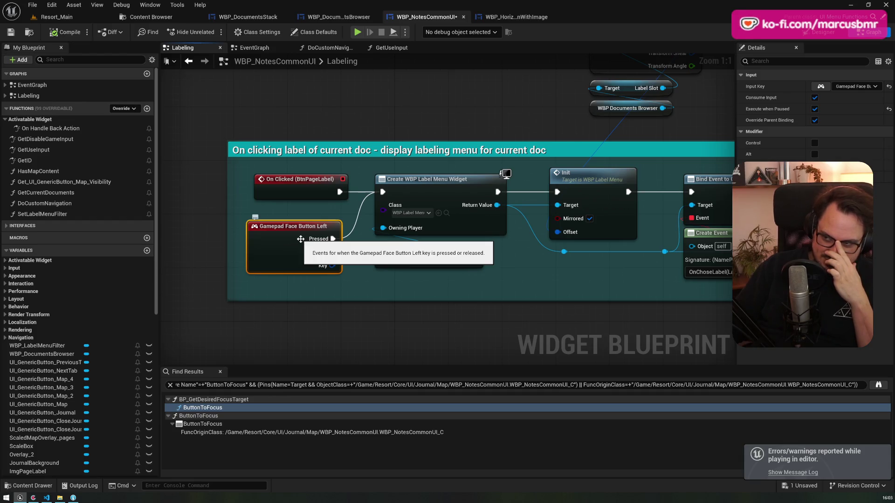
pyautogui.press('F9')
pyautogui.click(411, 179)
pyautogui.press('F9')
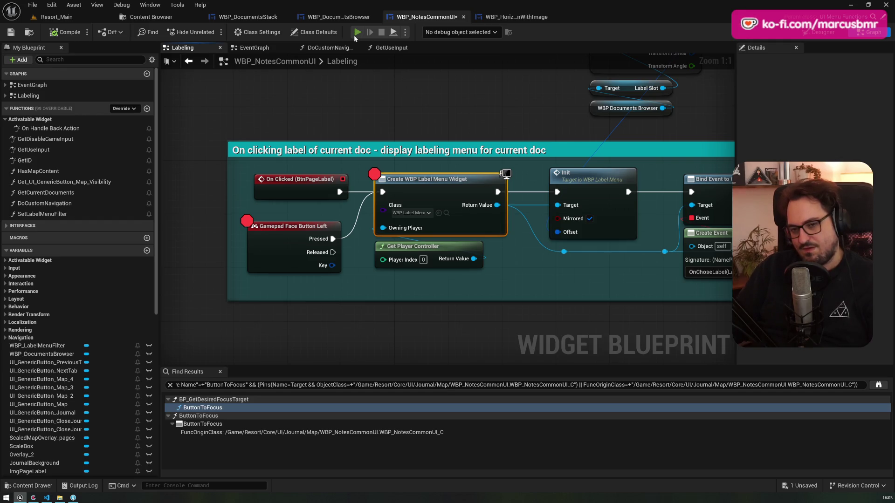
pyautogui.click(353, 36)
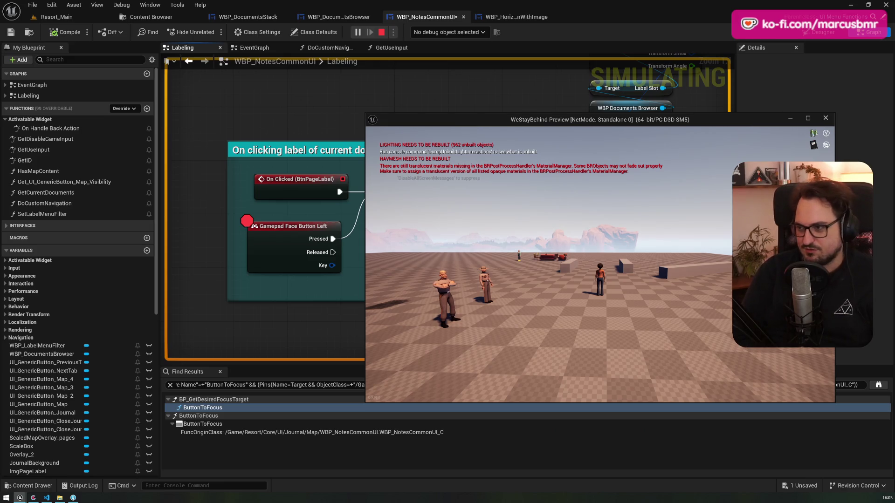
pyautogui.press('j')
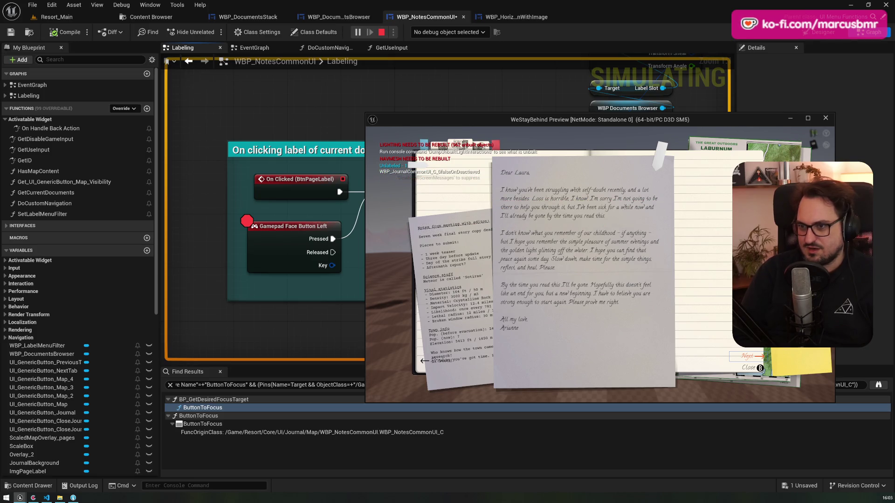
pyautogui.press('Right')
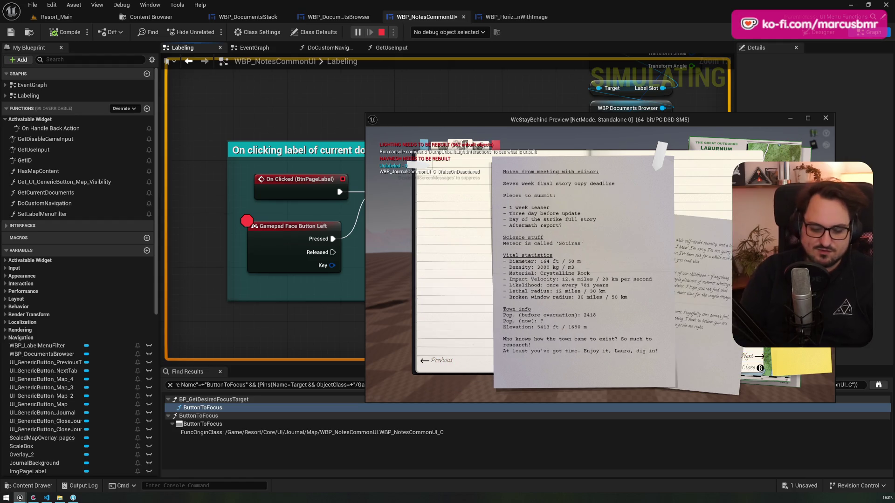
pyautogui.press('Escape')
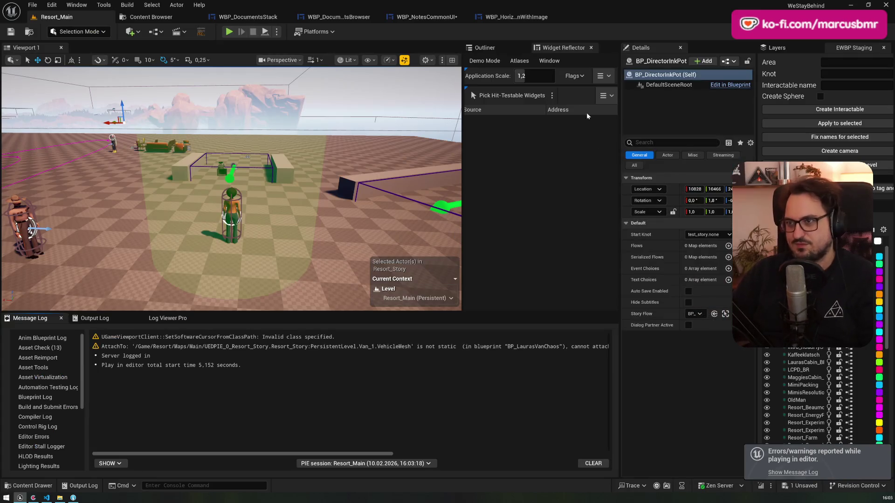
pyautogui.click(519, 19)
pyautogui.click(426, 17)
pyautogui.click(298, 263)
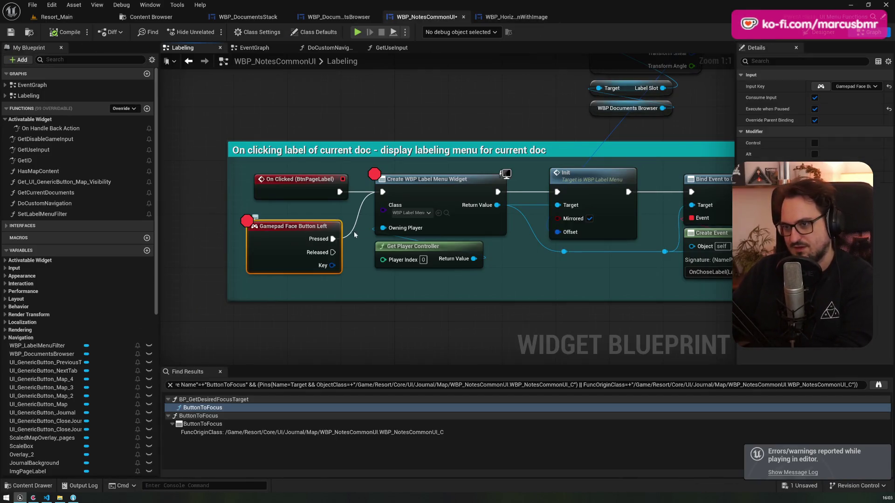
# Replace the Gamepad Face Button Left event with an On Key Down override returning Make Event Reply
pyautogui.press('Delete')
pyautogui.click(412, 205)
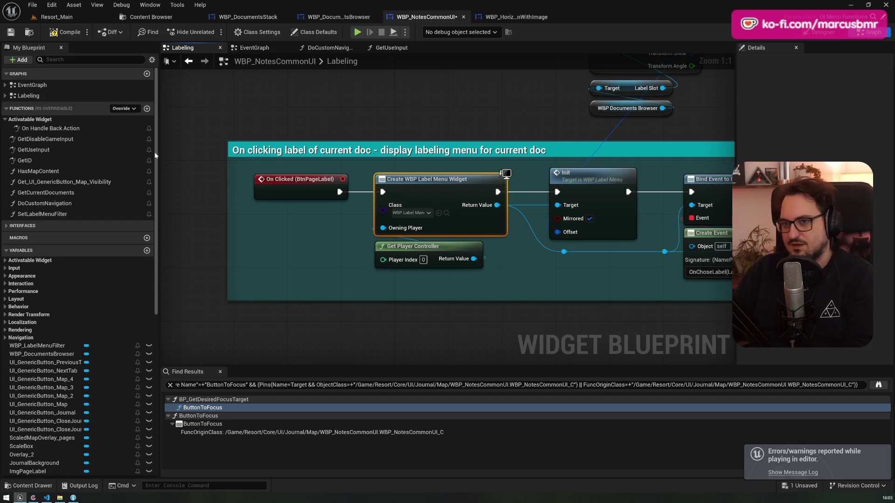
pyautogui.click(122, 109)
pyautogui.write('key')
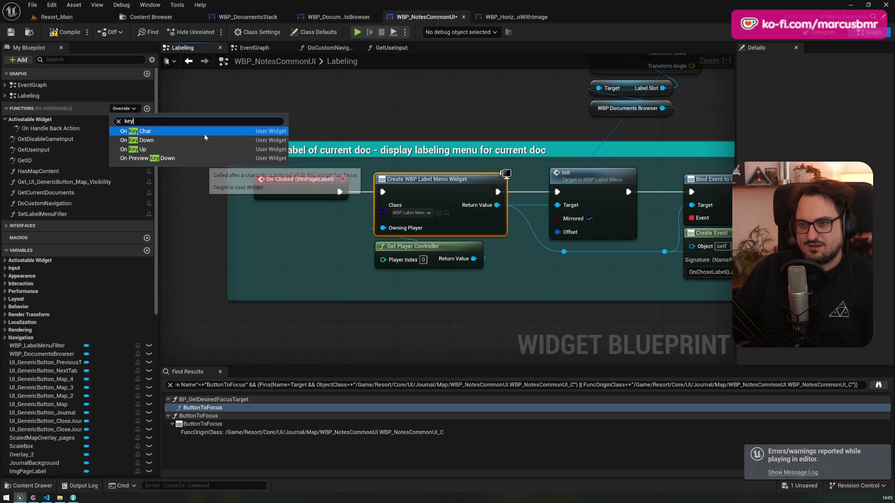
pyautogui.click(202, 140)
pyautogui.moveTo(398, 192)
pyautogui.mouseDown()
pyautogui.moveTo(612, 192)
pyautogui.moveTo(561, 231)
pyautogui.mouseUp()
pyautogui.write('ma')
pyautogui.press('Return')
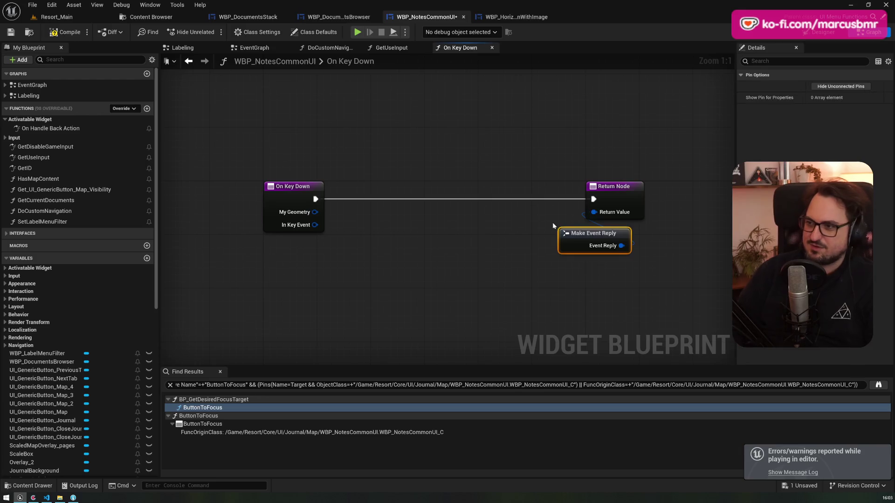
# Add a Get Key node from In Key Event via Input > Key Event
pyautogui.moveTo(313, 225); pyautogui.dragTo(345, 246)
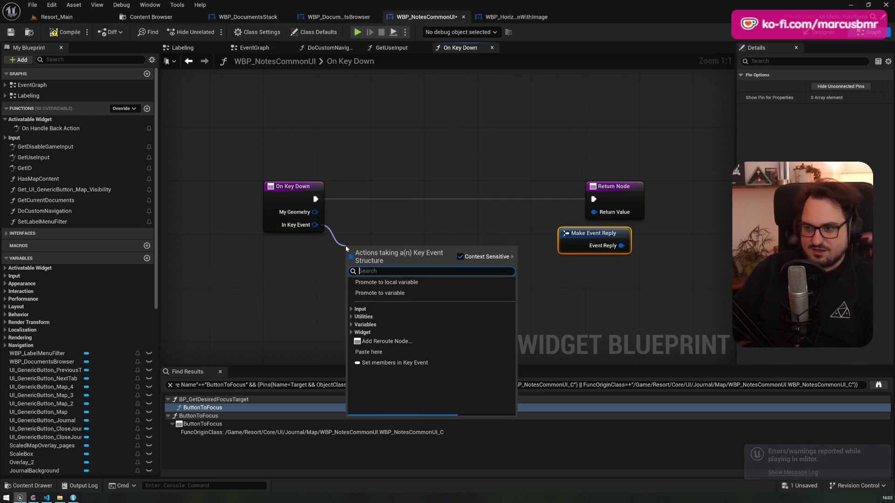
pyautogui.write('s')
pyautogui.press('BackSpace')
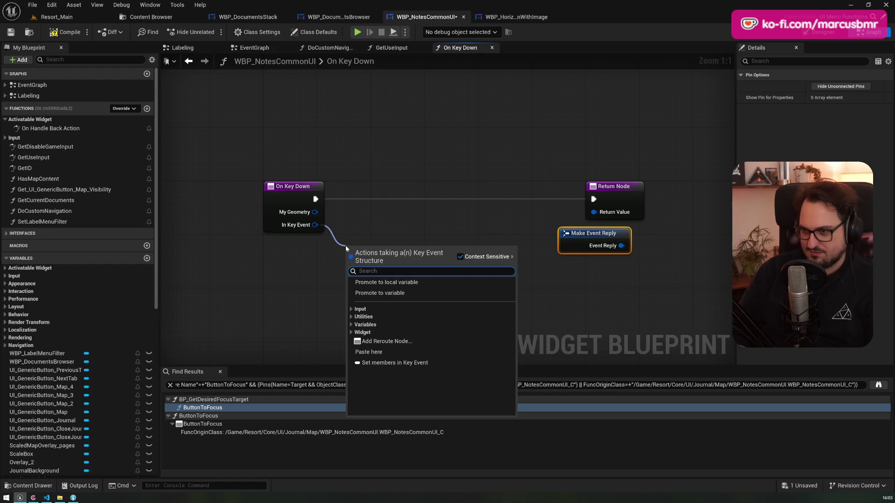
pyautogui.write('b')
pyautogui.press('BackSpace')
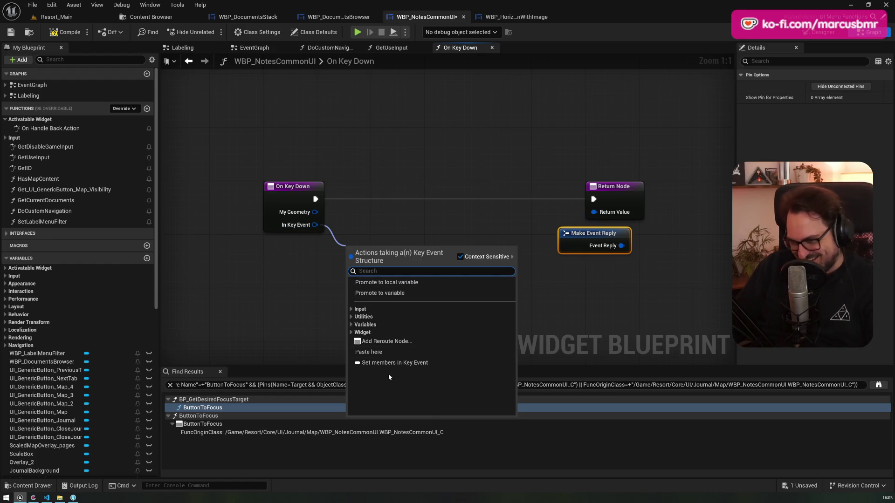
pyautogui.click(350, 309)
pyautogui.click(353, 317)
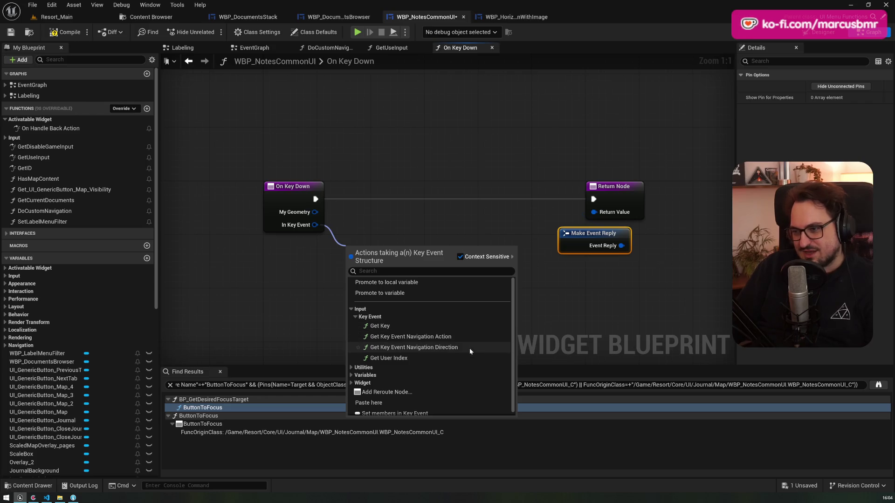
pyautogui.click(453, 326)
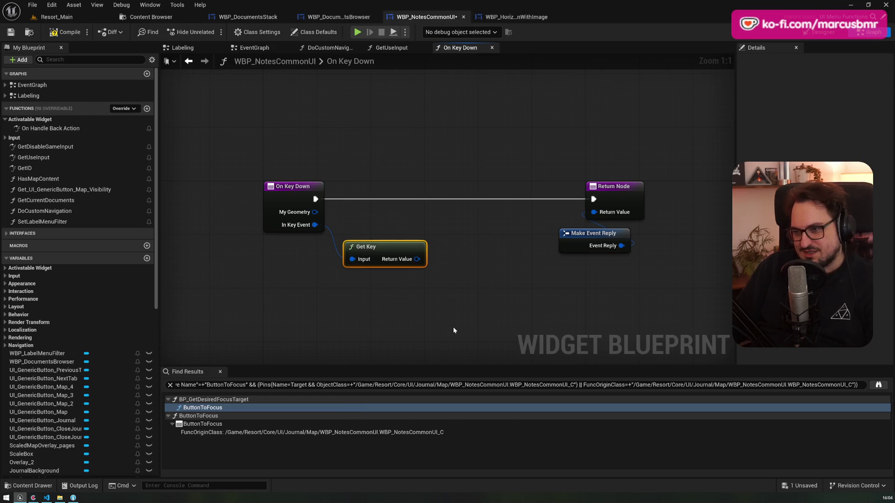
# Browse the Input key and gamepad functions available for Get Key's return value
pyautogui.rightClick(413, 261)
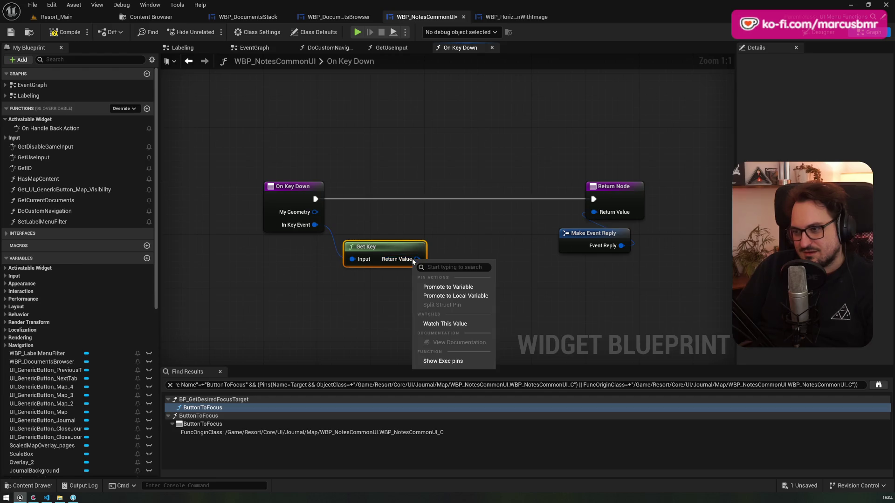
pyautogui.moveTo(387, 247)
pyautogui.mouseDown()
pyautogui.moveTo(313, 261)
pyautogui.moveTo(386, 266)
pyautogui.mouseUp()
pyautogui.click(392, 318)
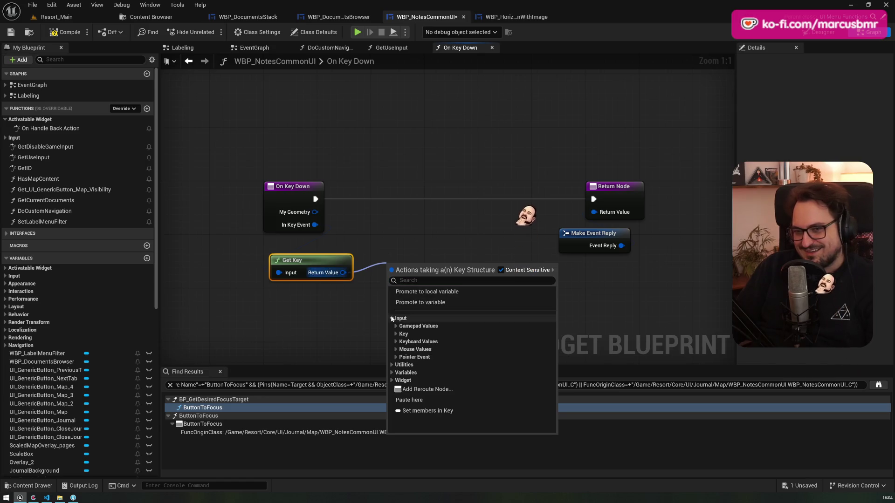
pyautogui.click(395, 327)
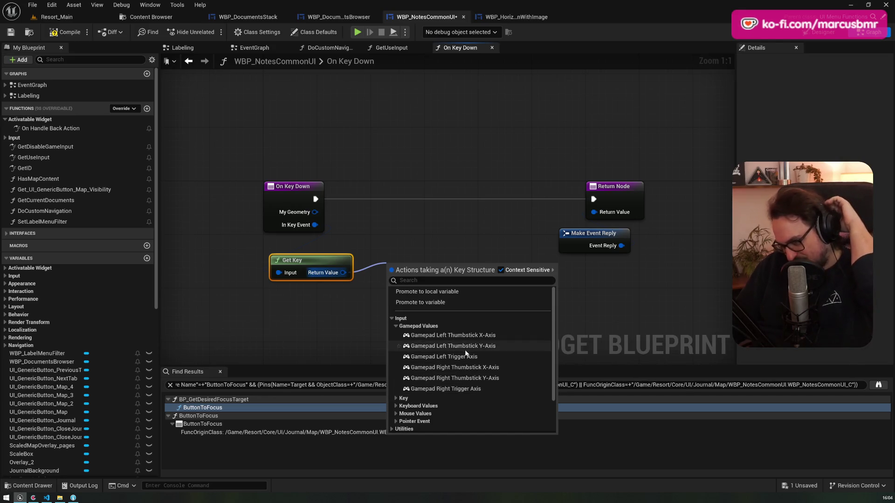
pyautogui.scroll(-2, 410, 392)
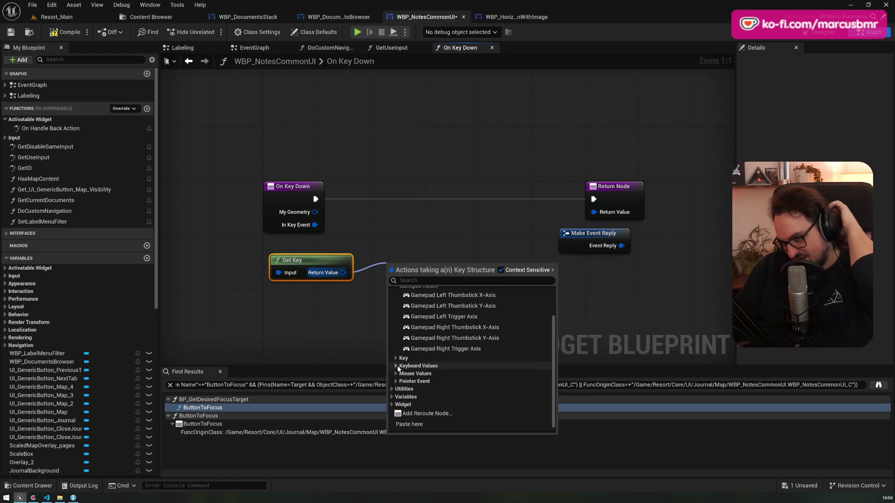
pyautogui.click(395, 359)
pyautogui.click(396, 359)
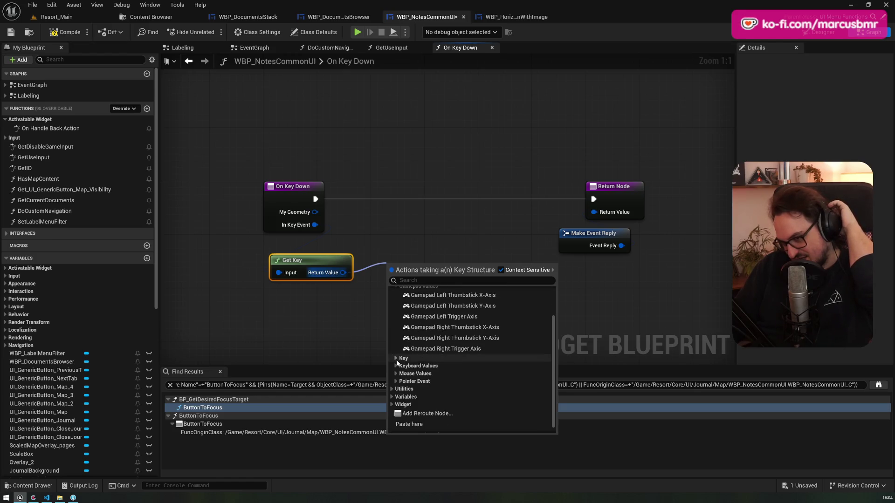
pyautogui.scroll(2, 412, 354)
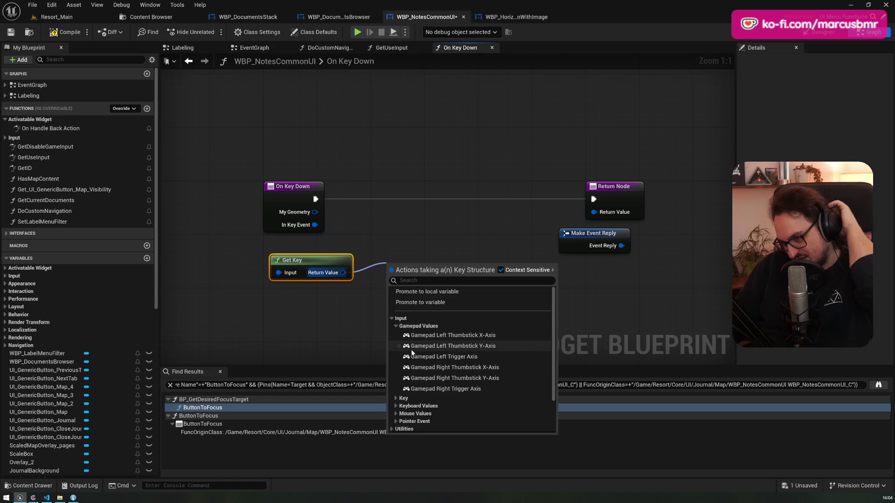
# List In Key Event's actions again and expand Input > Key Event
pyautogui.write('ga')
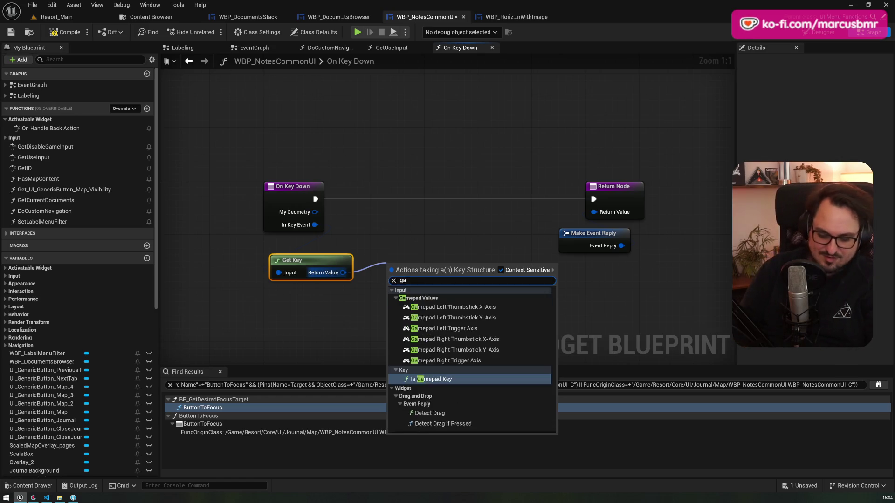
pyautogui.write('mepad')
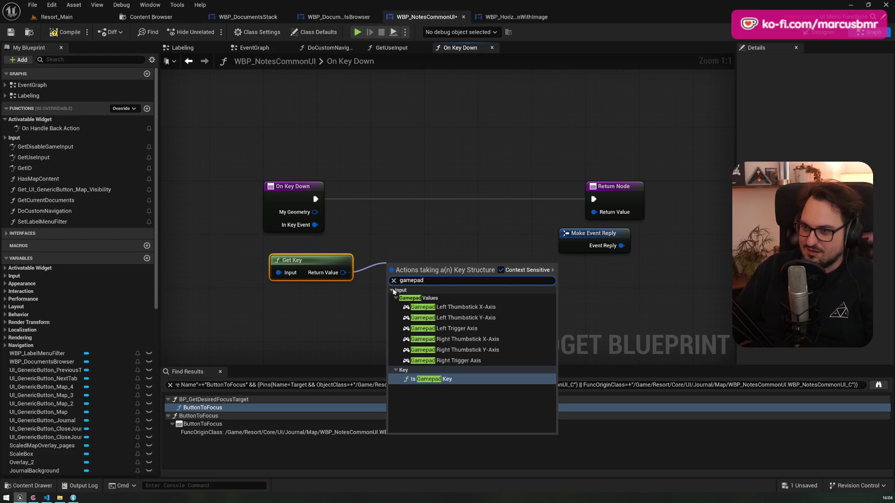
pyautogui.click(338, 245)
pyautogui.moveTo(315, 225); pyautogui.dragTo(360, 228)
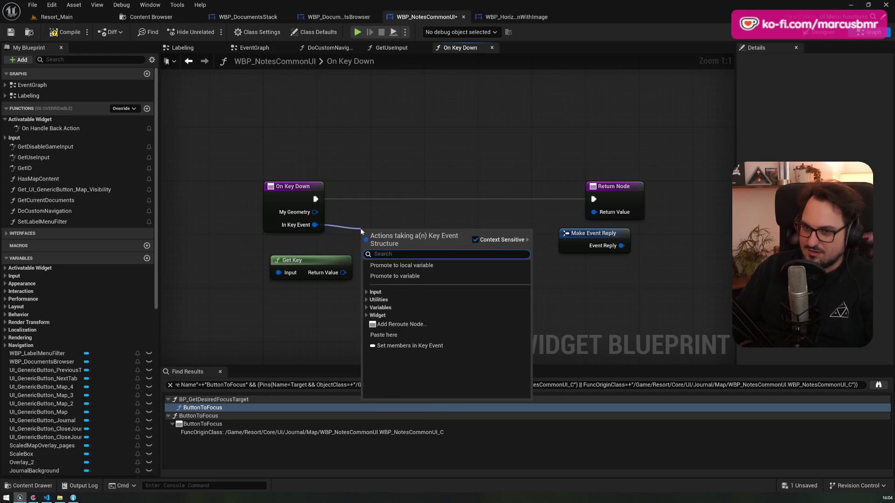
pyautogui.write('game')
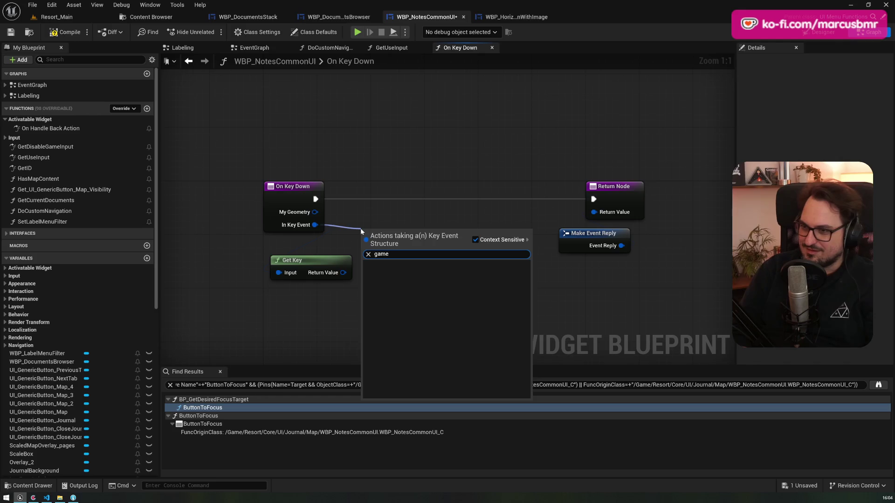
pyautogui.press('BackSpace')
pyautogui.press('BackSpace')
pyautogui.press('BackSpace')
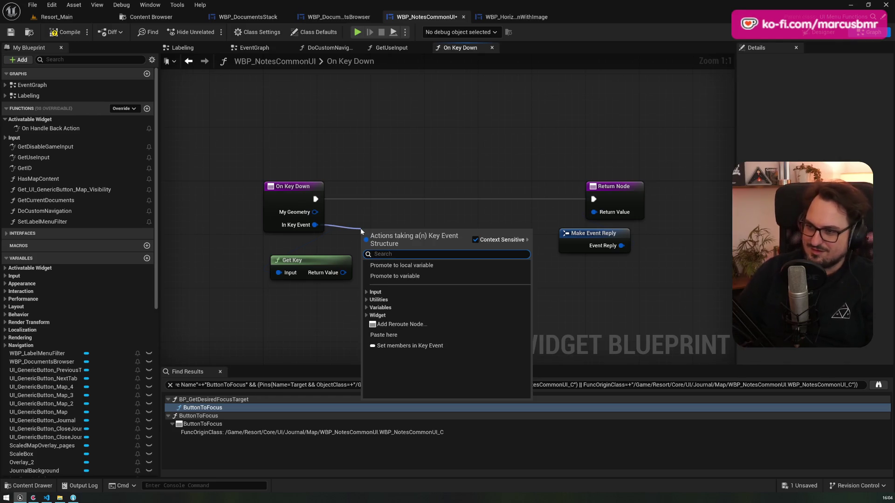
pyautogui.click(366, 292)
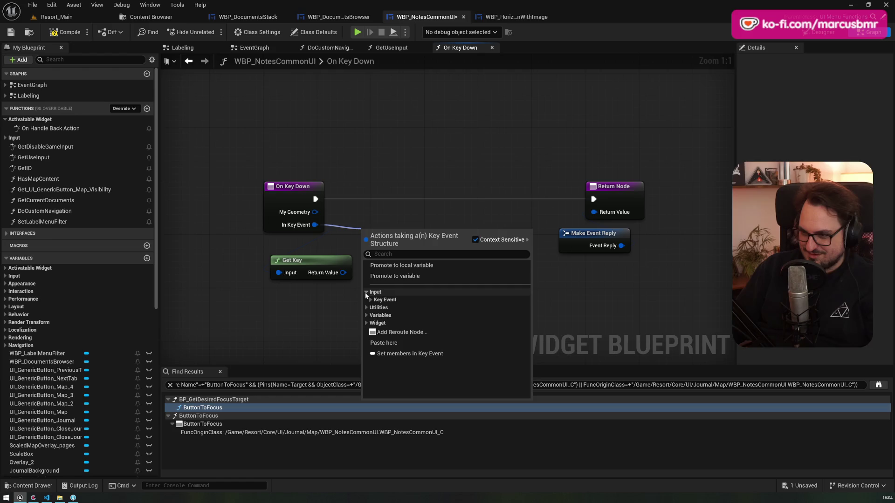
pyautogui.click(370, 301)
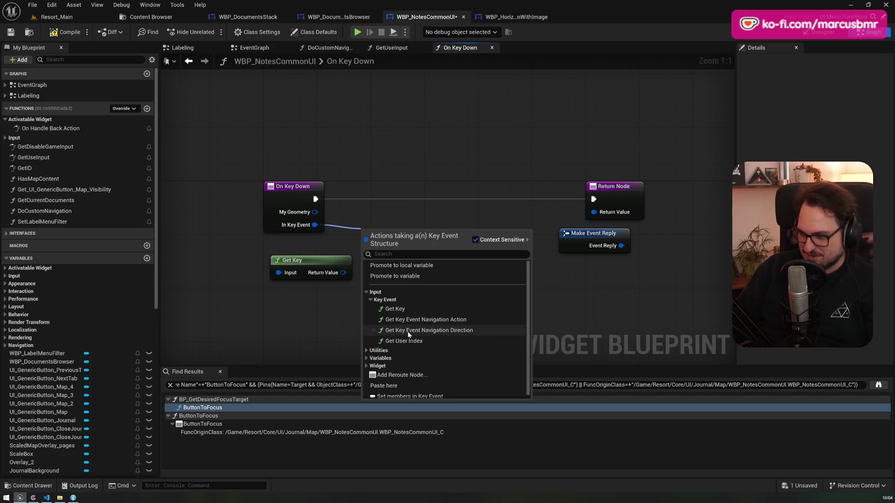
pyautogui.click(470, 325)
pyautogui.moveTo(456, 246)
pyautogui.mouseDown()
pyautogui.moveTo(469, 278)
pyautogui.moveTo(430, 288)
pyautogui.mouseUp()
pyautogui.write('switch')
pyautogui.press('Return')
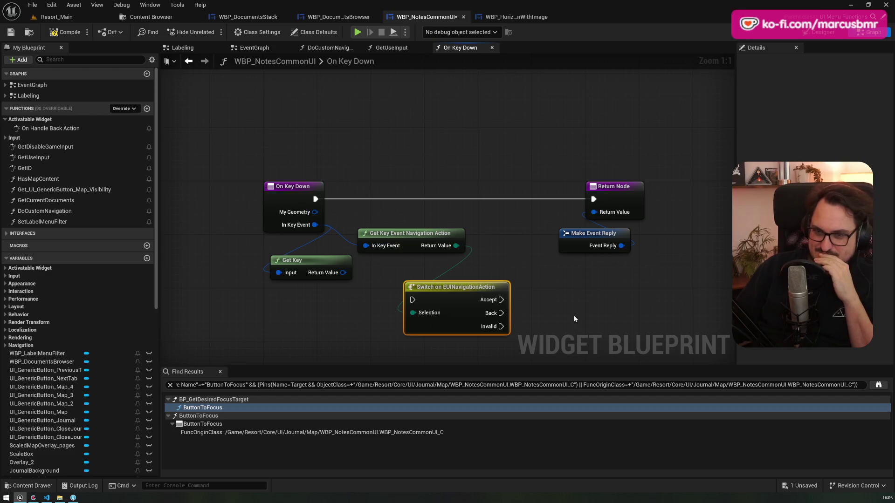
pyautogui.moveTo(569, 315); pyautogui.dragTo(444, 244)
pyautogui.moveTo(375, 242); pyautogui.dragTo(444, 251)
pyautogui.moveTo(251, 203)
pyautogui.mouseDown()
pyautogui.moveTo(234, 216)
pyautogui.moveTo(272, 242)
pyautogui.mouseUp()
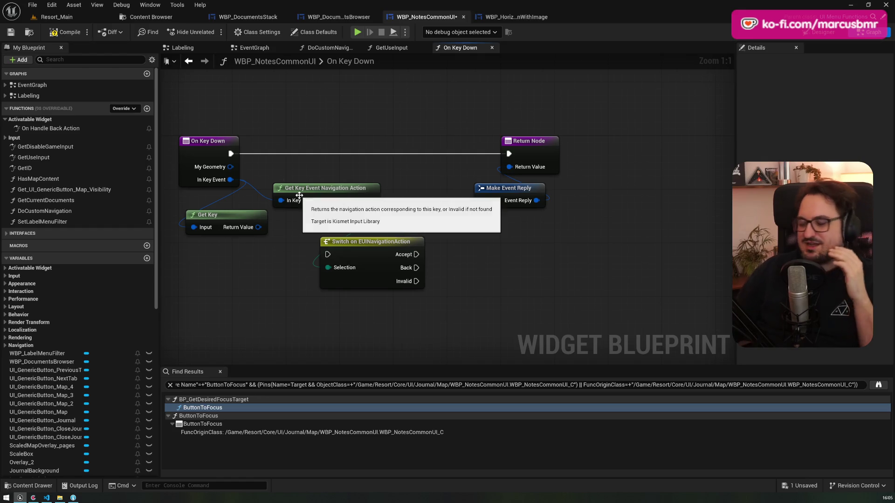
pyautogui.click(384, 240)
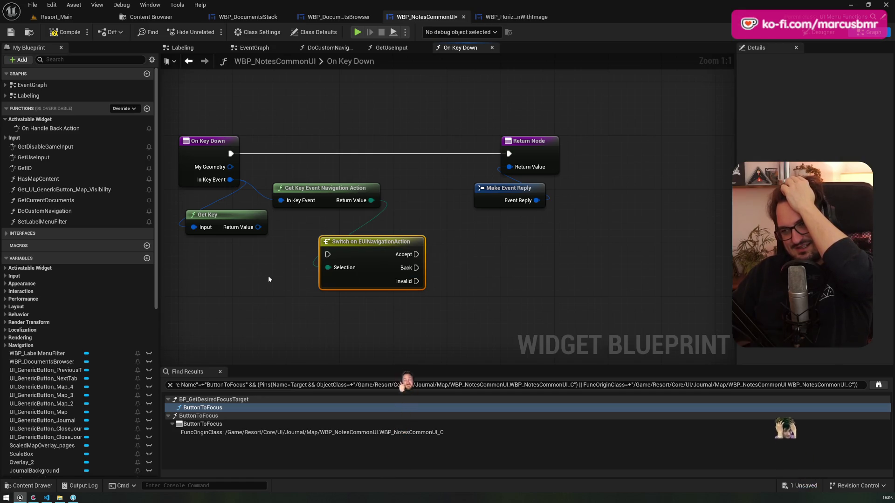
pyautogui.moveTo(378, 317); pyautogui.dragTo(331, 205)
pyautogui.press('Delete')
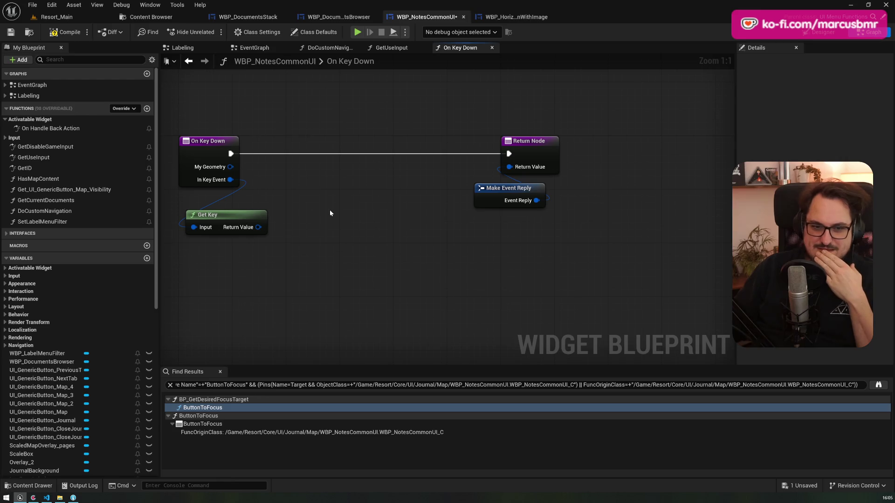
# Add a Get Input Event from Key Event node from In Key Event
pyautogui.moveTo(231, 180); pyautogui.dragTo(318, 195)
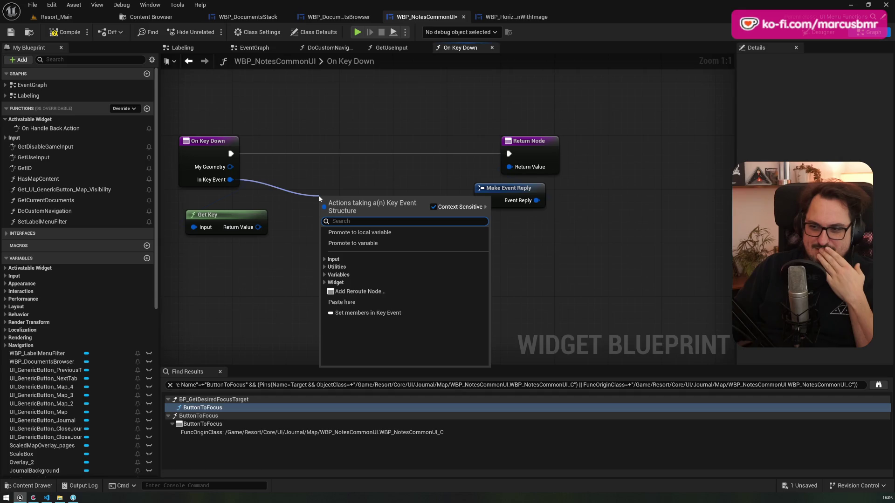
pyautogui.click(325, 282)
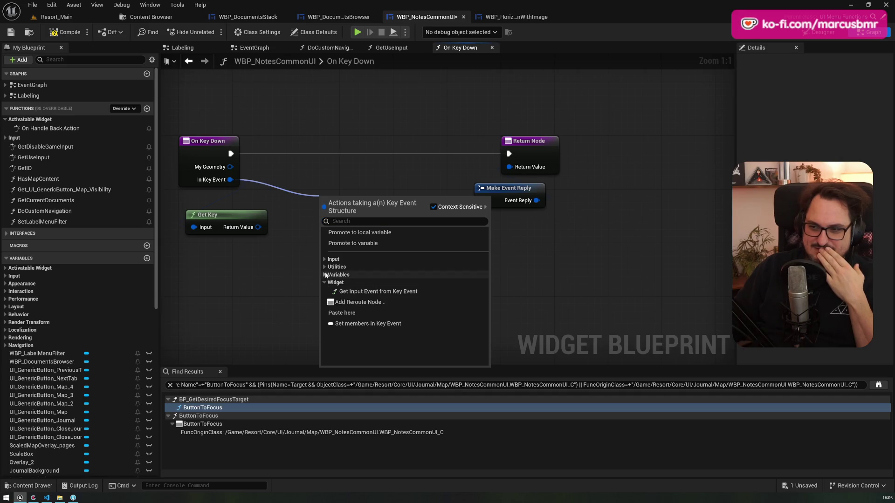
pyautogui.click(349, 302)
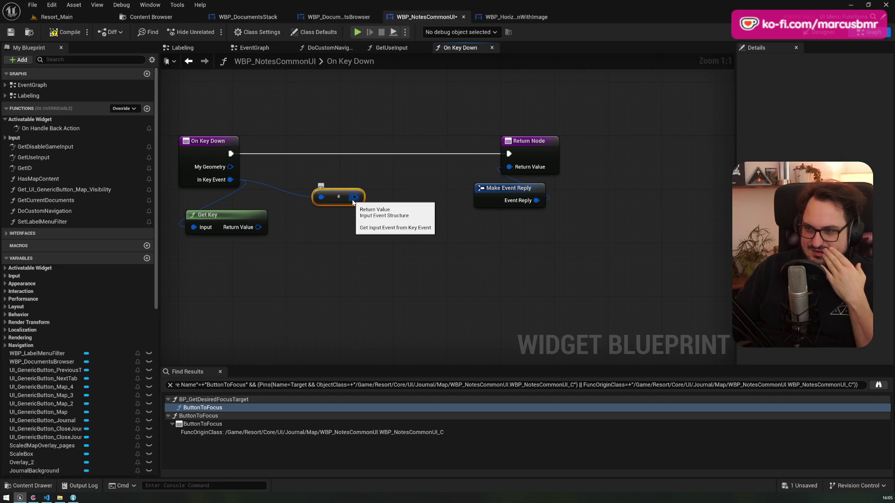
# Browse the Input Event and utility functions for the input event result
pyautogui.moveTo(353, 201); pyautogui.dragTo(369, 232)
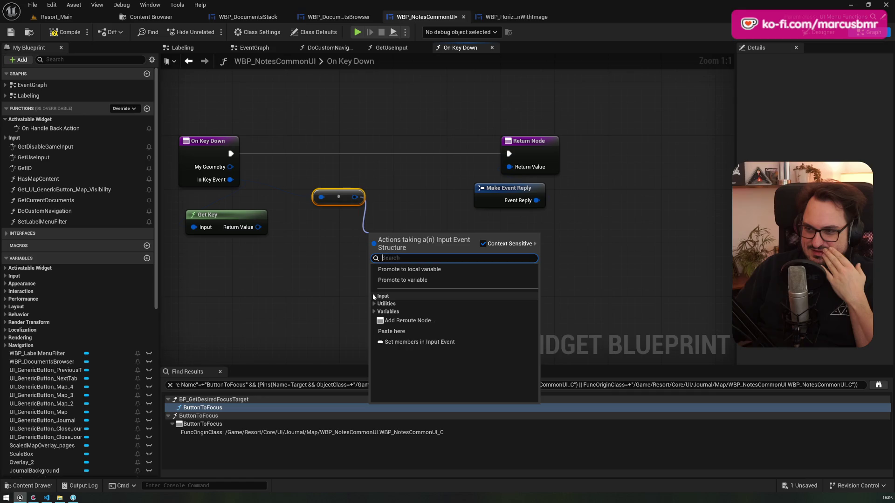
pyautogui.click(379, 304)
pyautogui.scroll(-3, 460, 323)
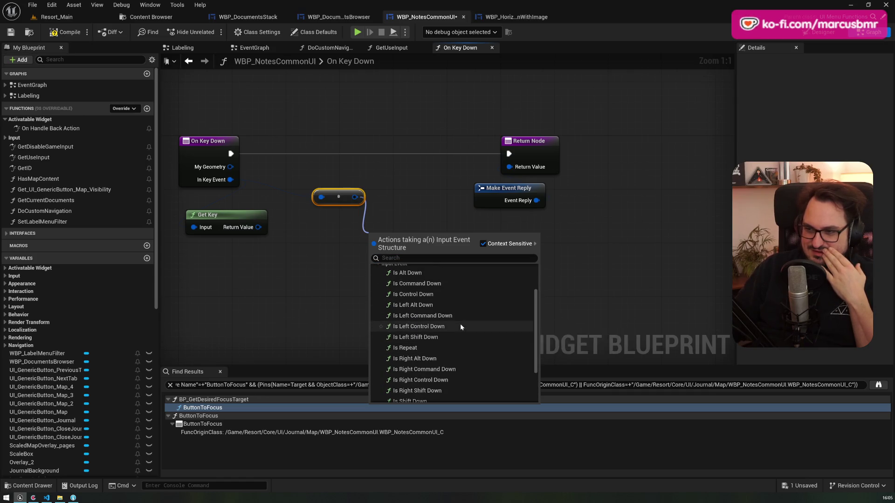
pyautogui.scroll(-2, 461, 326)
pyautogui.click(376, 359)
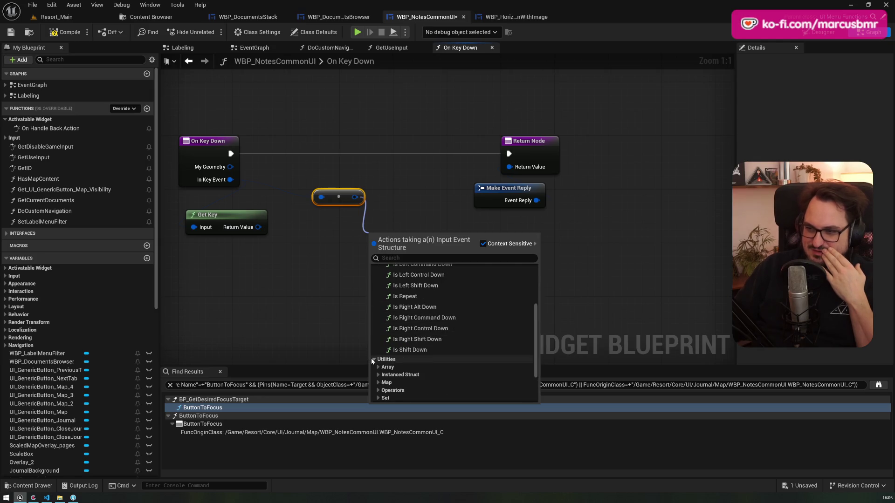
pyautogui.scroll(-2, 400, 347)
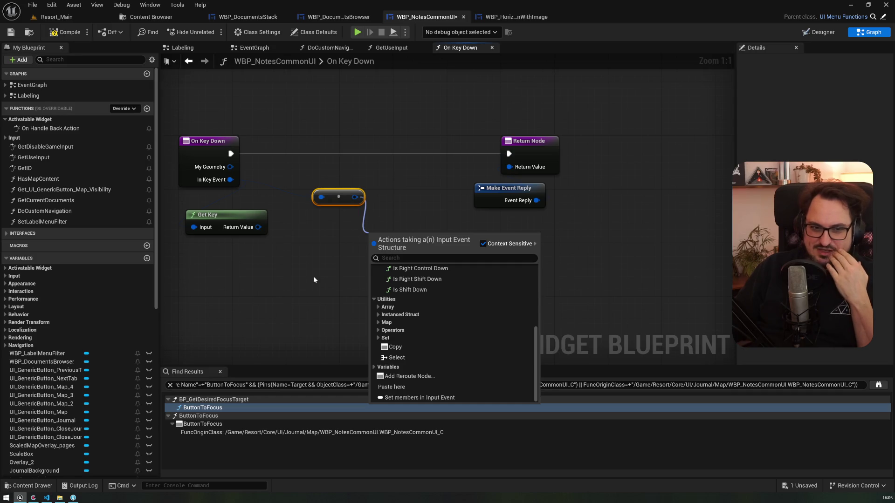
pyautogui.moveTo(231, 179); pyautogui.dragTo(291, 242)
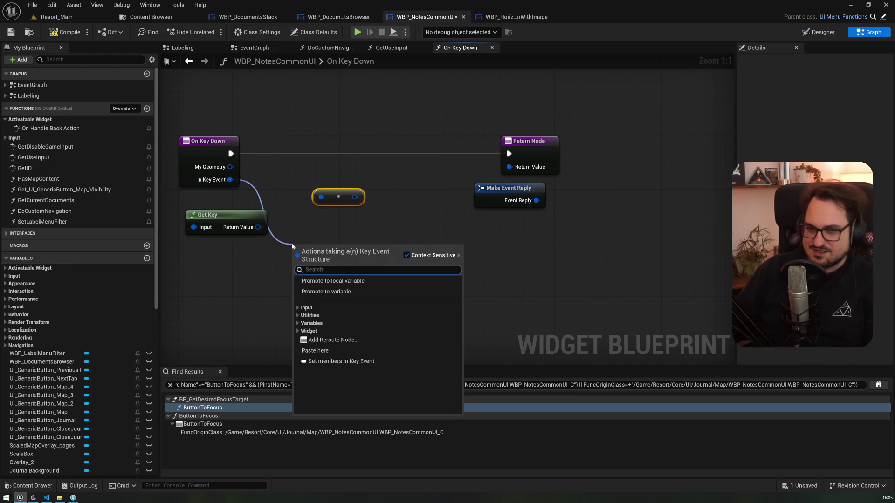
# Add a second Get Key node from In Key Event
pyautogui.click(297, 307)
pyautogui.click(304, 316)
pyautogui.click(314, 324)
# Add an Is Gamepad Key check on the retrieved key, then search 'game' for more
pyautogui.moveTo(359, 260); pyautogui.dragTo(385, 272)
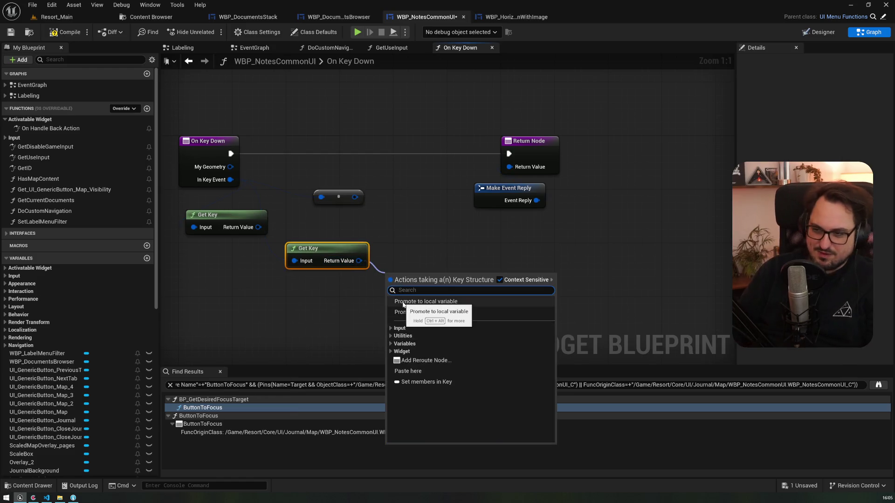
pyautogui.click(391, 328)
pyautogui.click(395, 351)
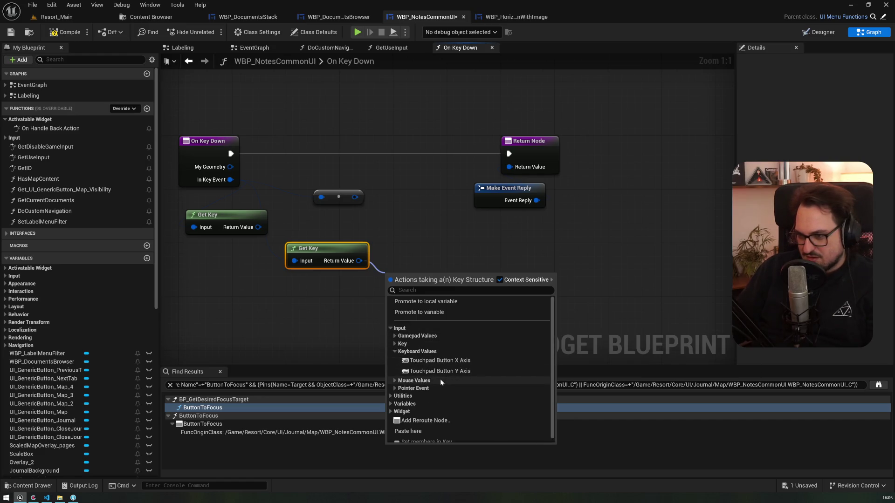
pyautogui.click(404, 346)
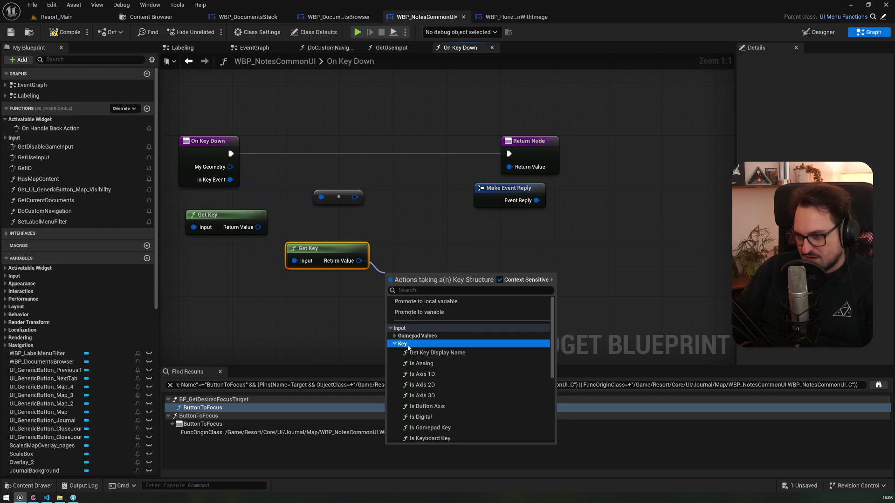
pyautogui.scroll(-3, 476, 358)
pyautogui.scroll(-1, 476, 360)
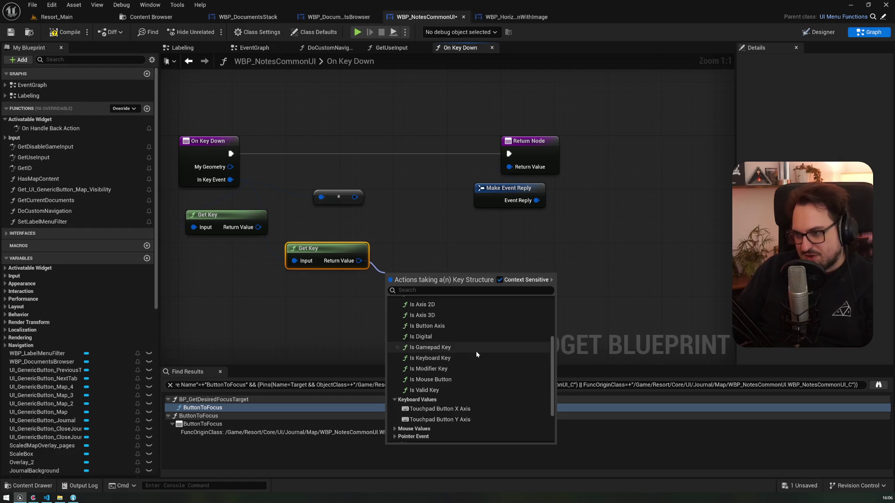
pyautogui.click(476, 351)
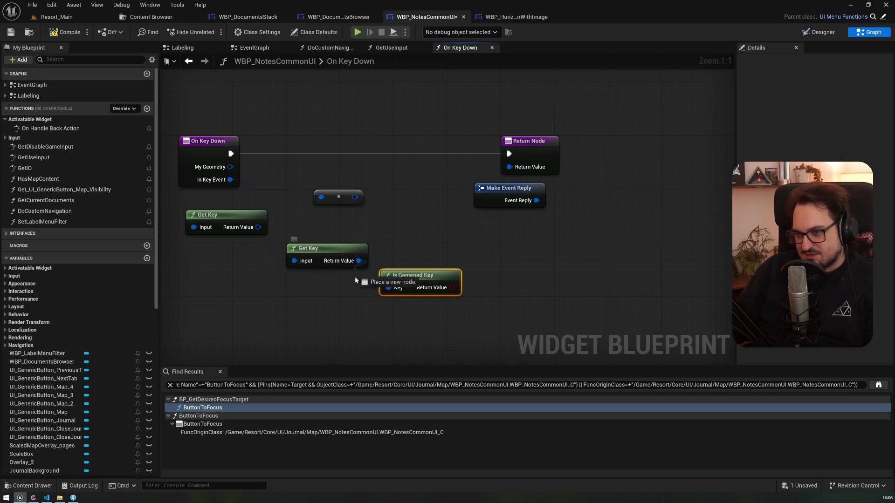
pyautogui.moveTo(355, 270); pyautogui.dragTo(351, 303)
pyautogui.write('game')
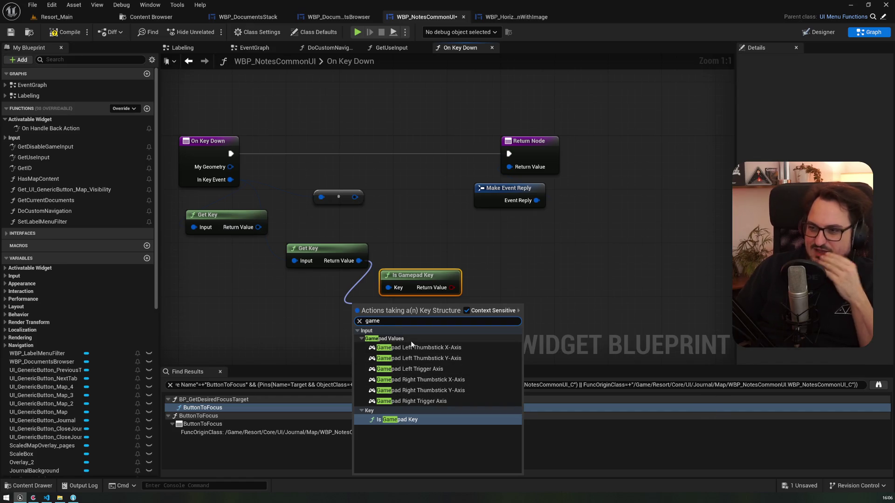
pyautogui.press('BackSpace')
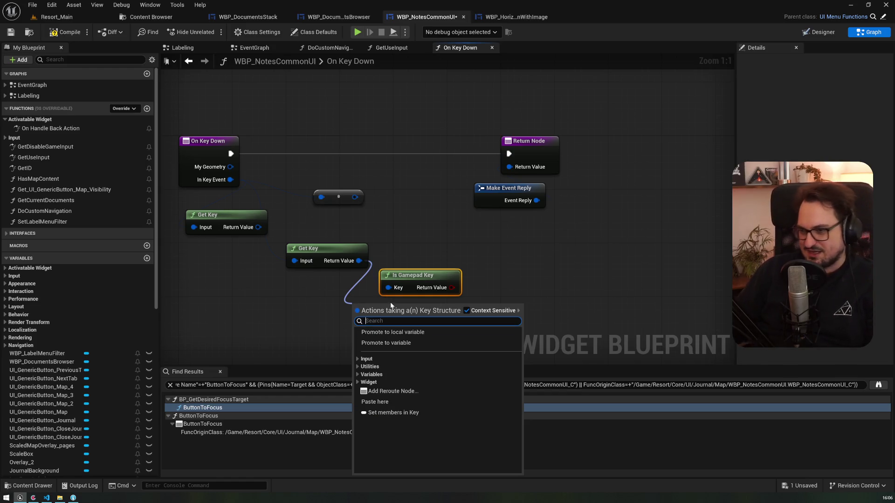
pyautogui.click(358, 359)
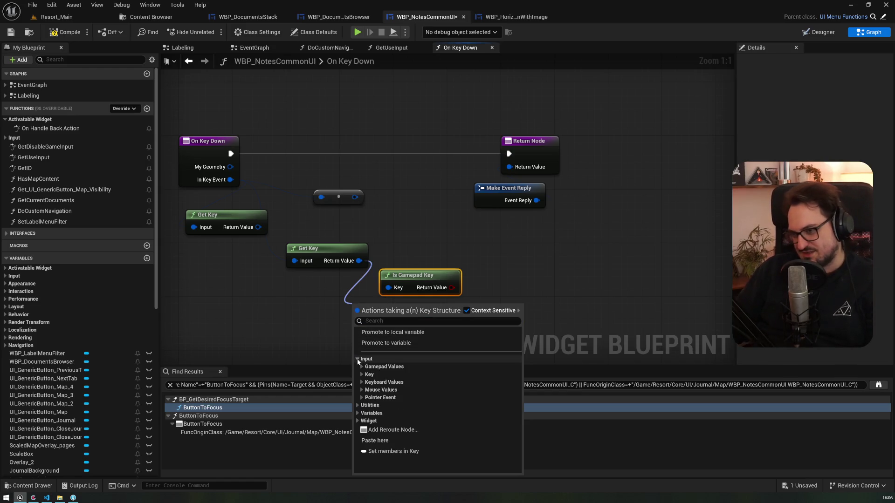
pyautogui.click(361, 382)
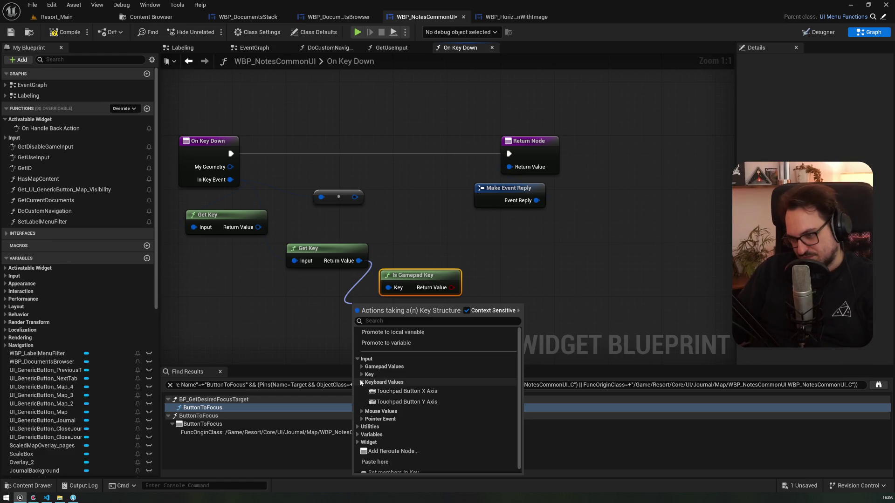
pyautogui.click(359, 411)
pyautogui.scroll(-2, 359, 411)
pyautogui.click(360, 411)
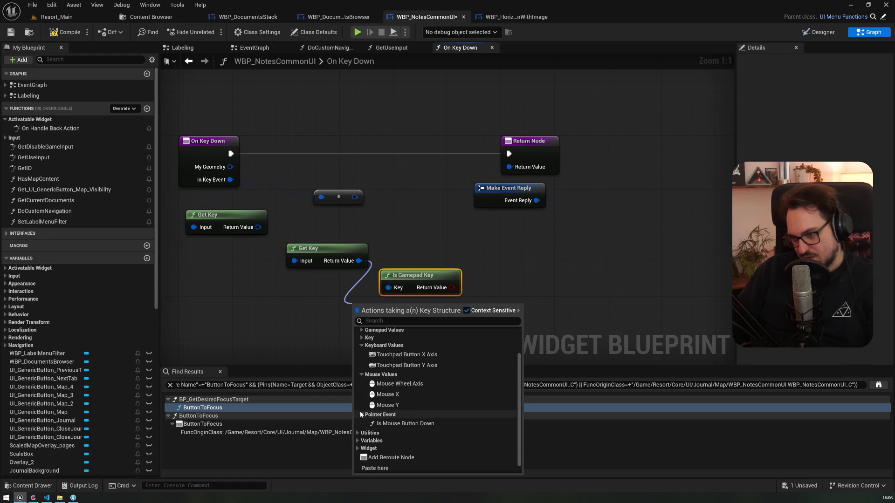
pyautogui.click(361, 338)
pyautogui.click(362, 331)
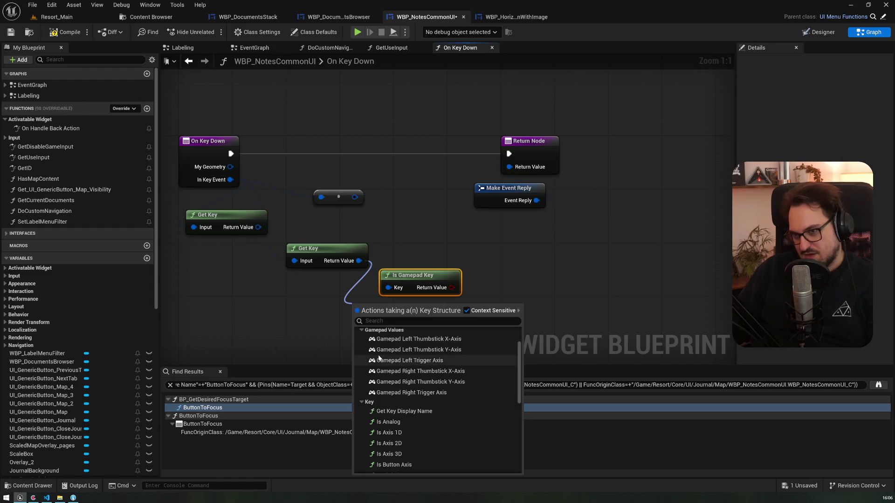
pyautogui.click(284, 299)
pyautogui.moveTo(231, 180); pyautogui.dragTo(222, 276)
pyautogui.click(231, 340)
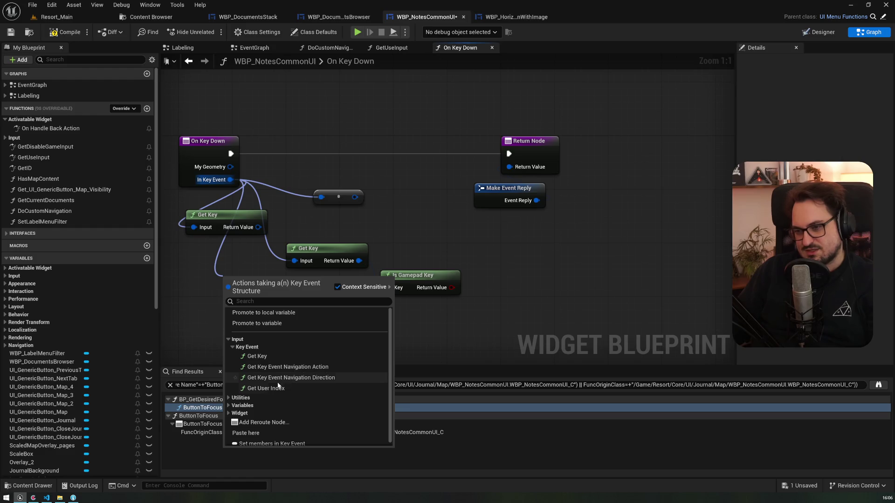
pyautogui.click(260, 228)
pyautogui.moveTo(260, 228); pyautogui.dragTo(252, 298)
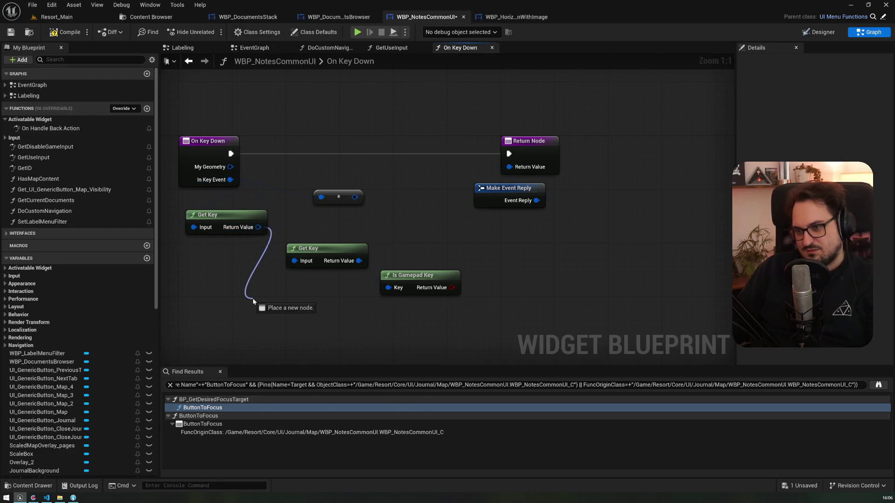
pyautogui.click(256, 242)
pyautogui.moveTo(259, 227); pyautogui.dragTo(256, 287)
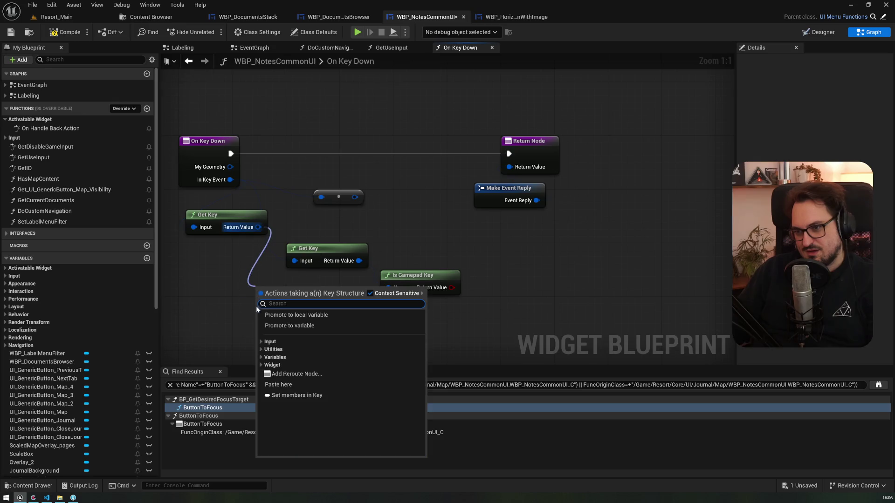
pyautogui.click(261, 342)
pyautogui.click(266, 350)
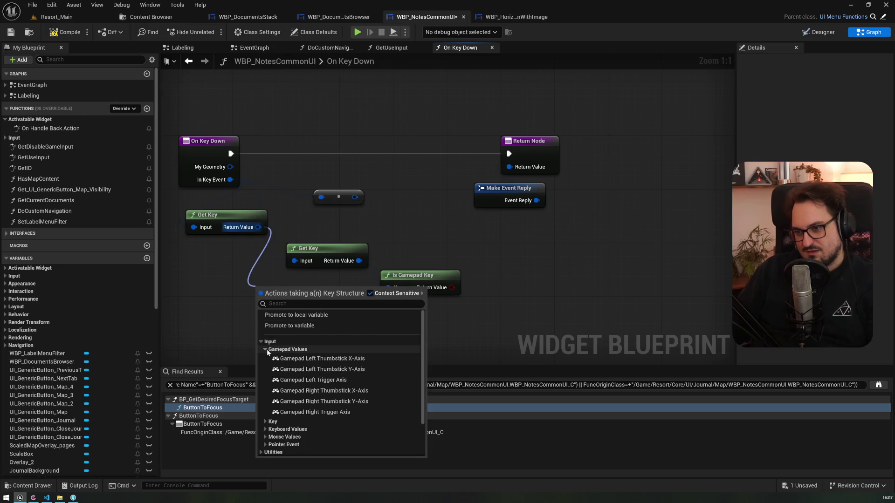
pyautogui.click(273, 421)
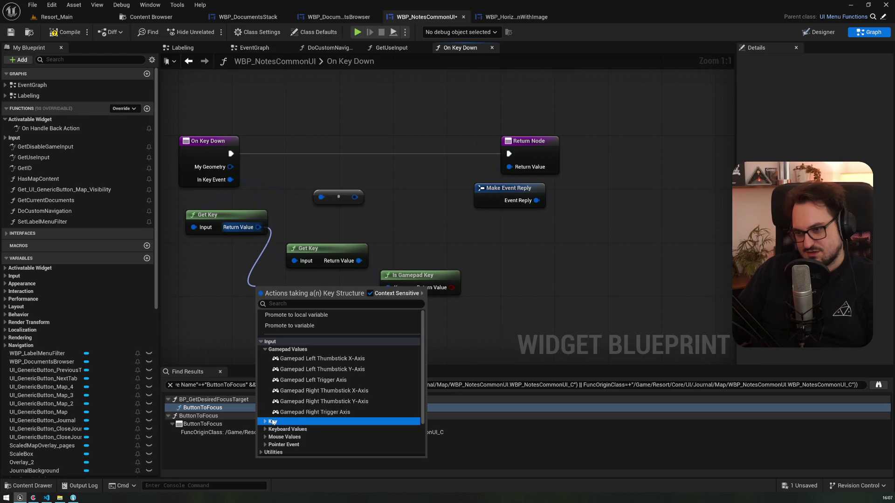
pyautogui.click(265, 421)
pyautogui.scroll(-3, 308, 373)
pyautogui.scroll(-3, 308, 373)
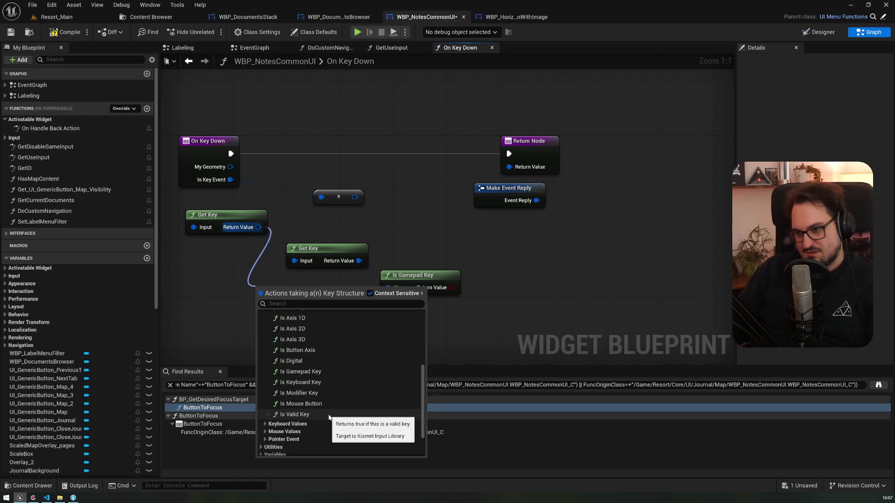
pyautogui.click(265, 424)
pyautogui.click(264, 453)
pyautogui.scroll(-3, 271, 416)
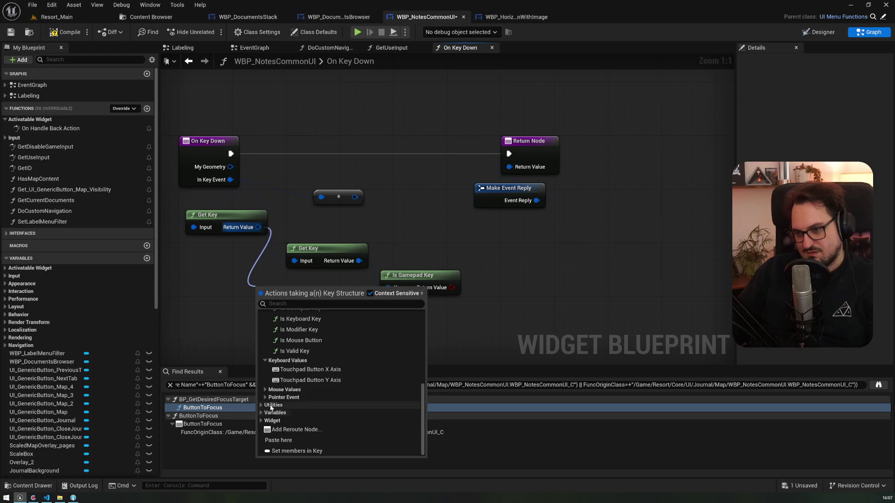
pyautogui.click(265, 430)
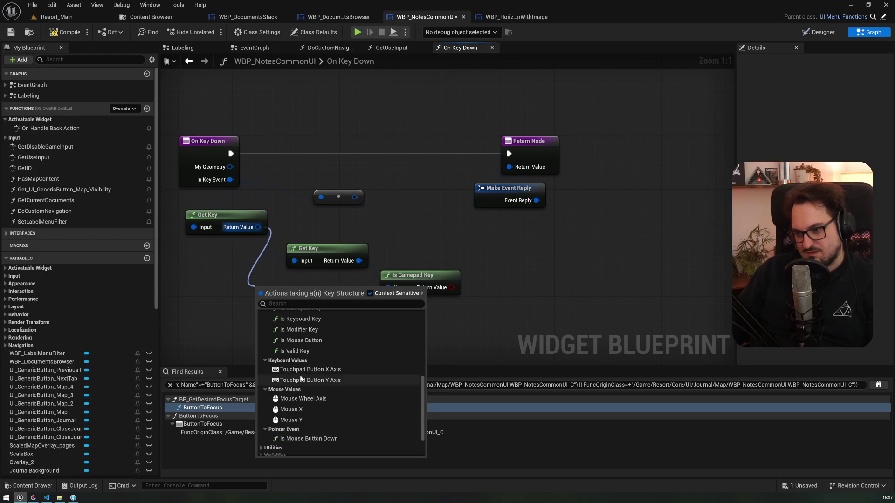
pyautogui.scroll(2, 301, 379)
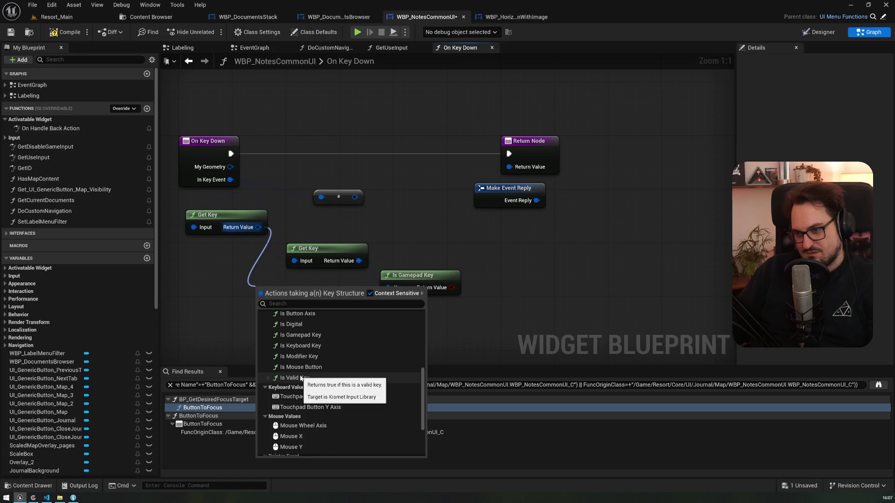
pyautogui.scroll(-4, 301, 379)
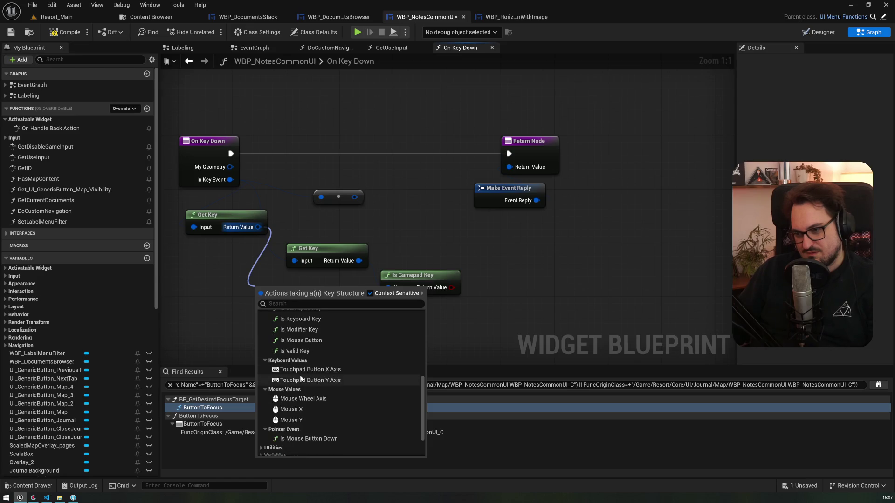
pyautogui.scroll(-1, 300, 378)
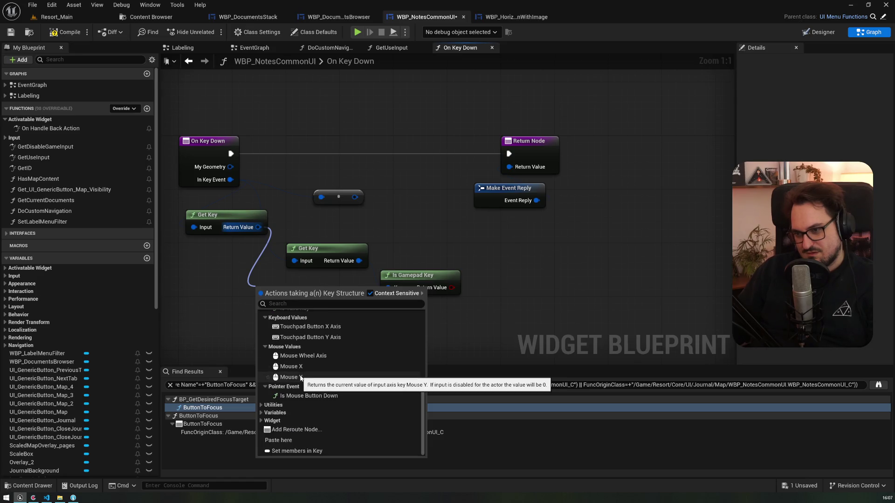
pyautogui.scroll(6, 301, 379)
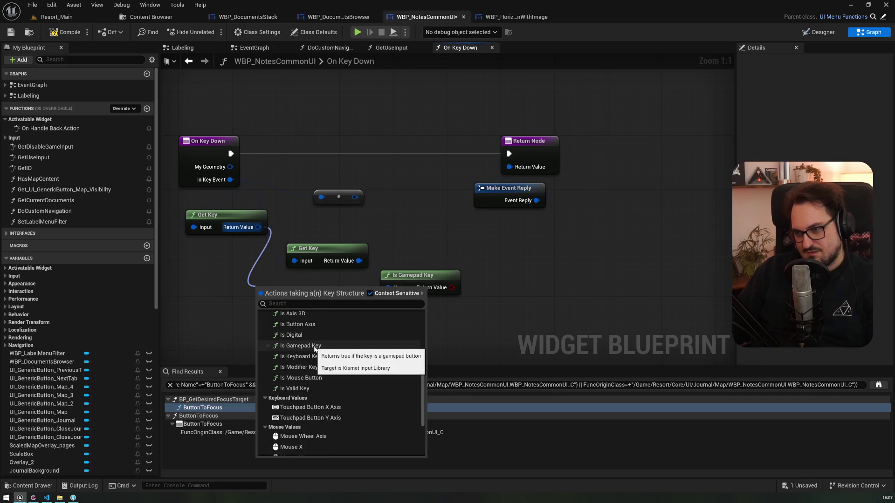
pyautogui.press('Escape')
pyautogui.moveTo(400, 275)
pyautogui.mouseDown()
pyautogui.moveTo(392, 182)
pyautogui.moveTo(292, 111)
pyautogui.mouseUp()
# Move Is Gamepad Key beside On Key Down and remove the unwanted Print Dummy node
pyautogui.moveTo(204, 145)
pyautogui.mouseDown()
pyautogui.moveTo(385, 92)
pyautogui.moveTo(204, 116)
pyautogui.moveTo(280, 122)
pyautogui.moveTo(421, 93)
pyautogui.mouseUp()
pyautogui.write('print dummy')
pyautogui.press('Return')
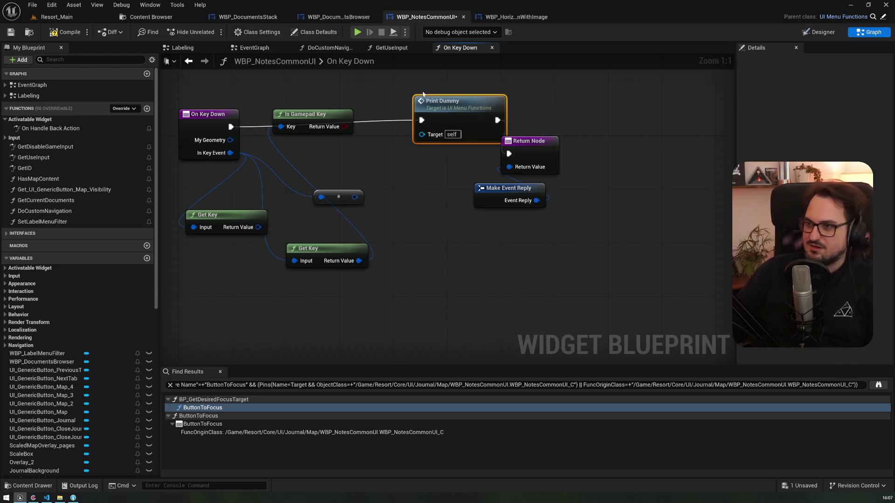
pyautogui.moveTo(344, 126); pyautogui.dragTo(372, 134)
pyautogui.press('Escape')
pyautogui.press('Delete')
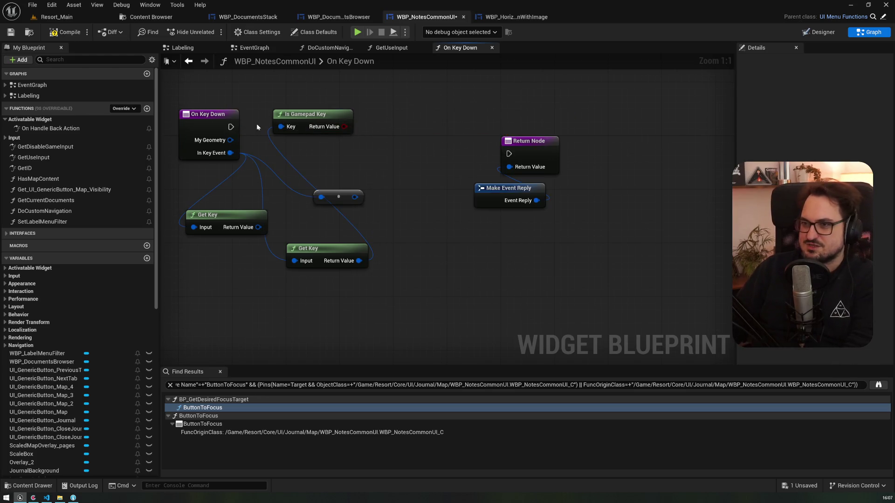
# Add Print String after On Key Down, printing the Is Gamepad Key result
pyautogui.moveTo(230, 127); pyautogui.dragTo(385, 105)
pyautogui.write('prints')
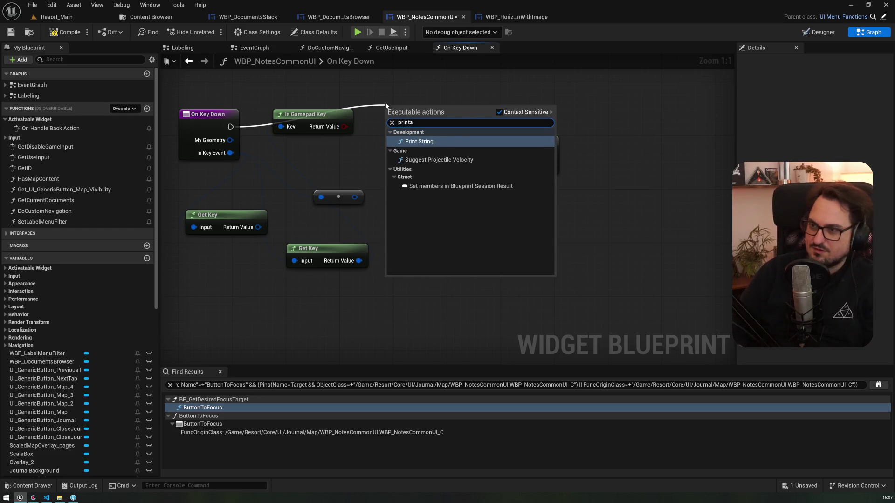
pyautogui.press('Return')
pyautogui.moveTo(344, 126); pyautogui.dragTo(507, 154)
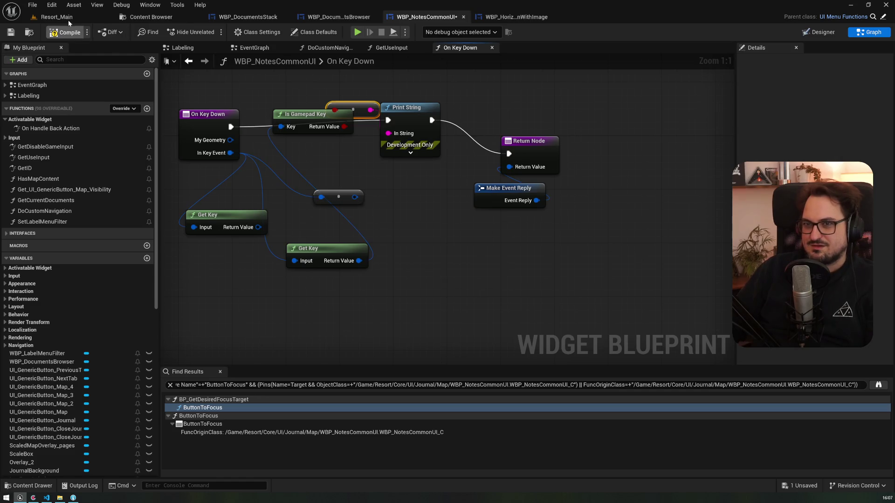
pyautogui.click(69, 19)
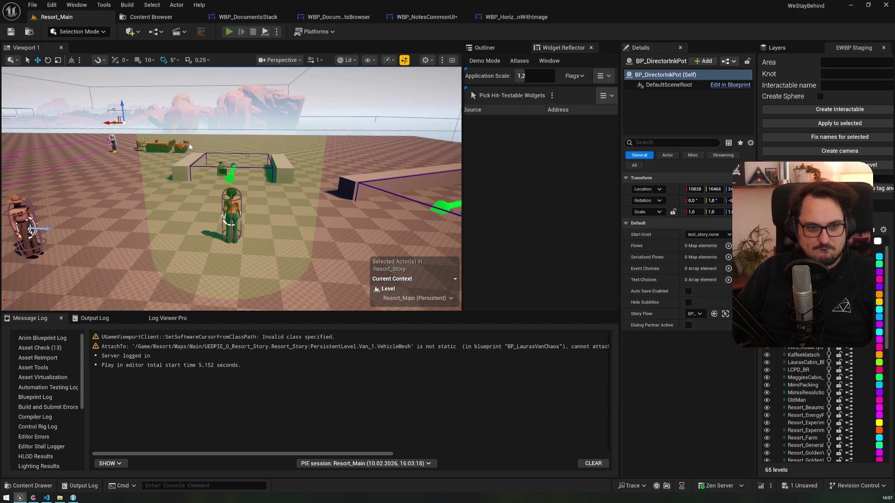
# Play Resort_Main, open the journal with J, flip pages with Left/Right, then stop
pyautogui.click(229, 31)
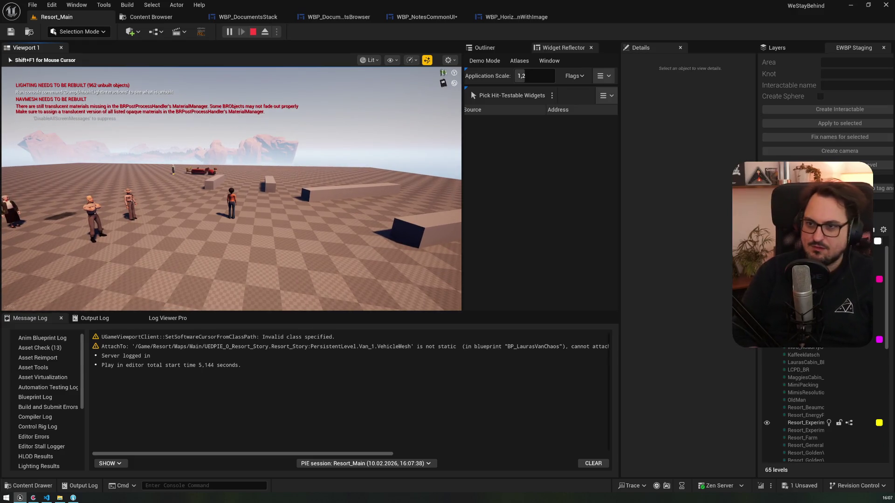
pyautogui.press('j')
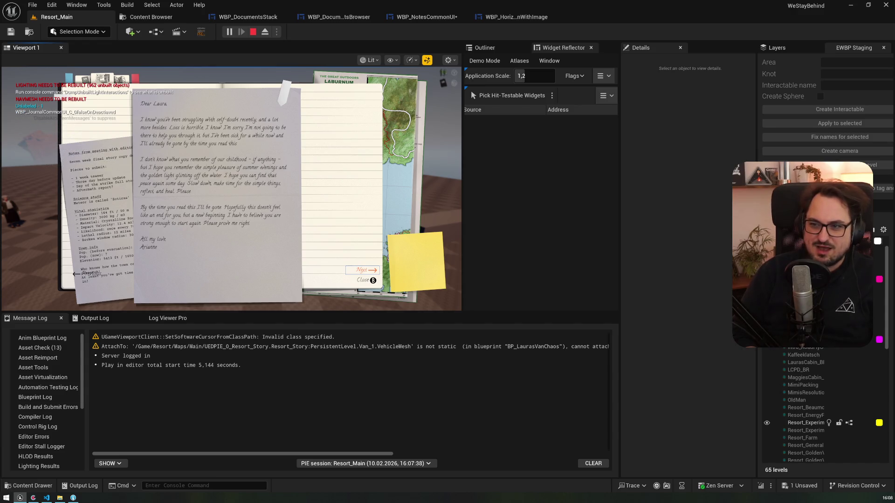
pyautogui.press('Left')
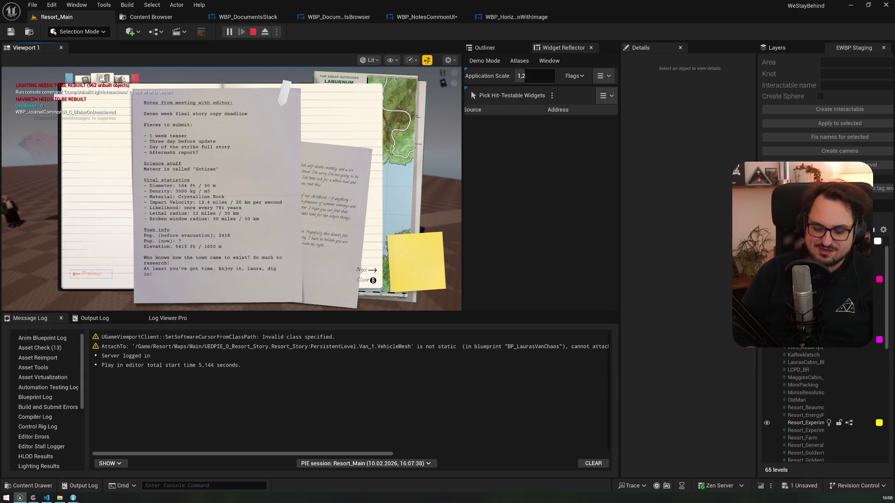
pyautogui.press('Left')
pyautogui.press('Right')
pyautogui.press('Left')
pyautogui.press('Right')
pyautogui.press('Left')
pyautogui.press('Right')
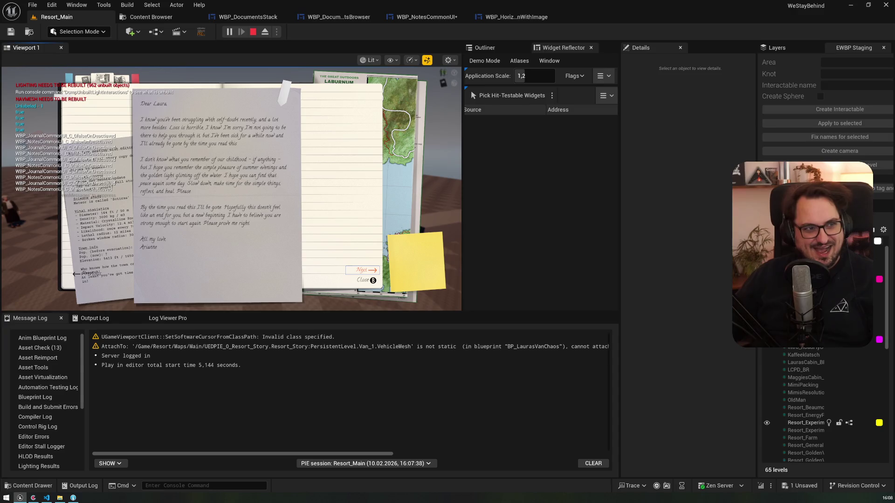
pyautogui.press('Escape')
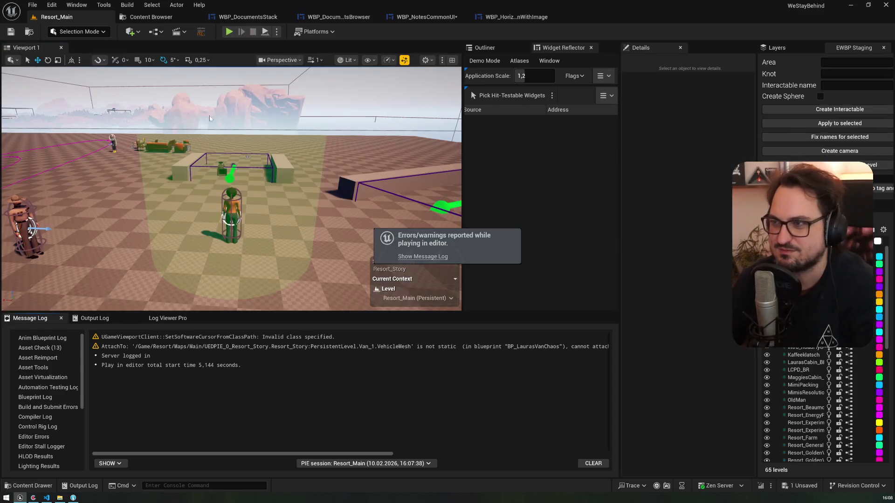
pyautogui.click(427, 16)
# Check the horizontal image and documents browser widget layouts, then return to On Key Down
pyautogui.click(327, 139)
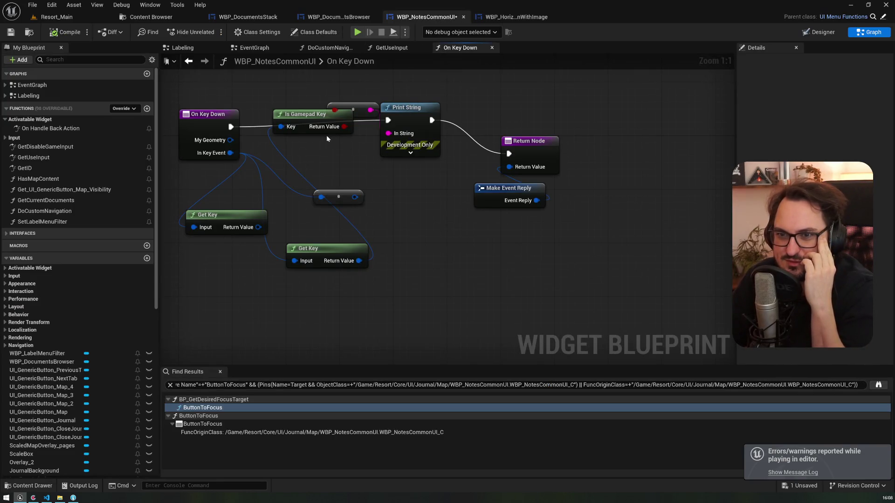
pyautogui.click(502, 17)
pyautogui.click(343, 21)
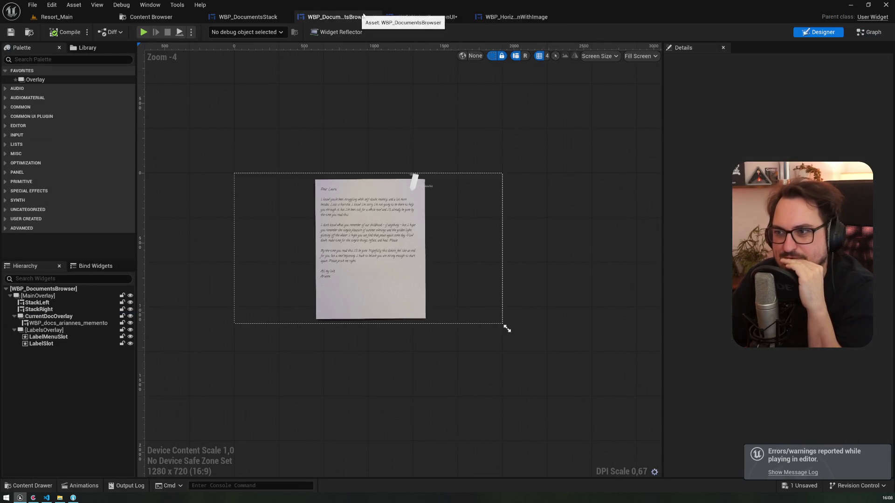
pyautogui.click(431, 21)
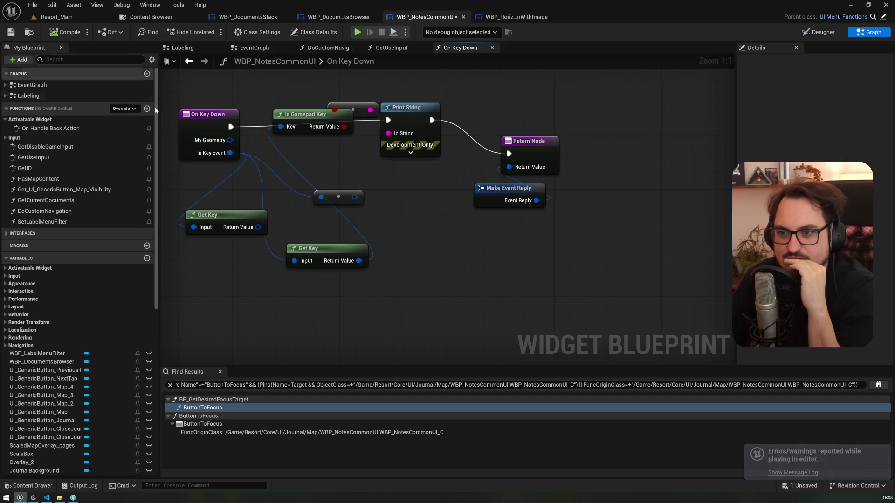
# Add a Get Key Event Navigation Action node fed by In Key Event, searching 'navi'
pyautogui.moveTo(227, 153)
pyautogui.mouseDown()
pyautogui.moveTo(267, 259)
pyautogui.moveTo(260, 279)
pyautogui.mouseUp()
pyautogui.write('navi')
pyautogui.press('Up')
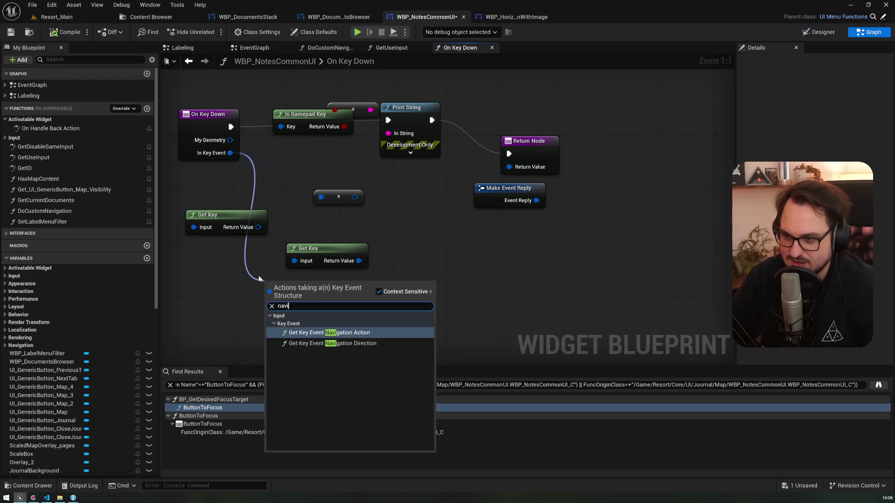
pyautogui.press('Return')
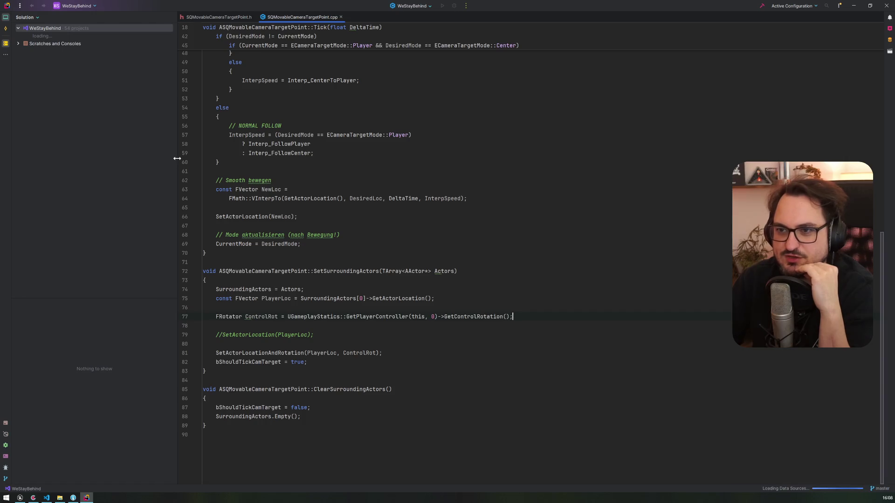
# Close the SQMovableCameraTargetPoint files and open FWSBNavigationConfig.h
pyautogui.moveTo(176, 157); pyautogui.dragTo(155, 155)
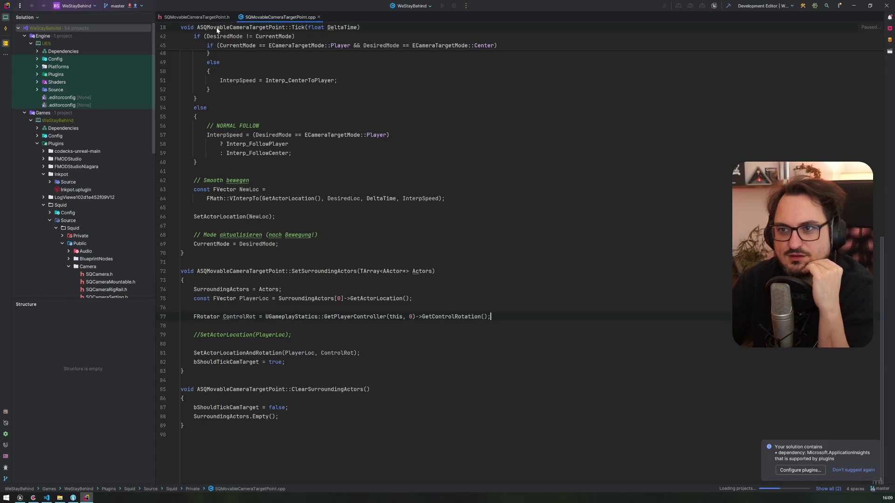
pyautogui.click(233, 17)
pyautogui.click(237, 17)
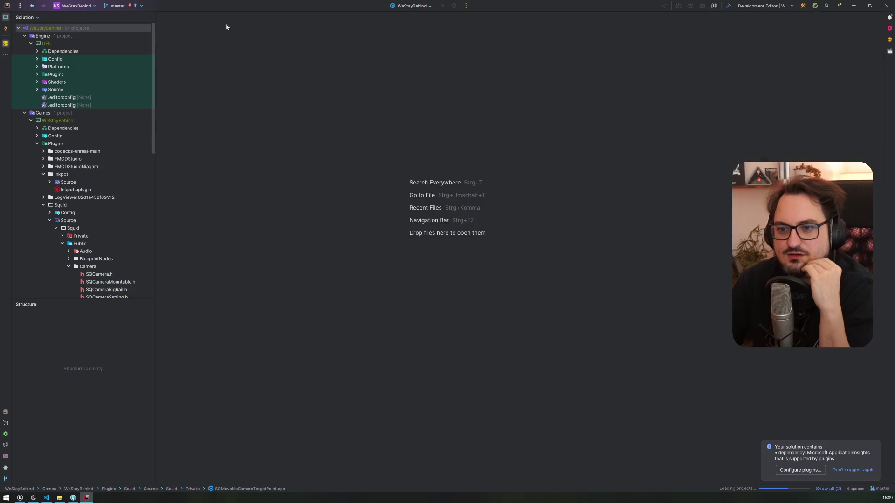
pyautogui.scroll(-5, 84, 198)
pyautogui.scroll(-5, 84, 198)
pyautogui.click(107, 112)
pyautogui.doubleClick(107, 113)
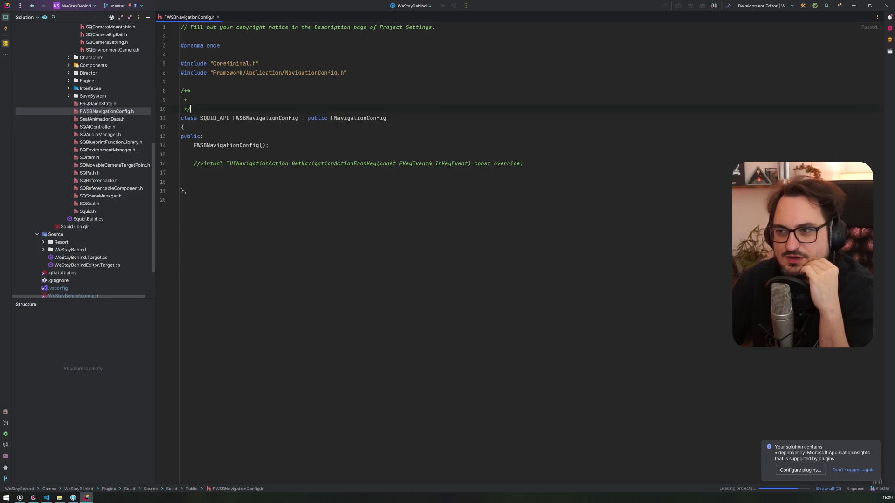
# Inspect the class declaration and select the FNavigationConfig base class name
pyautogui.click(240, 164)
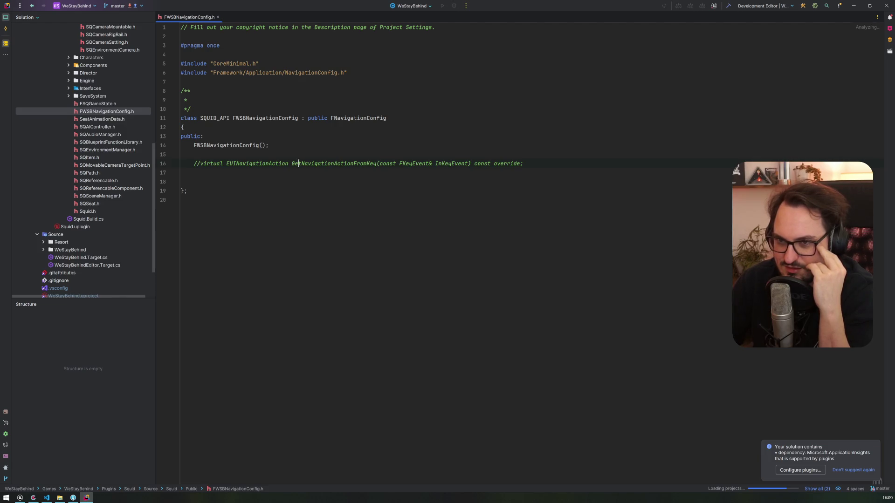
pyautogui.press('Up')
pyautogui.press('Up')
pyautogui.press('Up')
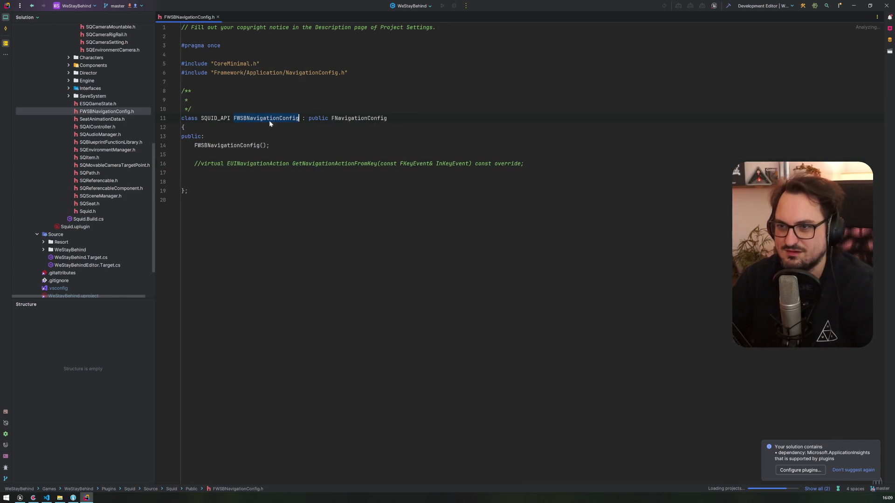
pyautogui.click(361, 117)
pyautogui.doubleClick(360, 118)
pyautogui.hotkey('ctrl', 'c')
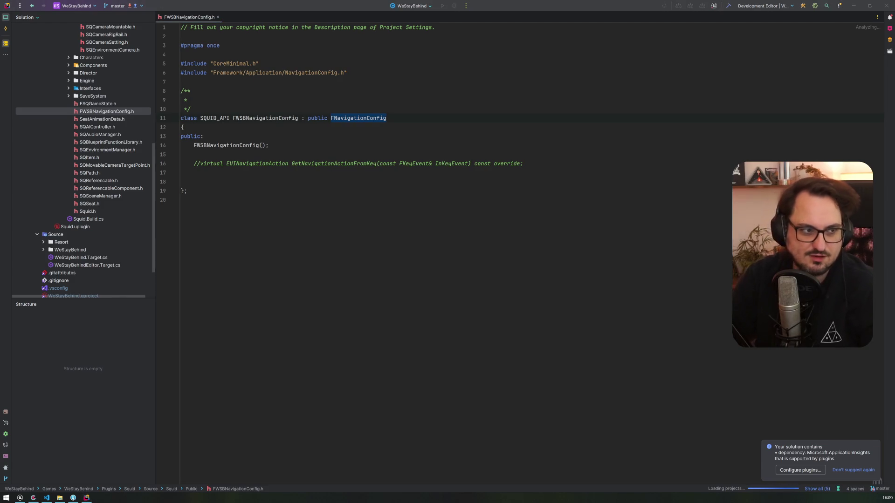
pyautogui.press('super+7')
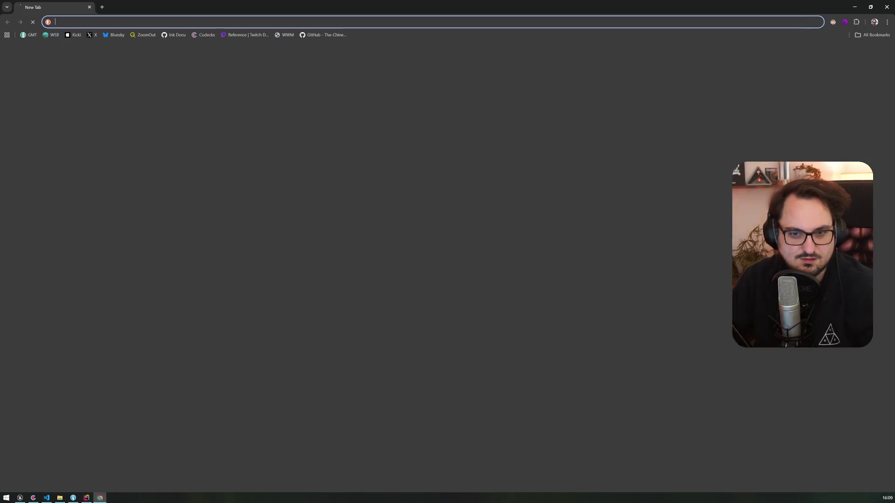
# Search the web for 'FNavigationConfig unreal' and open the Overriding default Navigation forum thread
pyautogui.hotkey('ctrl', 'v')
pyautogui.write('unreal')
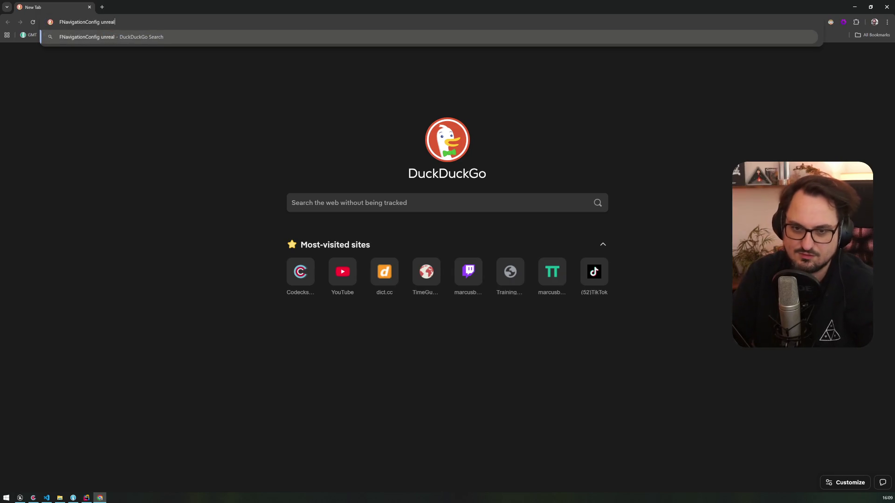
pyautogui.press('Return')
pyautogui.middleClick(163, 132)
pyautogui.keyDown('ctrl'); pyautogui.keyDown('shift'); pyautogui.click(196, 213); pyautogui.keyUp('shift'); pyautogui.keyUp('ctrl')
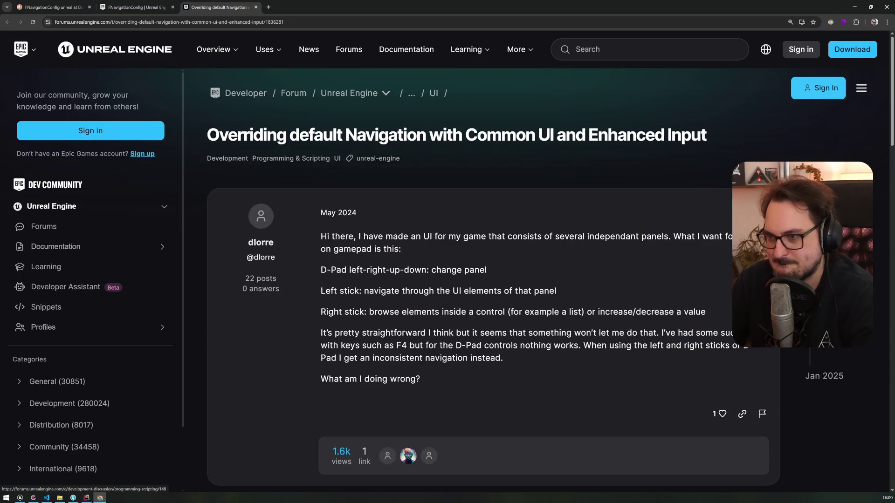
# Read the thread, select its SetNavigationConfig call, and open the linked navigation override topic
pyautogui.scroll(-5, 398, 239)
pyautogui.scroll(-2, 397, 237)
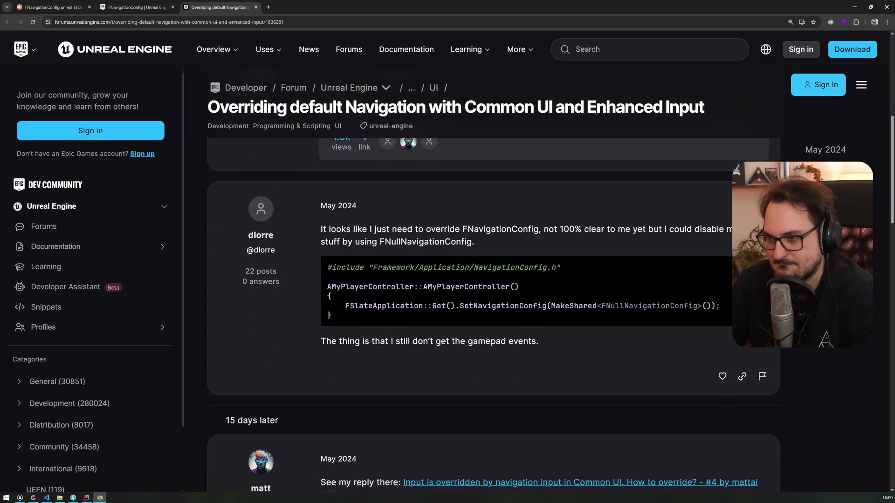
pyautogui.scroll(-5, 397, 236)
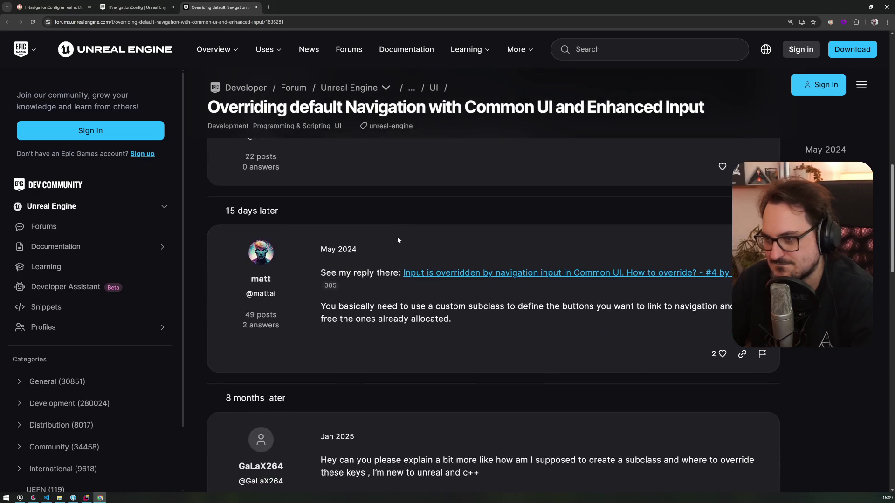
pyautogui.scroll(4, 397, 236)
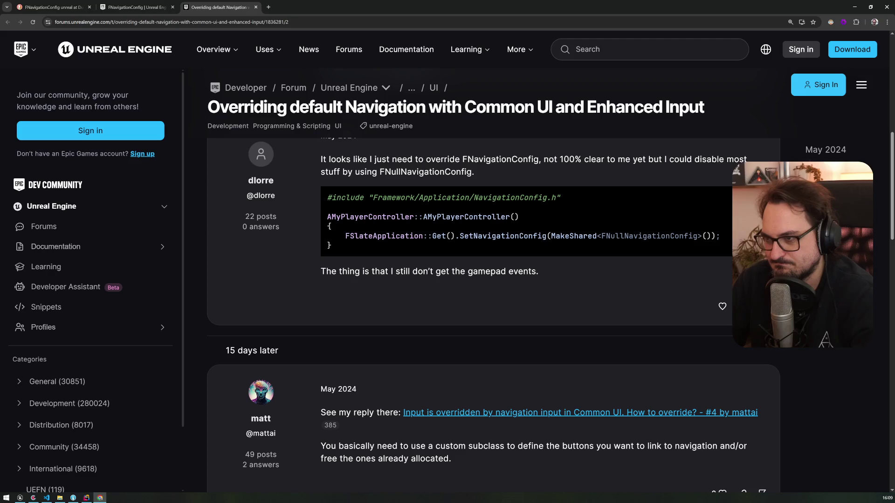
pyautogui.moveTo(395, 236)
pyautogui.mouseDown()
pyautogui.moveTo(329, 224)
pyautogui.moveTo(547, 236)
pyautogui.mouseUp()
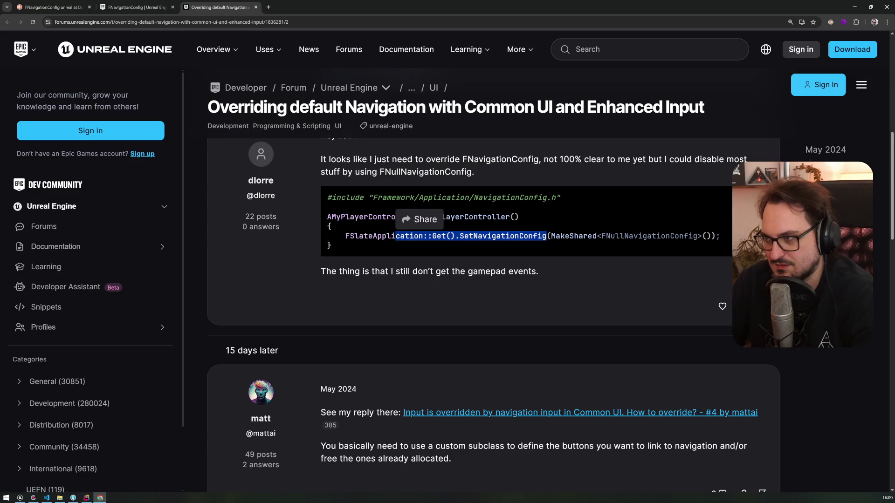
pyautogui.scroll(-3, 546, 236)
pyautogui.scroll(-4, 546, 238)
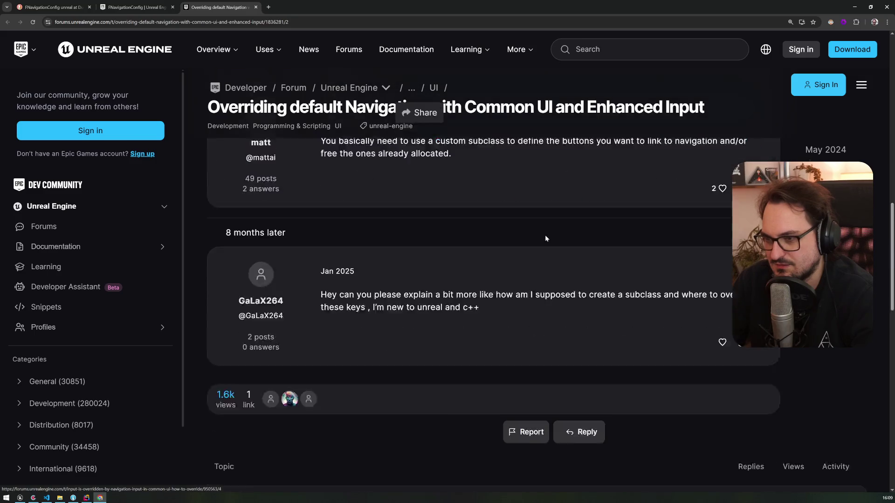
pyautogui.scroll(3, 475, 205)
pyautogui.middleClick(475, 205)
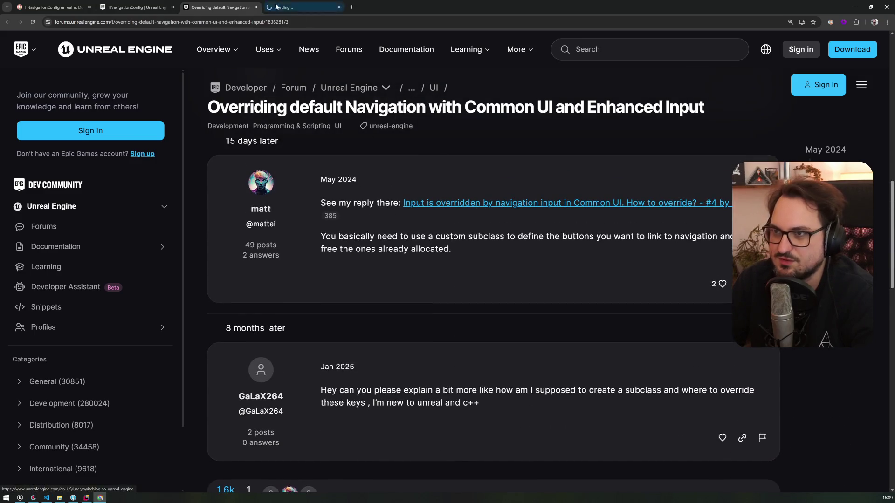
# Read the linked topic's FNavigationConfig and FTwinStickNavigationConfig code, then return to Unreal Editor
pyautogui.click(299, 7)
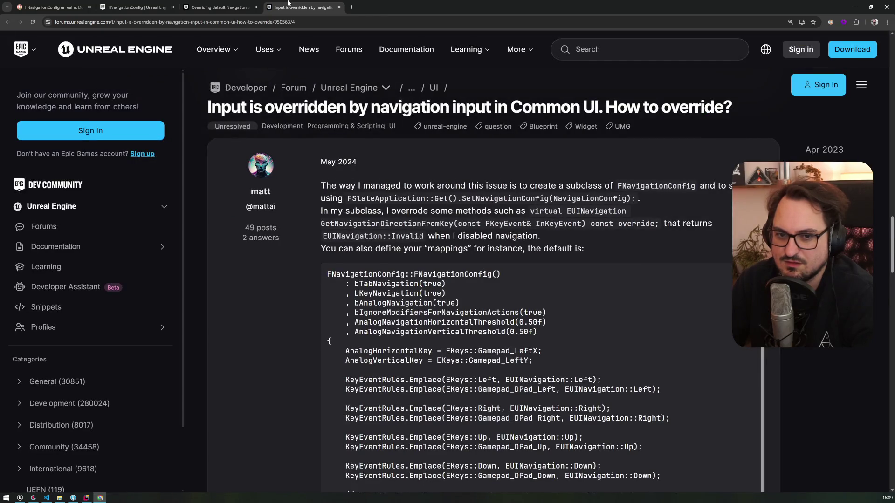
pyautogui.scroll(-3, 322, 208)
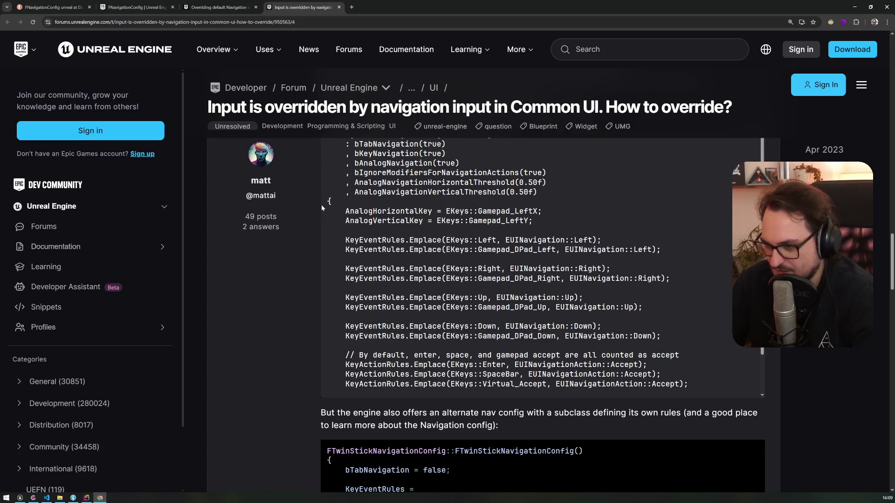
pyautogui.scroll(-1, 321, 205)
pyautogui.scroll(1, 321, 205)
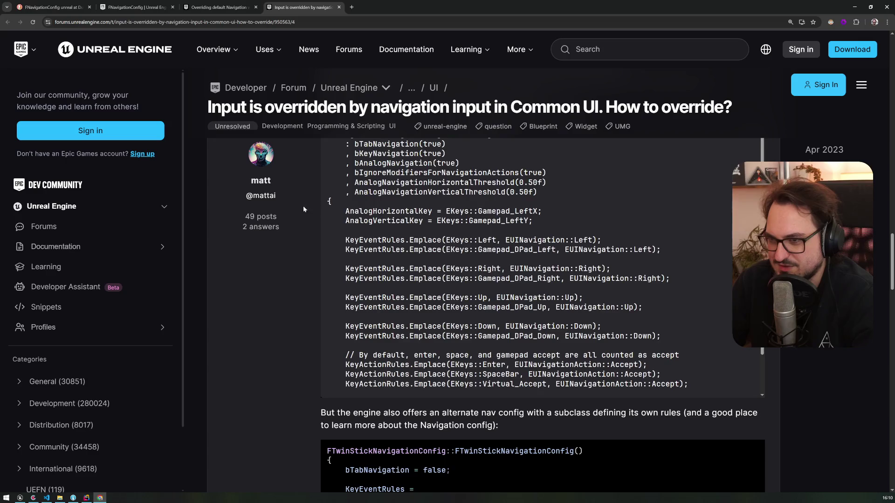
pyautogui.scroll(3, 306, 206)
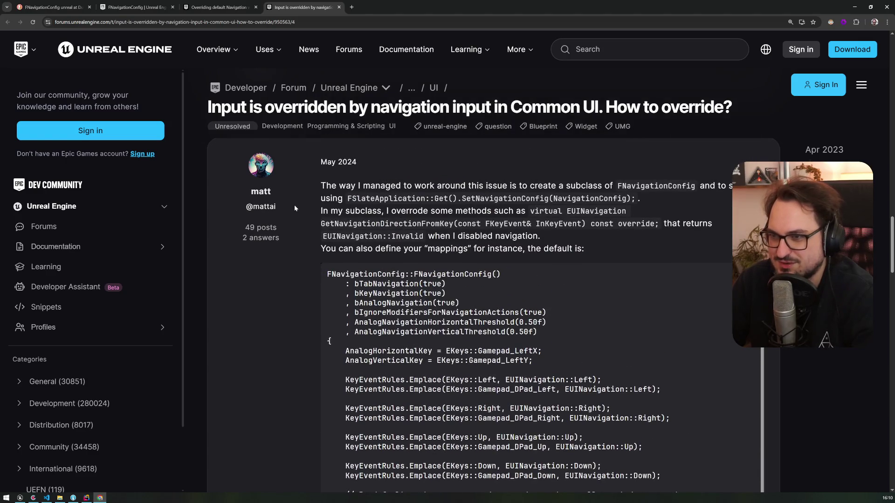
pyautogui.scroll(-4, 295, 205)
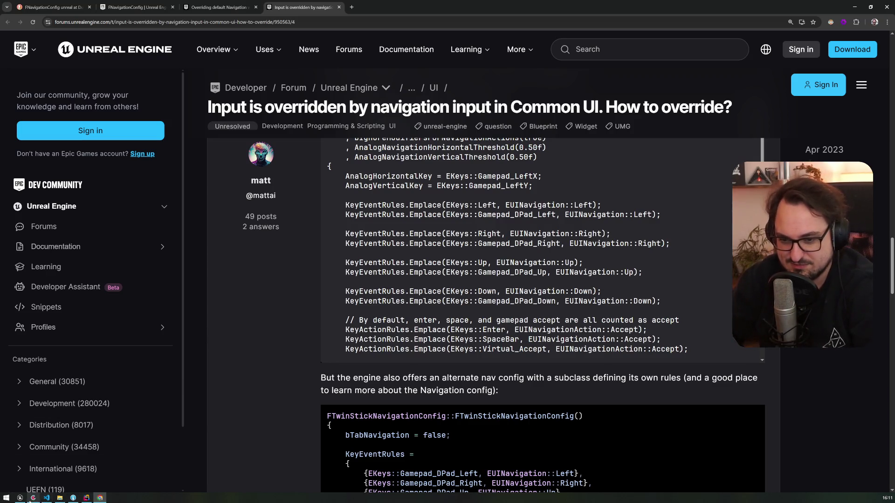
pyautogui.click(21, 498)
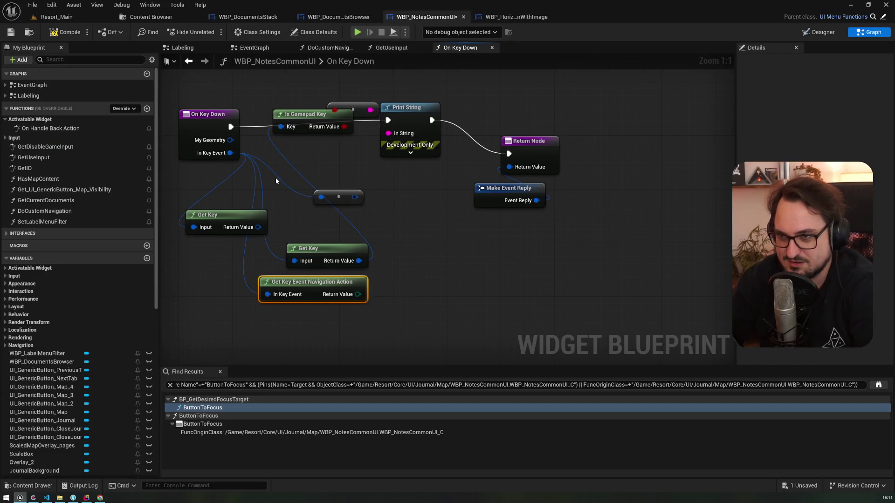
# Feed Get Key Event Navigation Action into a new Switch on EUINavigationAction node and align them
pyautogui.moveTo(301, 119); pyautogui.dragTo(308, 152)
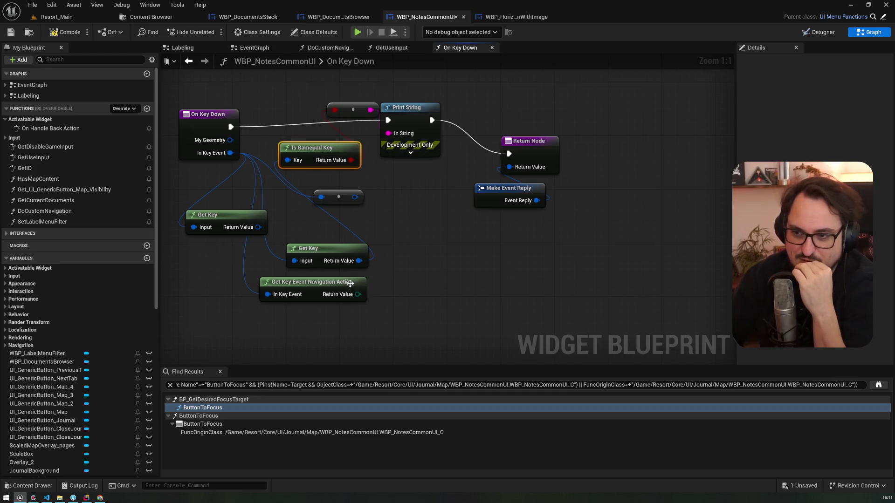
pyautogui.moveTo(357, 294); pyautogui.dragTo(402, 287)
pyautogui.write('swit')
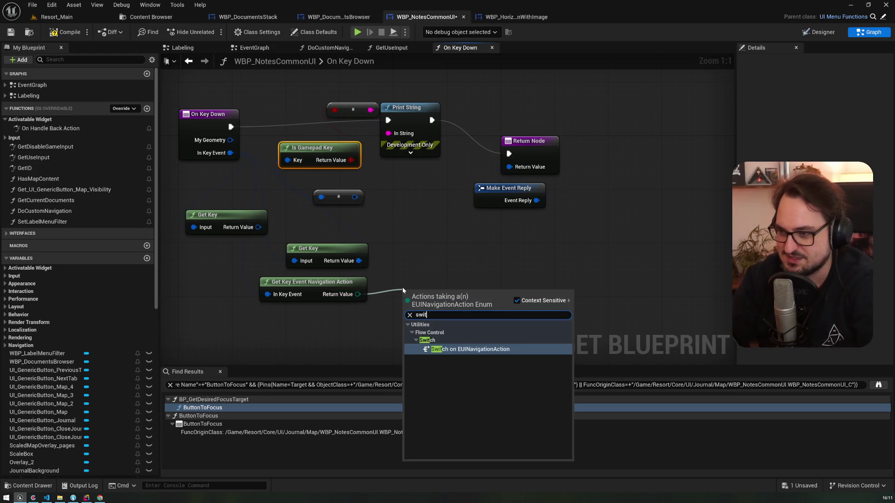
pyautogui.press('Return')
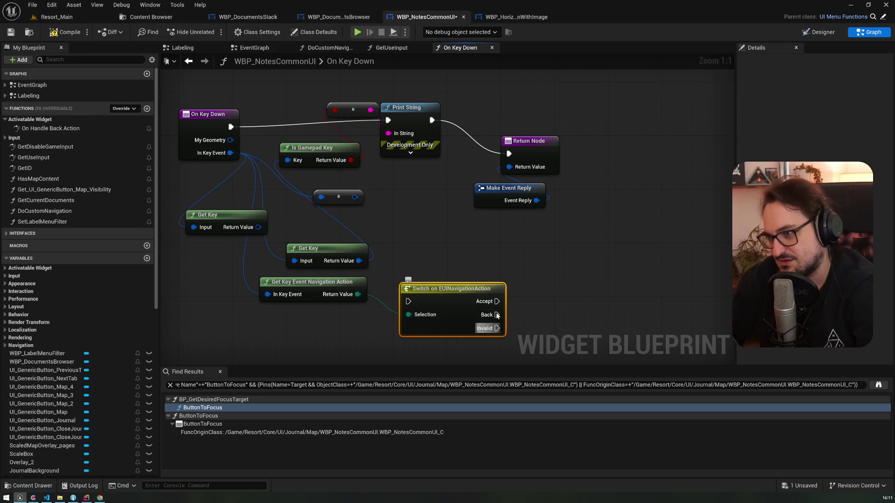
pyautogui.moveTo(466, 285); pyautogui.dragTo(466, 266)
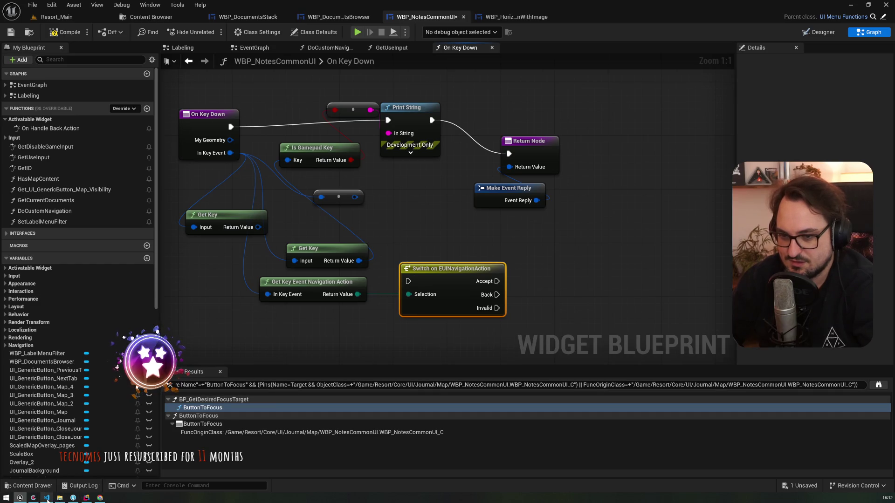
# In Rider, inspect FWSBNavigationConfig.h's FNavigationConfig base class and constructor declaration
pyautogui.click(46, 498)
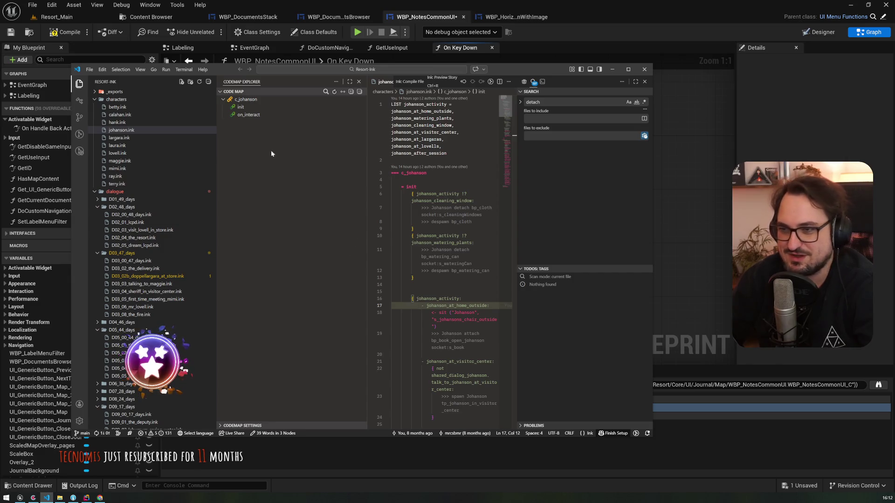
pyautogui.click(86, 498)
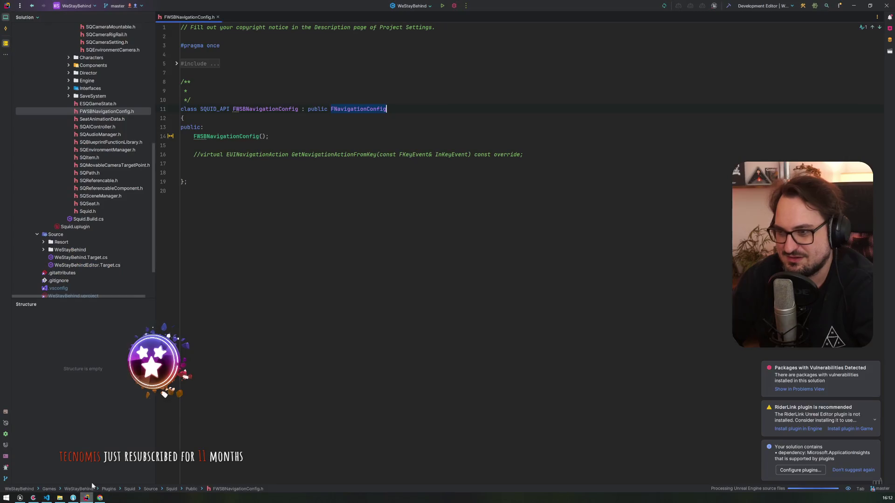
pyautogui.click(340, 108)
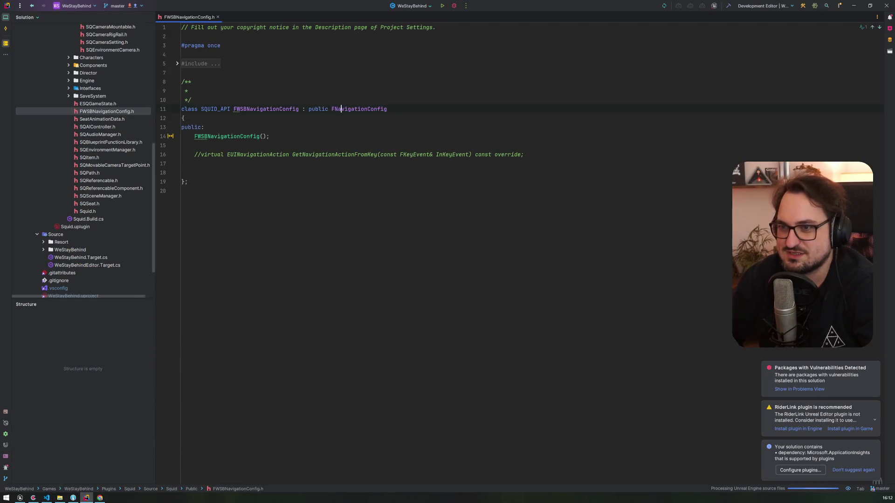
pyautogui.click(233, 136)
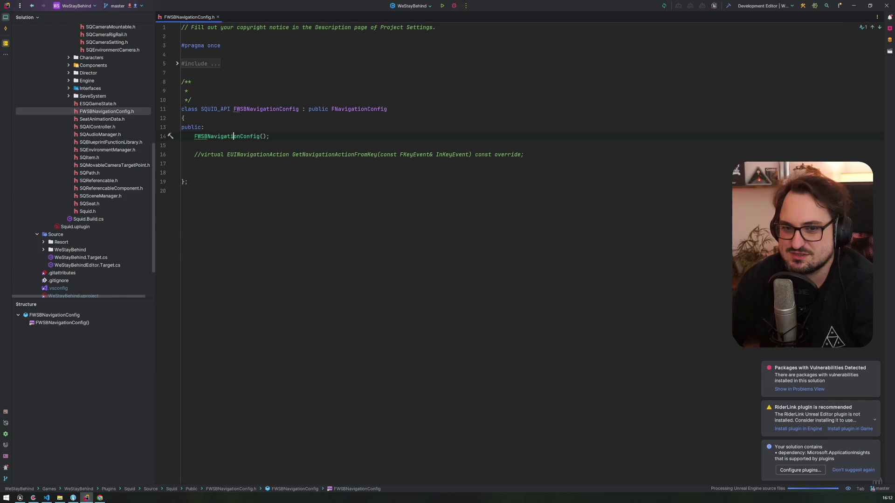
# Minimize Rider and bring the Unreal Editor back to the front
pyautogui.click(854, 6)
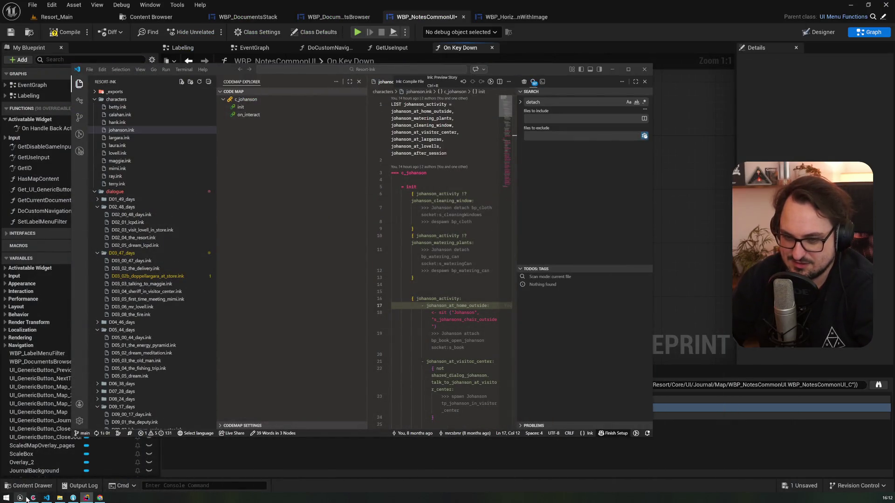
pyautogui.moveTo(27, 499)
pyautogui.click(52, 471)
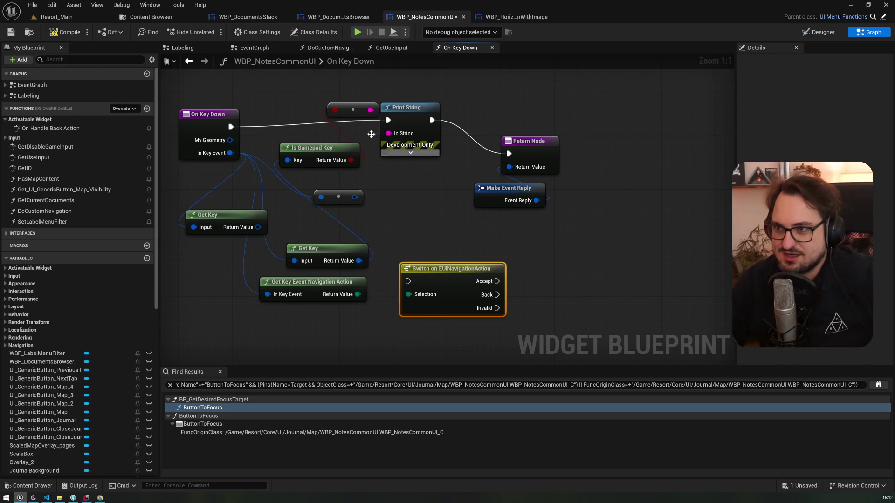
# Cycle through the DoCustomNavigation, Labeling and GetUseInput graphs, then open the EventGraph
pyautogui.click(321, 50)
pyautogui.click(262, 50)
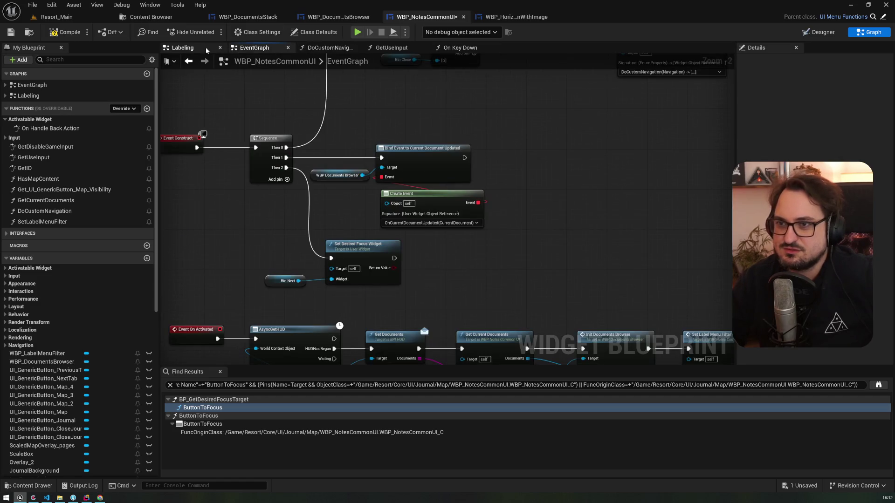
pyautogui.click(182, 48)
pyautogui.click(392, 47)
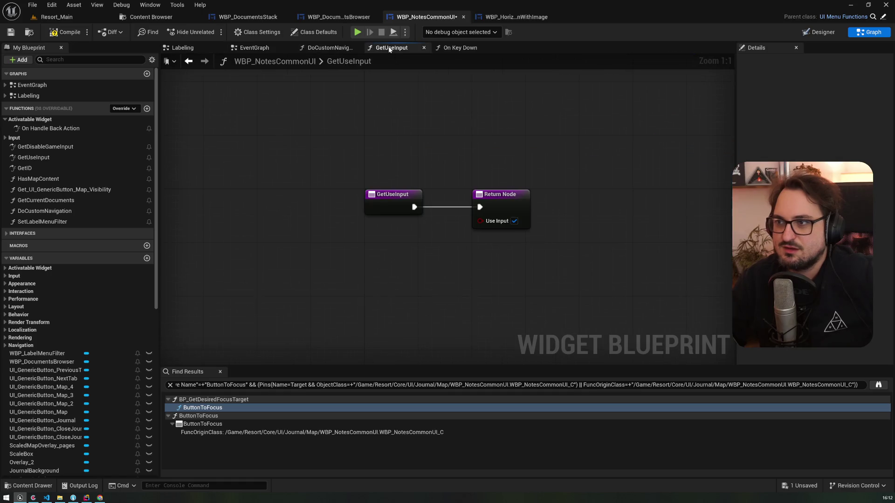
pyautogui.click(29, 84)
pyautogui.doubleClick(29, 85)
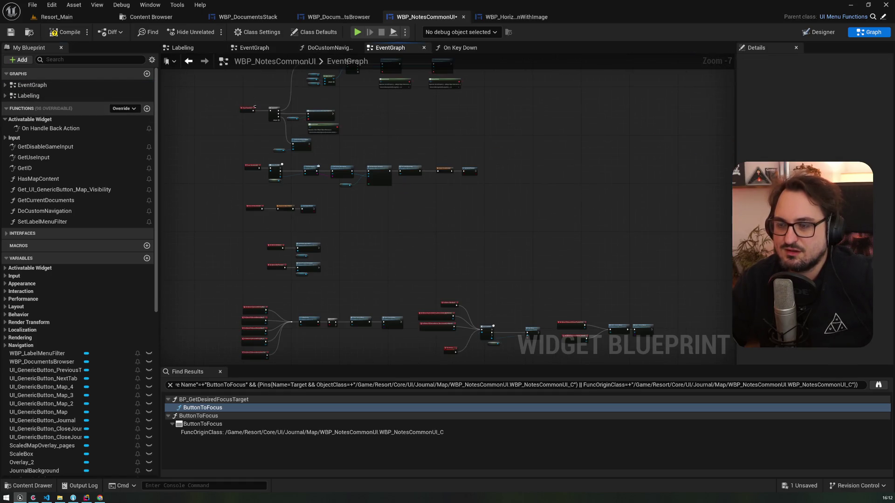
pyautogui.scroll(4, 353, 209)
pyautogui.scroll(-2, 353, 209)
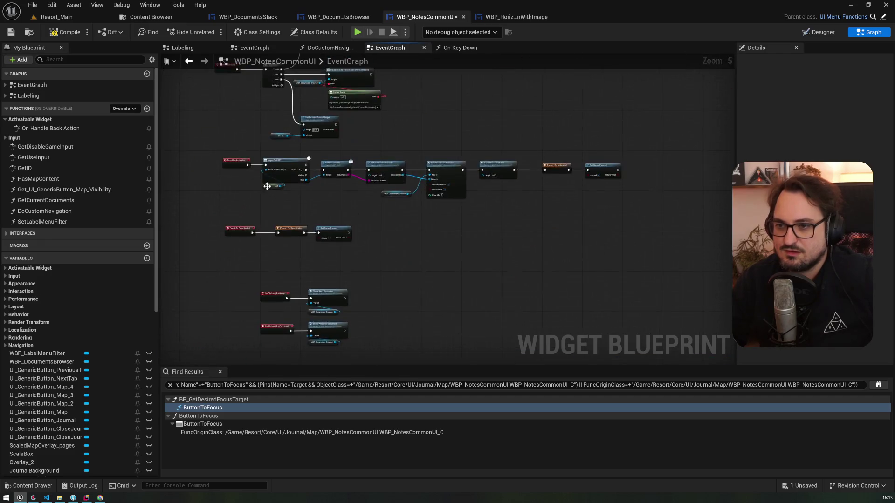
pyautogui.scroll(2, 268, 187)
# Search My Blueprint members for 'input', then clear the search
pyautogui.click(93, 60)
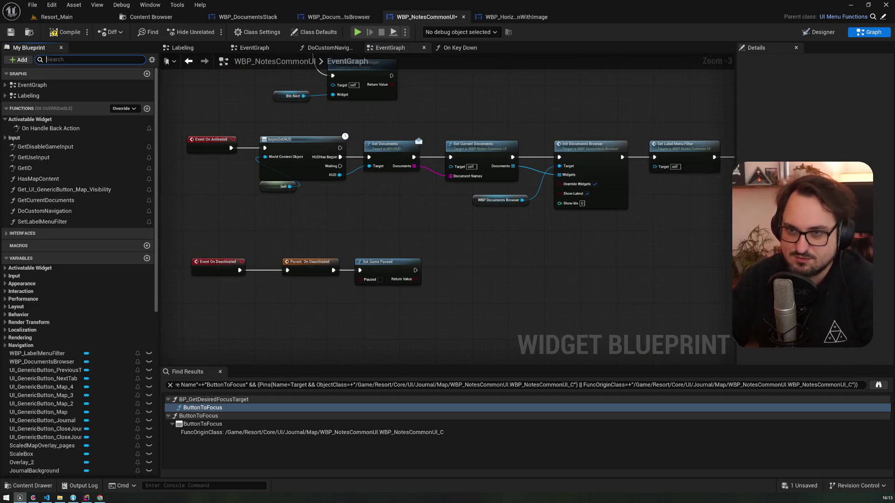
pyautogui.write('input')
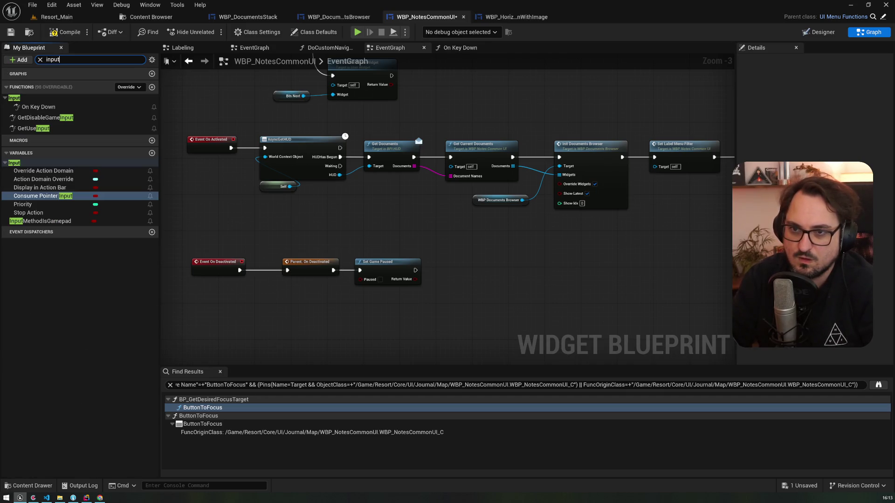
pyautogui.hotkey('ctrl', 'a')
pyautogui.press('BackSpace')
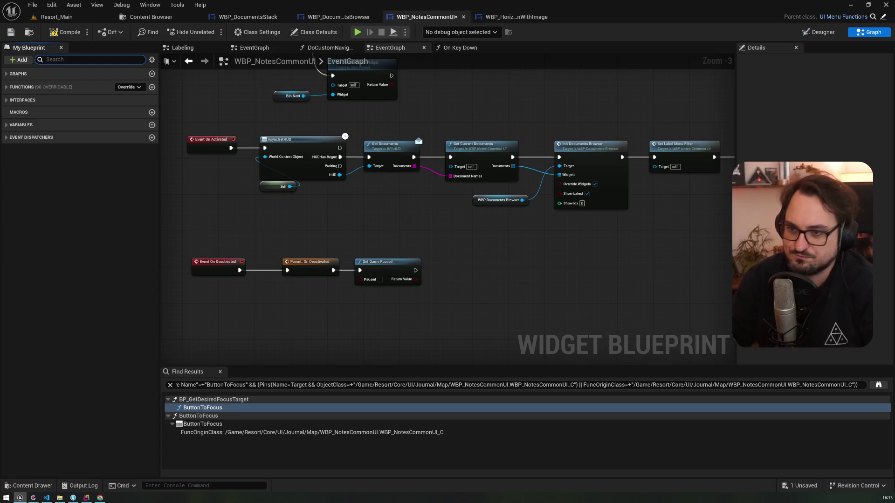
pyautogui.scroll(-2, 409, 215)
pyautogui.scroll(3, 381, 224)
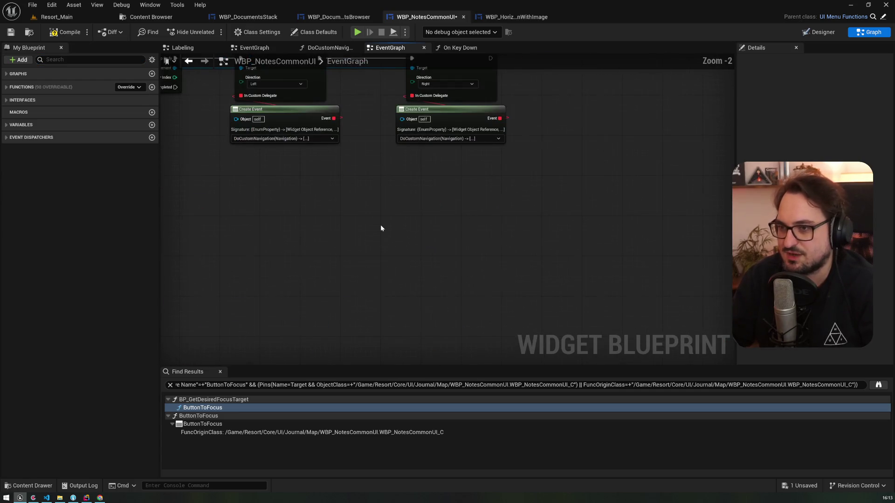
pyautogui.rightClick(381, 224)
pyautogui.write('input')
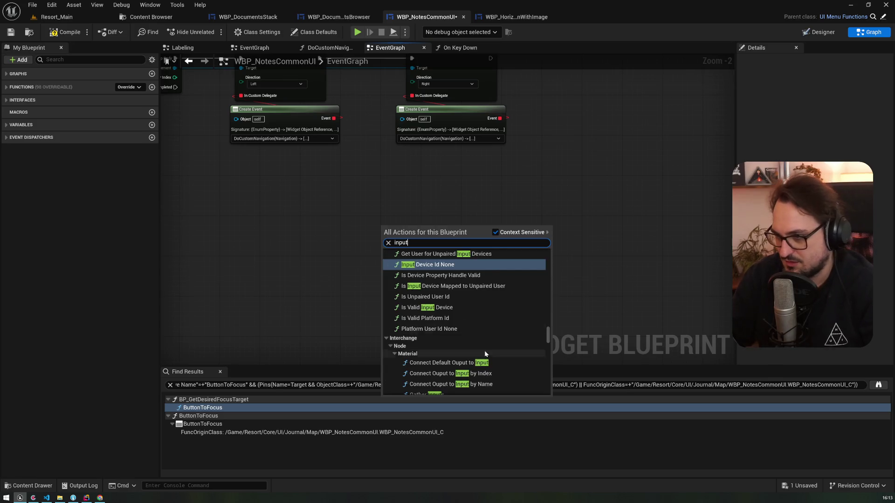
pyautogui.scroll(-5, 487, 316)
pyautogui.write('action')
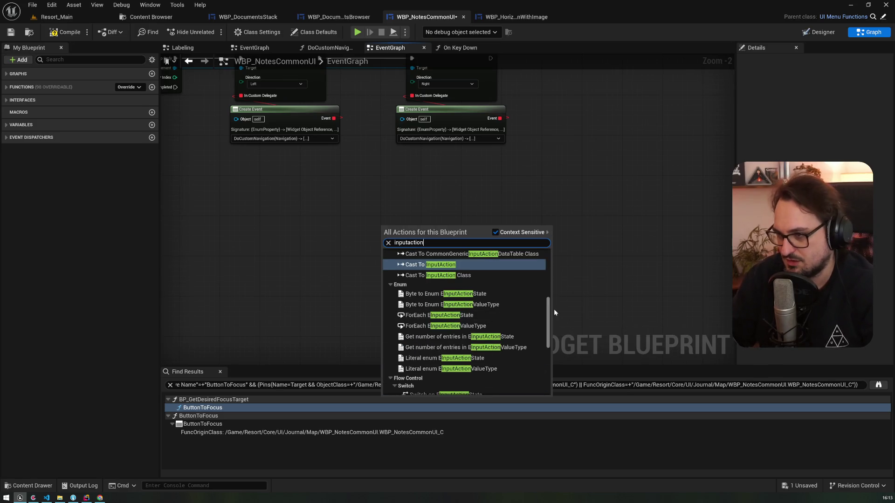
pyautogui.moveTo(550, 313); pyautogui.dragTo(550, 252)
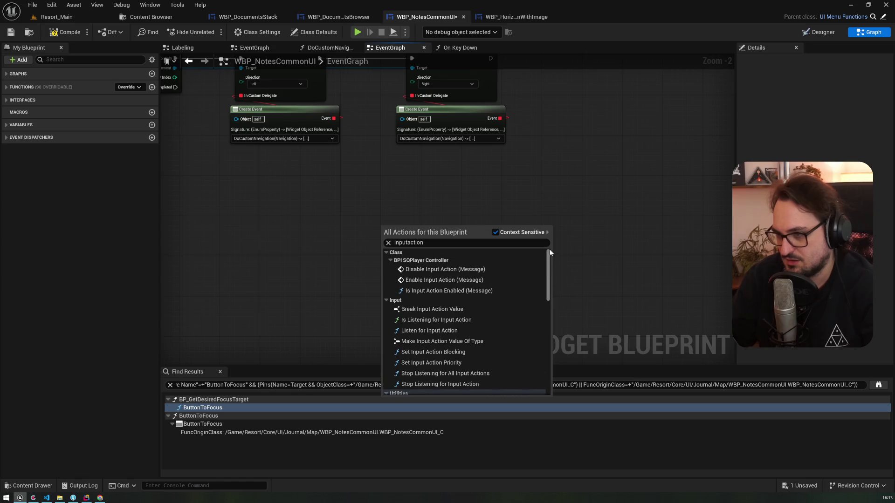
pyautogui.scroll(-10, 538, 351)
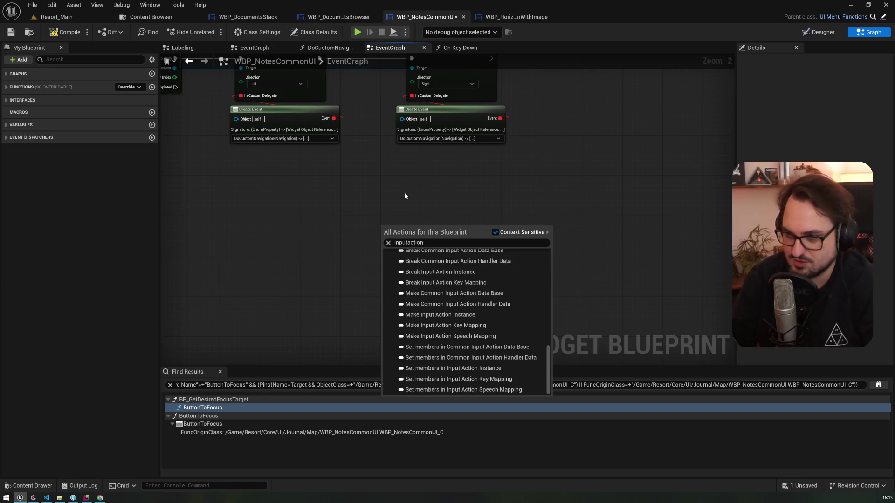
pyautogui.hotkey('ctrl', 'a')
pyautogui.write('togglema')
pyautogui.click(423, 270)
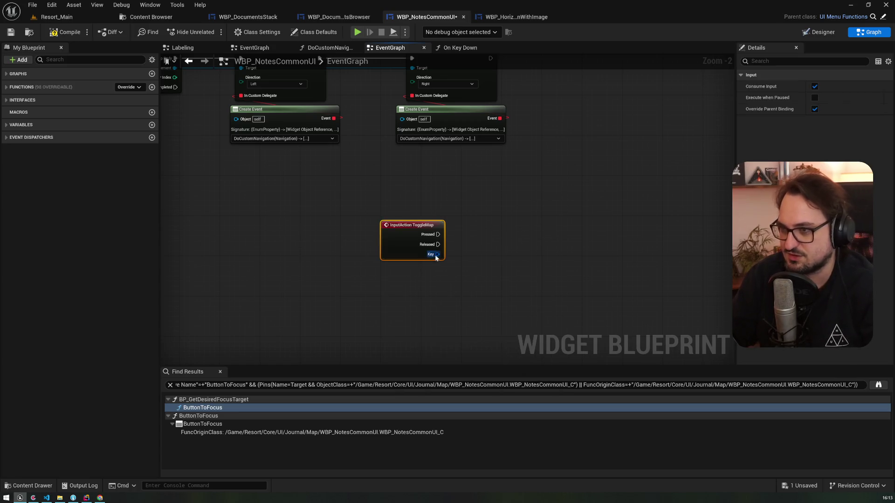
pyautogui.moveTo(318, 219)
pyautogui.mouseDown()
pyautogui.moveTo(362, 227)
pyautogui.moveTo(350, 222)
pyautogui.mouseUp()
pyautogui.write('dummy')
pyautogui.press('Return')
pyautogui.press('Delete')
pyautogui.write('pürin')
pyautogui.press('BackSpace')
pyautogui.write('rint')
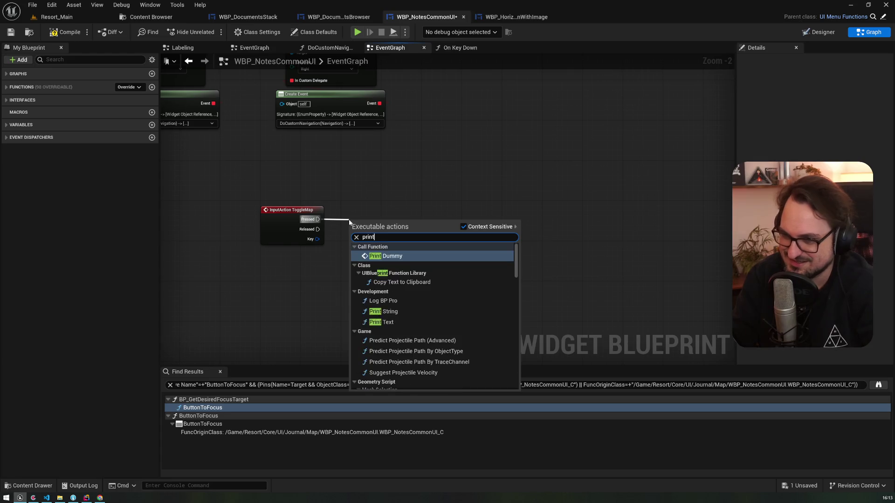
pyautogui.press('Return')
pyautogui.moveTo(360, 215); pyautogui.dragTo(386, 215)
pyautogui.click(408, 230)
pyautogui.write('Y')
pyautogui.click(395, 178)
pyautogui.scroll(2, 395, 178)
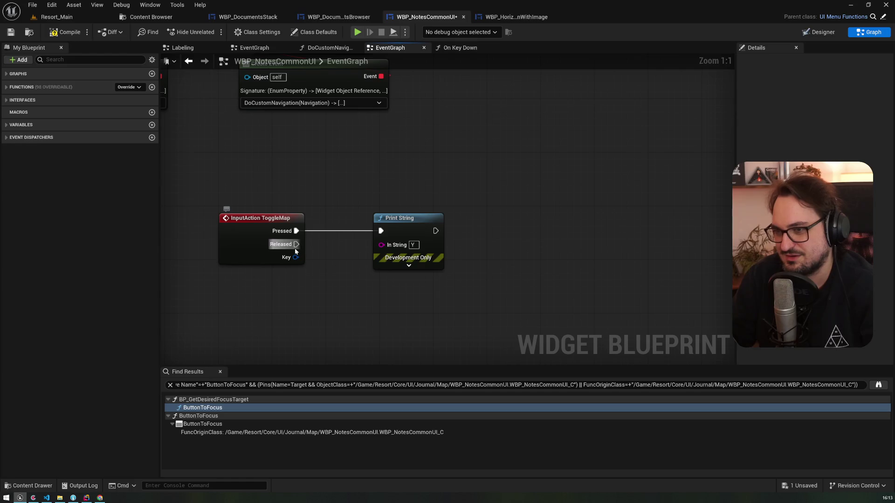
pyautogui.click(254, 232)
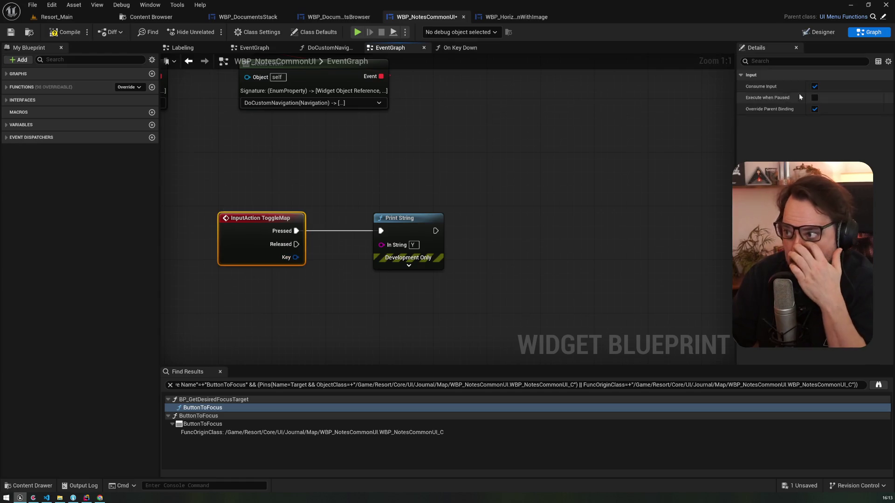
pyautogui.click(816, 99)
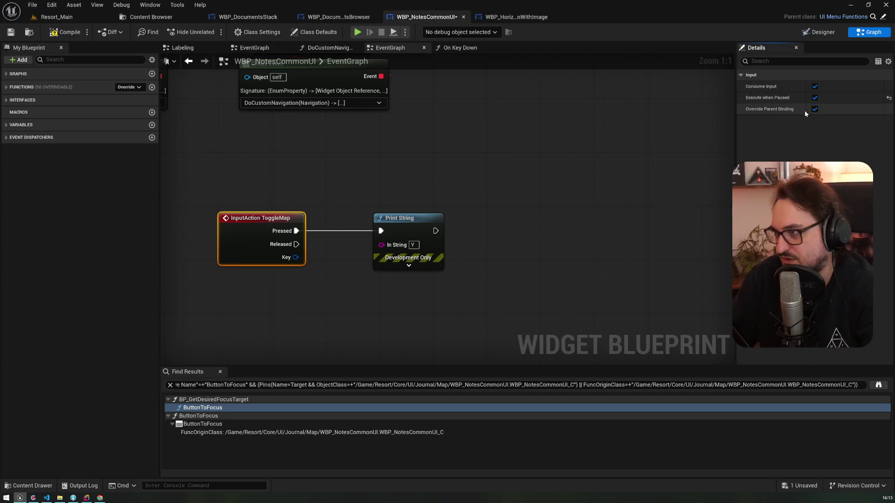
pyautogui.click(11, 33)
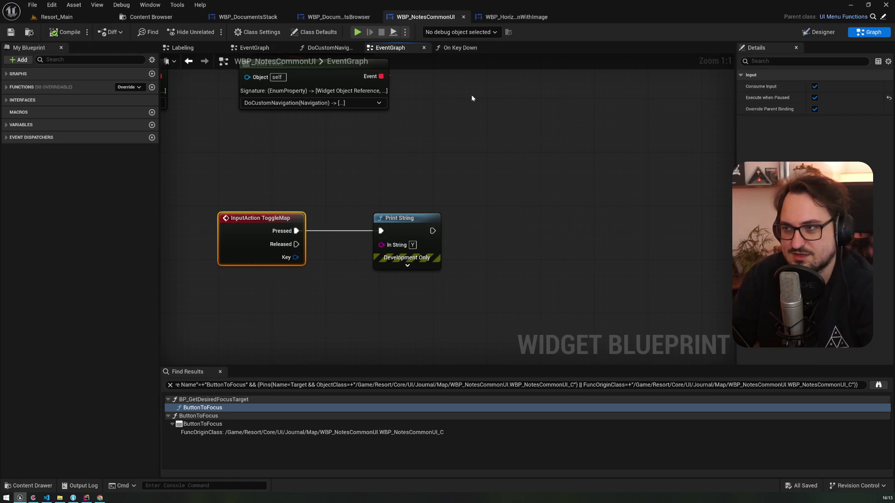
pyautogui.moveTo(217, 207); pyautogui.dragTo(476, 341)
pyautogui.moveTo(220, 162); pyautogui.dragTo(513, 338)
pyautogui.press('Delete')
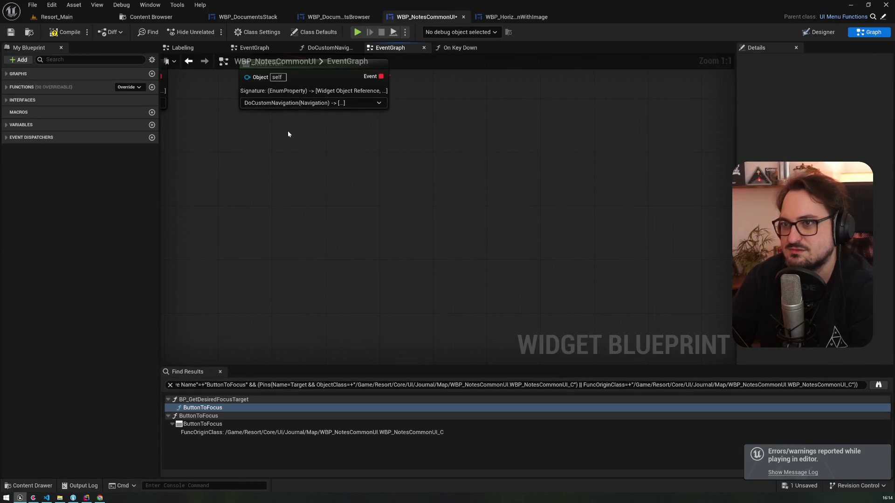
# Expand Functions > Input overrides and open the On Key Down function graph
pyautogui.hotkey('alt', 'Left')
pyautogui.hotkey('alt', 'Left')
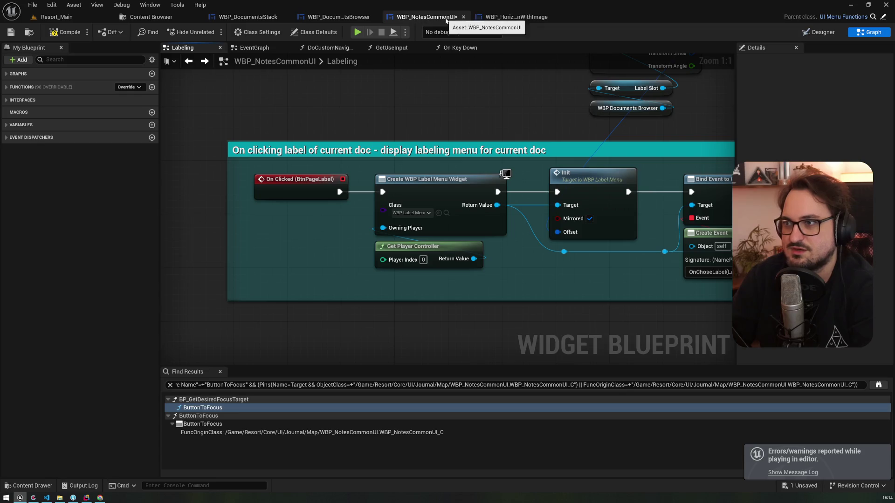
pyautogui.click(9, 88)
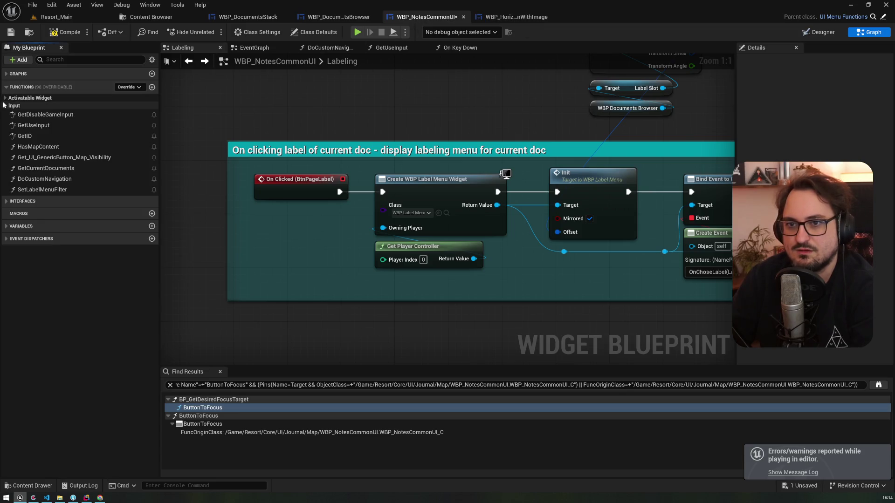
pyautogui.click(5, 97)
pyautogui.click(5, 116)
pyautogui.doubleClick(30, 126)
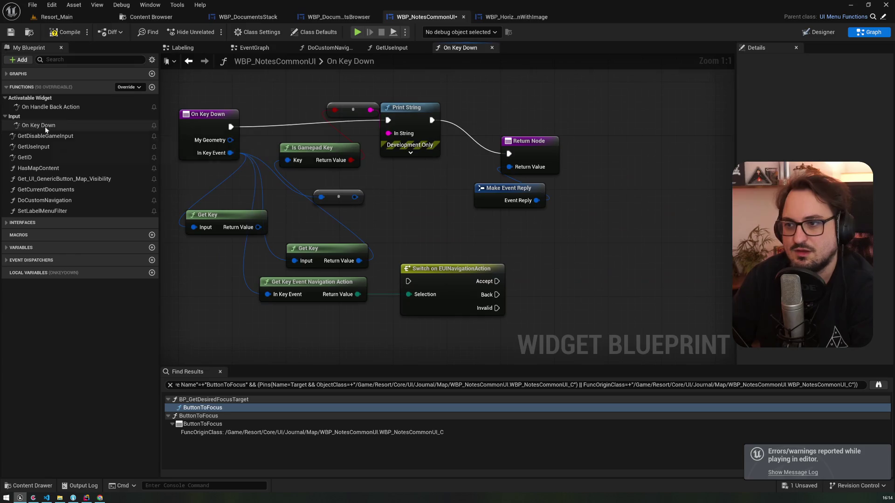
# Nudge the Switch on EUINavigationAction node upward, then switch to the Resort_Main level tab
pyautogui.moveTo(317, 112); pyautogui.dragTo(394, 208)
pyautogui.click(446, 262)
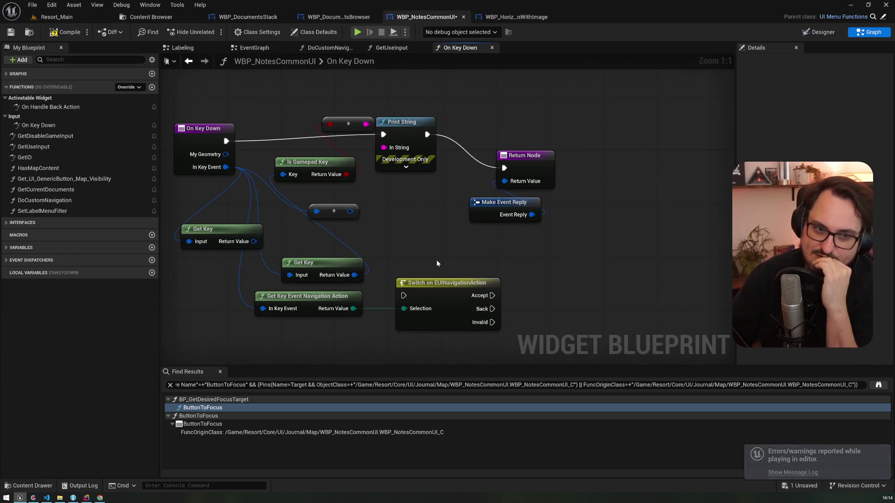
pyautogui.moveTo(451, 298); pyautogui.dragTo(443, 262)
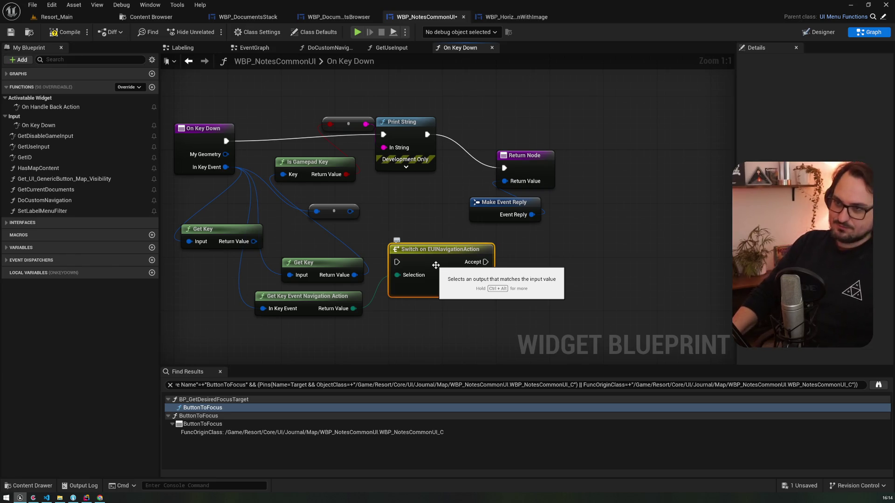
pyautogui.click(62, 17)
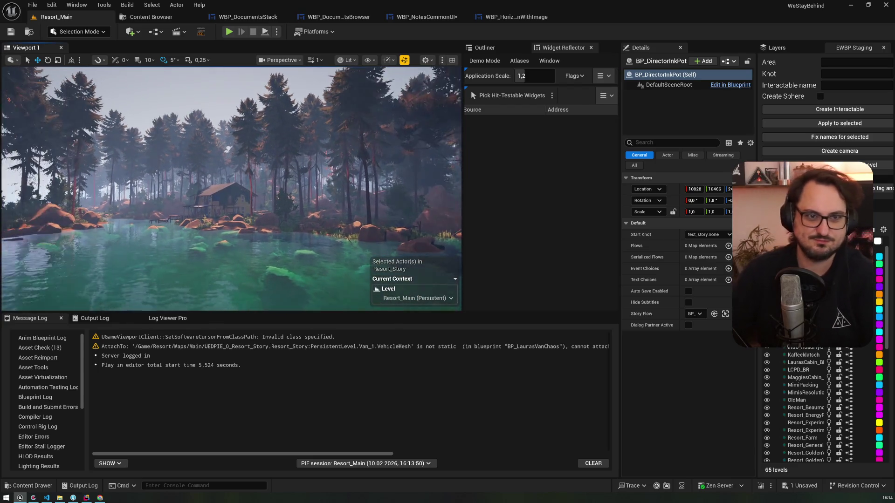
# After the Resort_Main session, return to the WBP_NotesCommonUI widget blueprint graph
pyautogui.scroll(2, 259, 169)
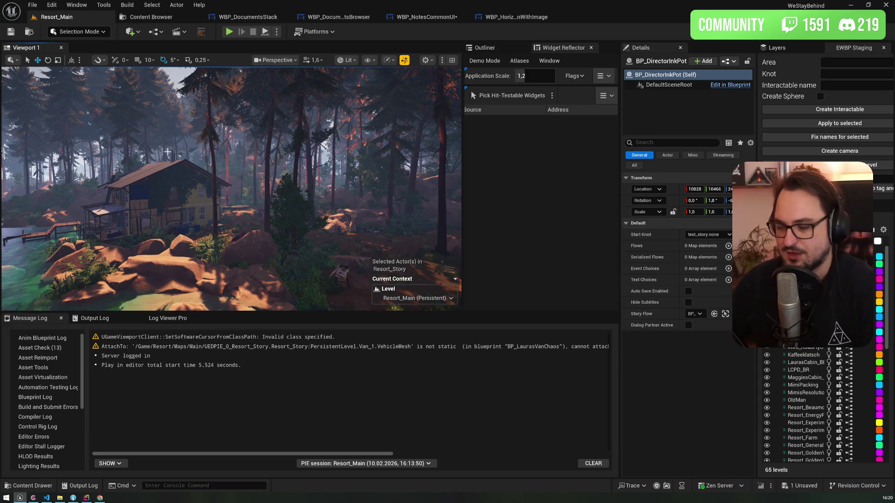
pyautogui.moveTo(100, 498)
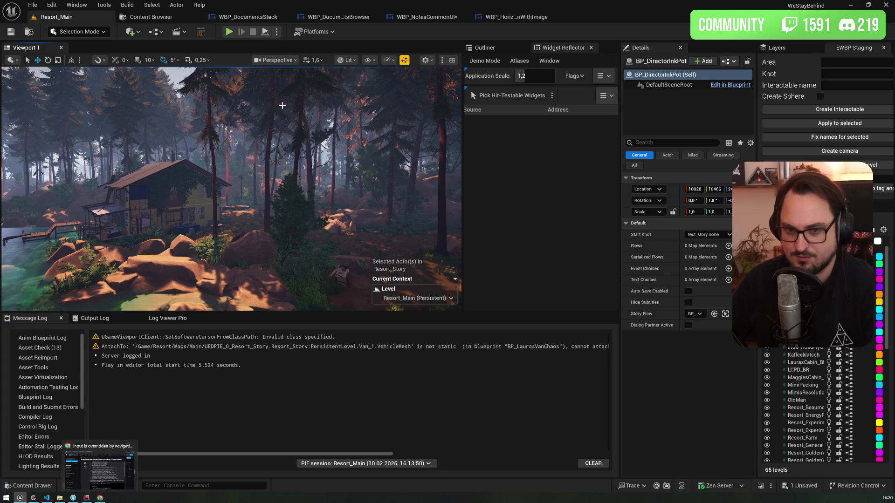
pyautogui.click(428, 17)
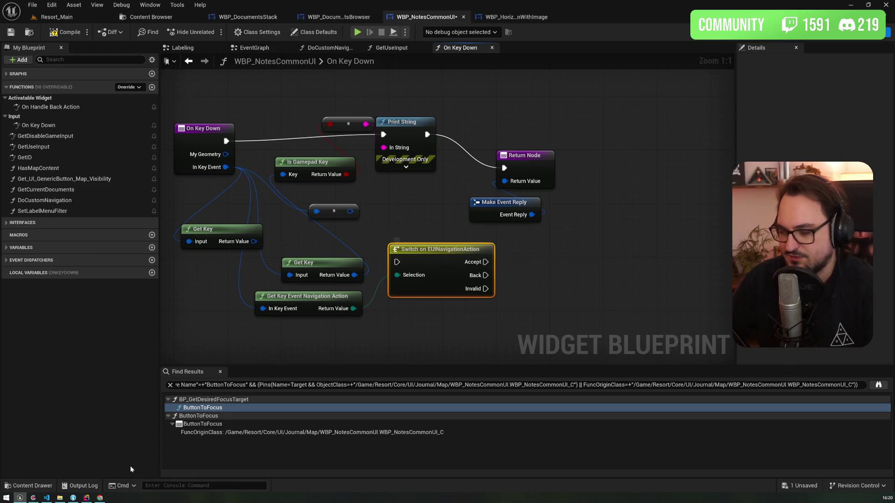
# Switch to the browser with the forum thread
pyautogui.click(100, 498)
# Search 'uinavigationaction unreal' in a new tab and open the Epic Dev docs result separately
pyautogui.click(351, 7)
pyautogui.write('uin')
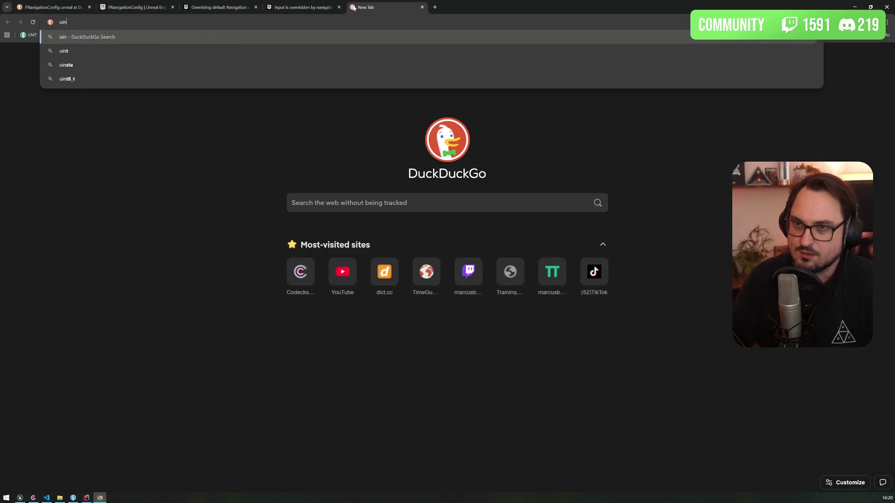
pyautogui.write('avigationaction unreal')
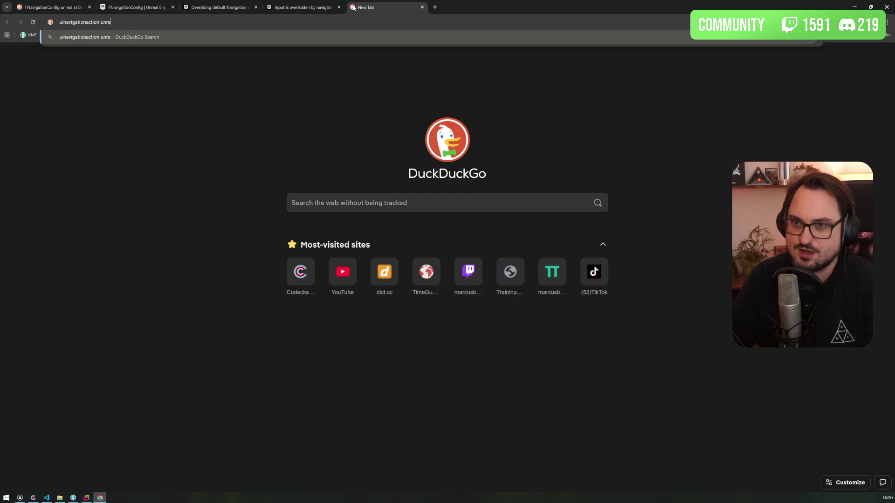
pyautogui.press('Return')
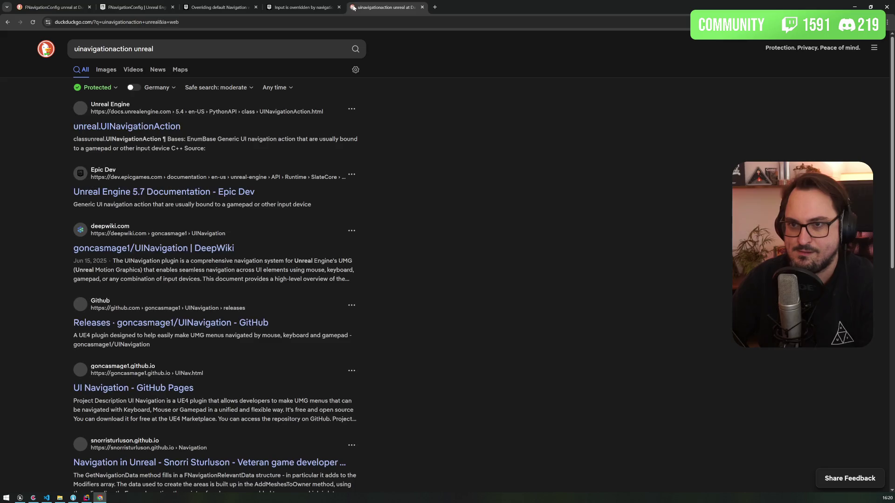
pyautogui.middleClick(128, 192)
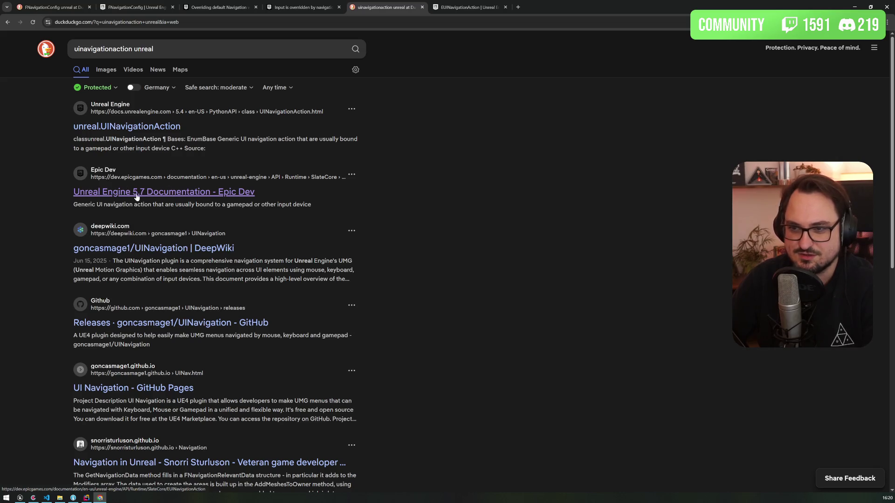
# Review the EUINavigationAction enum values from Accept through Invalid
pyautogui.click(480, 12)
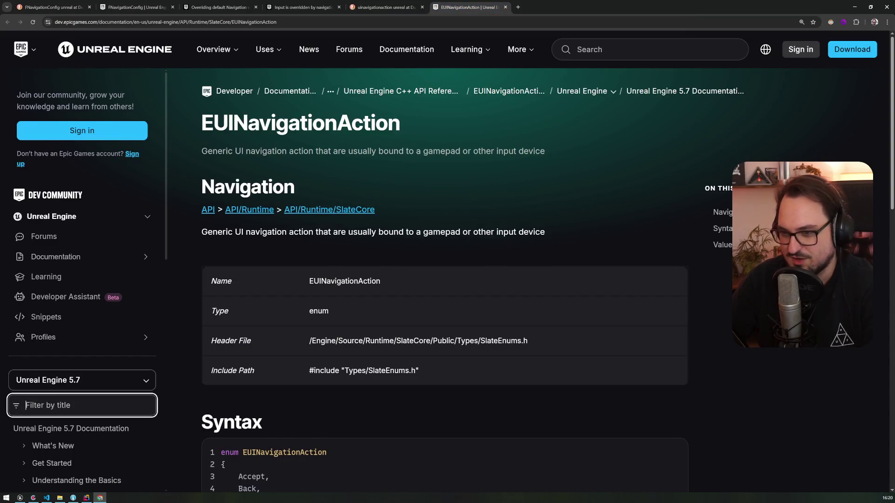
pyautogui.scroll(-5, 272, 297)
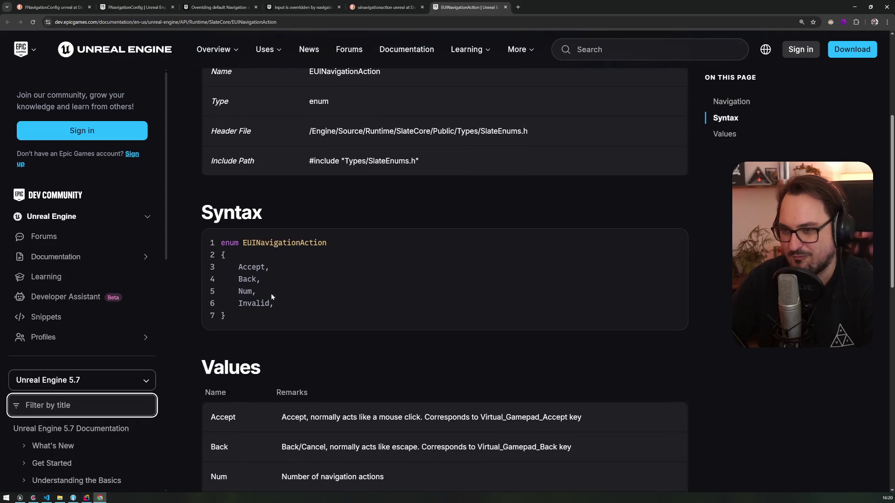
pyautogui.moveTo(272, 303)
pyautogui.mouseDown()
pyautogui.moveTo(220, 266)
pyautogui.moveTo(199, 268)
pyautogui.moveTo(218, 267)
pyautogui.mouseUp()
pyautogui.scroll(-4, 297, 259)
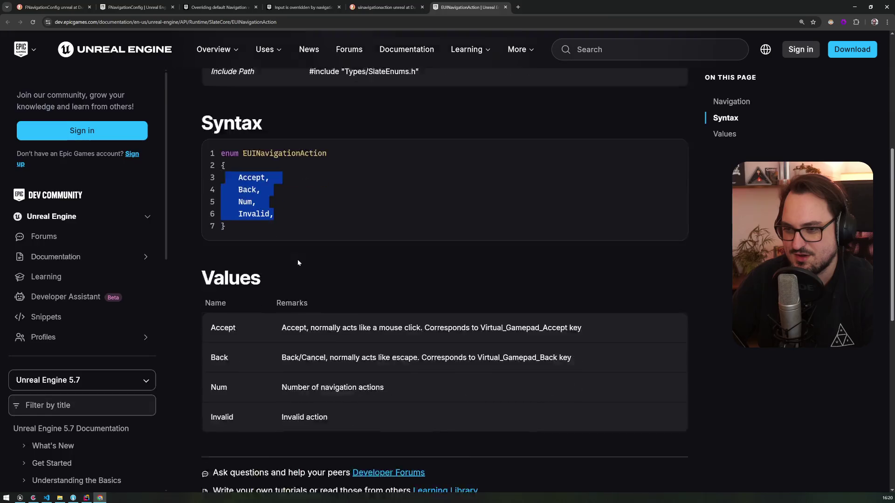
pyautogui.scroll(8, 297, 259)
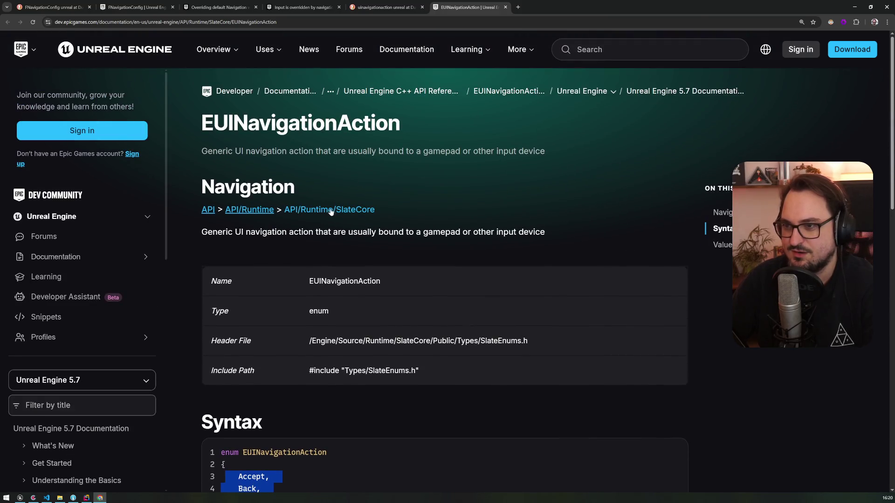
# Compare the search results and open the UINavigation DeepWiki result in a new tab
pyautogui.click(387, 11)
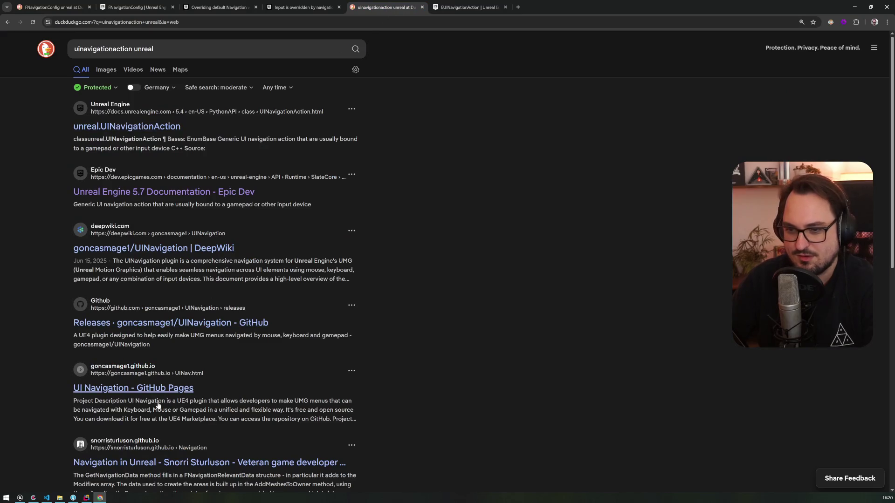
pyautogui.scroll(-1, 174, 275)
pyautogui.scroll(-2, 175, 275)
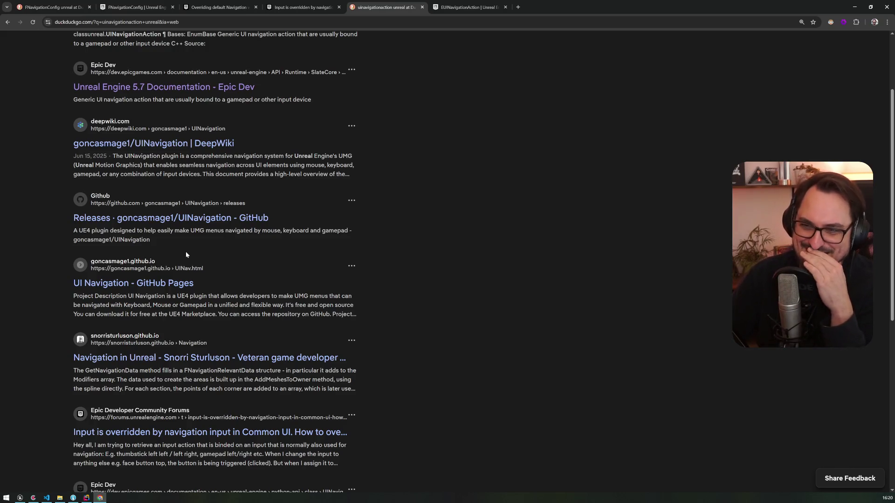
pyautogui.scroll(3, 185, 255)
pyautogui.click(483, 7)
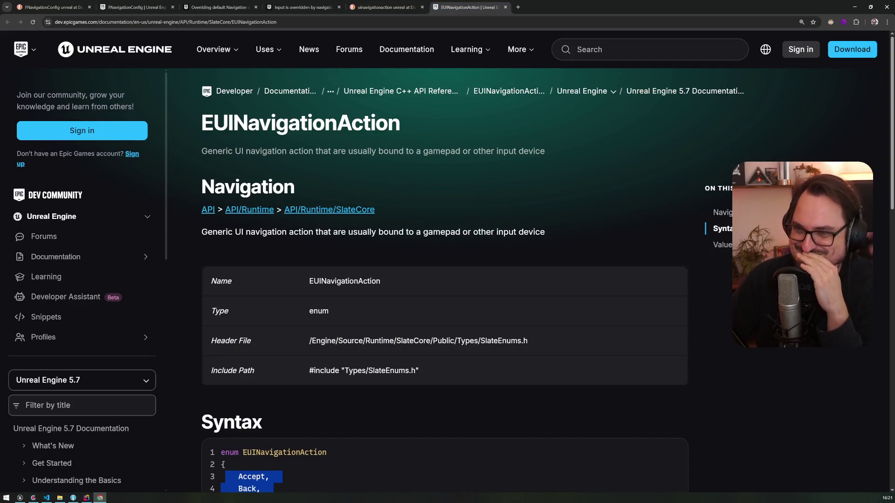
pyautogui.click(376, 9)
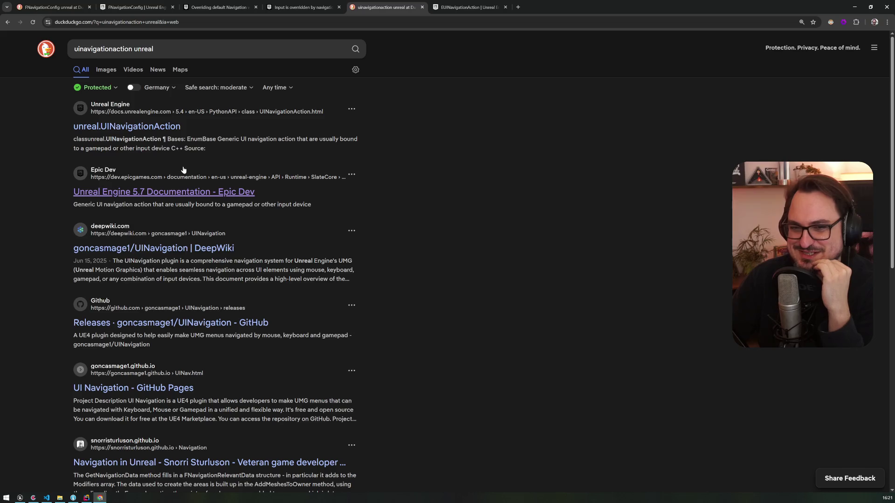
pyautogui.scroll(-5, 182, 170)
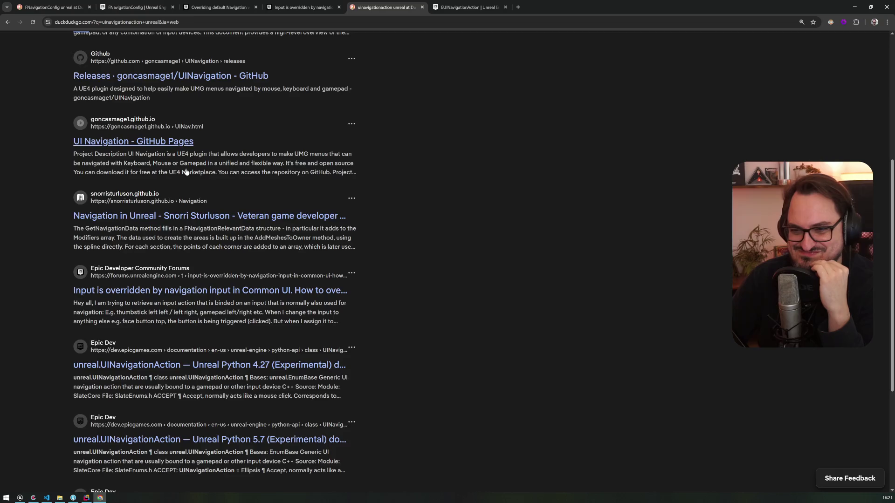
pyautogui.scroll(-2, 186, 172)
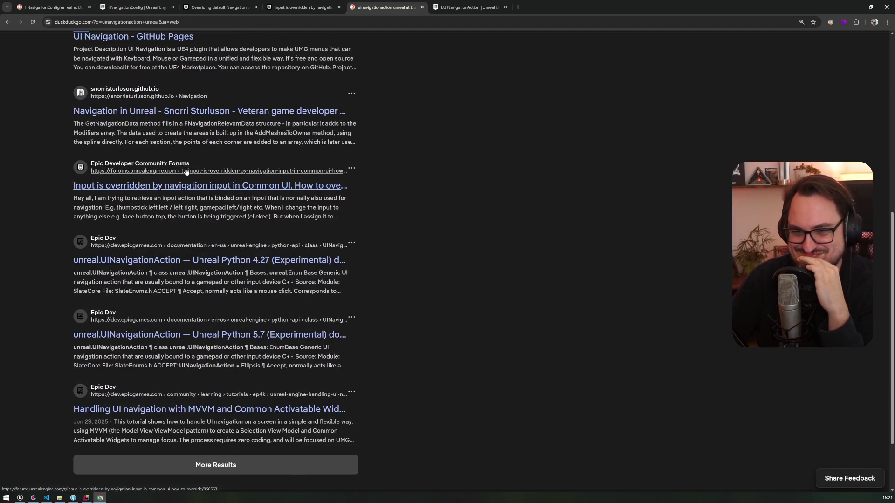
pyautogui.scroll(7, 186, 172)
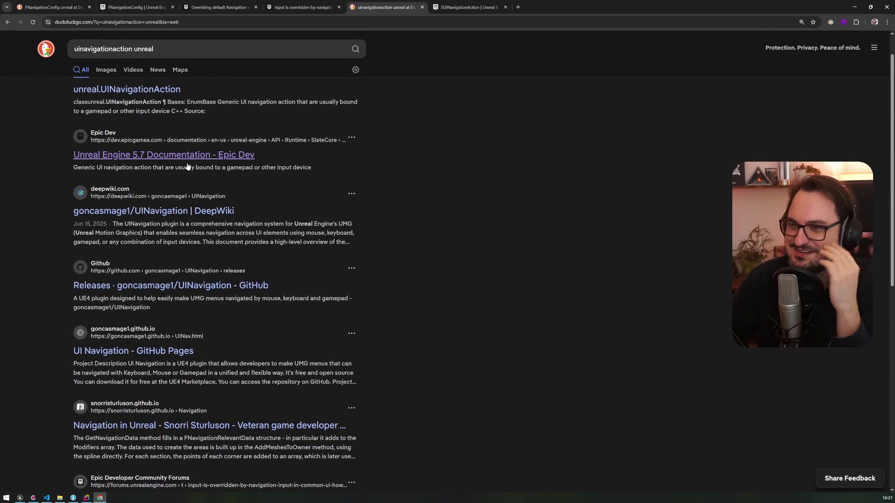
pyautogui.middleClick(196, 211)
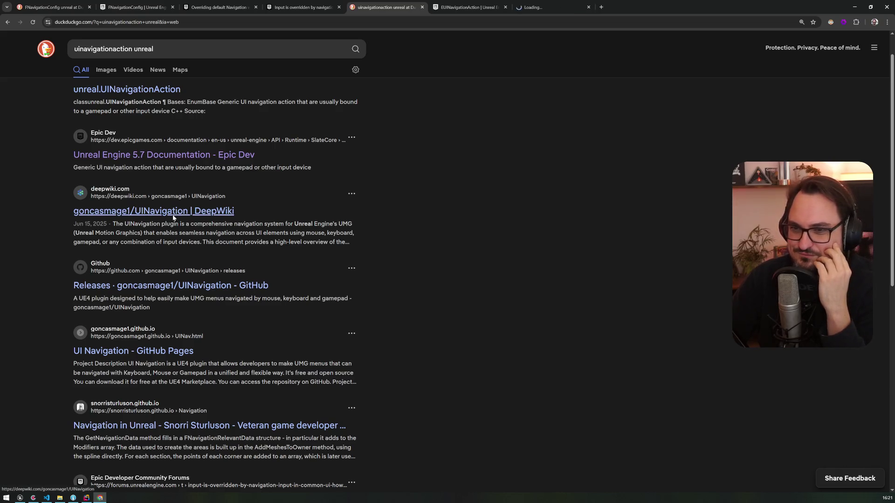
pyautogui.click(543, 7)
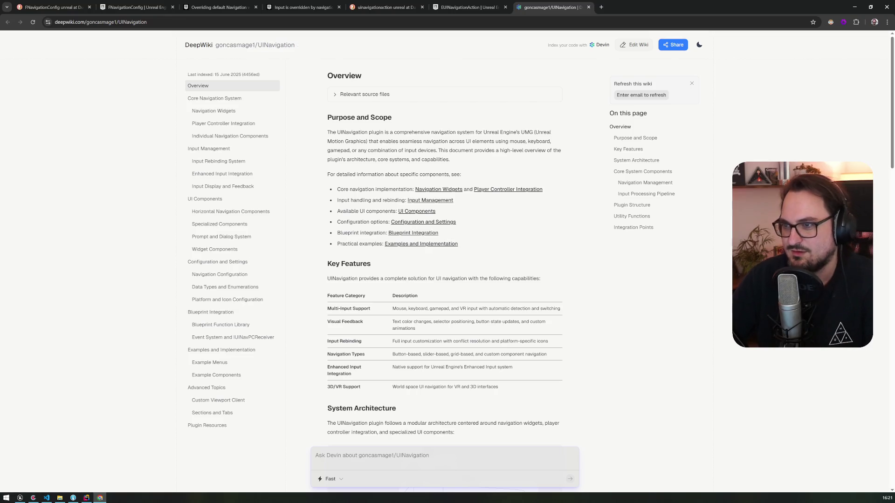
# Zoom the DeepWiki overview to 175% and read down through its description
pyautogui.hotkey('ctrl', '+')
pyautogui.hotkey('ctrl', '+')
pyautogui.hotkey('ctrl', '+')
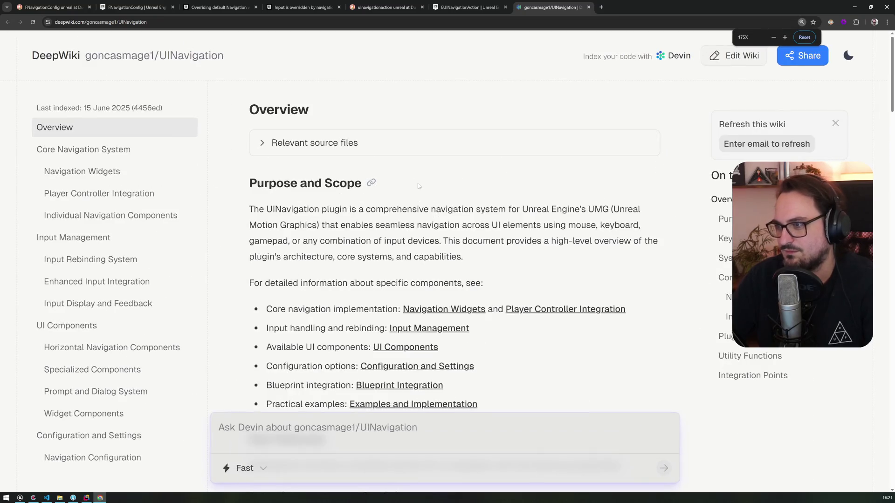
pyautogui.moveTo(368, 225)
pyautogui.mouseDown()
pyautogui.moveTo(354, 309)
pyautogui.moveTo(334, 309)
pyautogui.moveTo(319, 404)
pyautogui.moveTo(316, 328)
pyautogui.mouseUp()
pyautogui.click(303, 302)
pyautogui.scroll(-7, 303, 302)
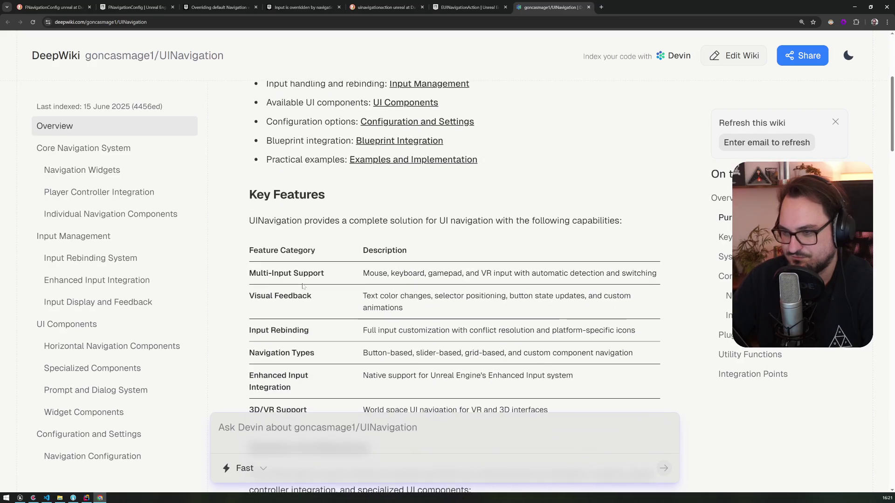
pyautogui.scroll(-7, 303, 286)
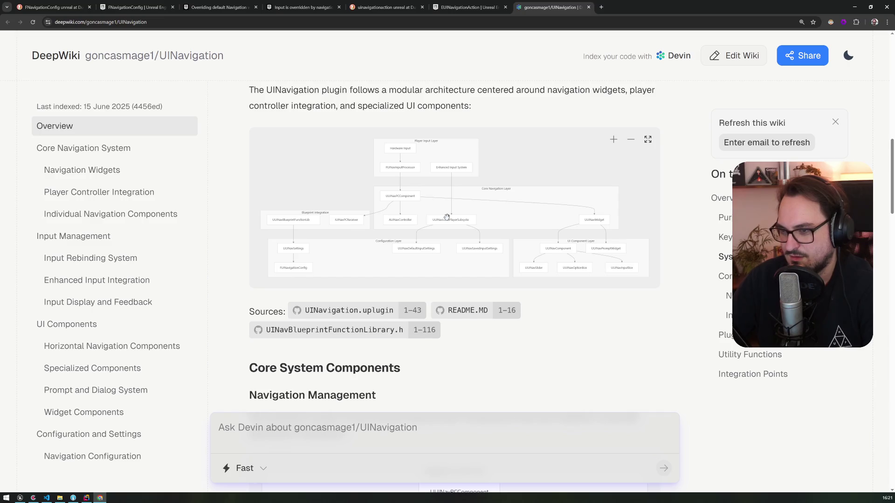
pyautogui.scroll(-7, 446, 217)
pyautogui.scroll(-8, 447, 217)
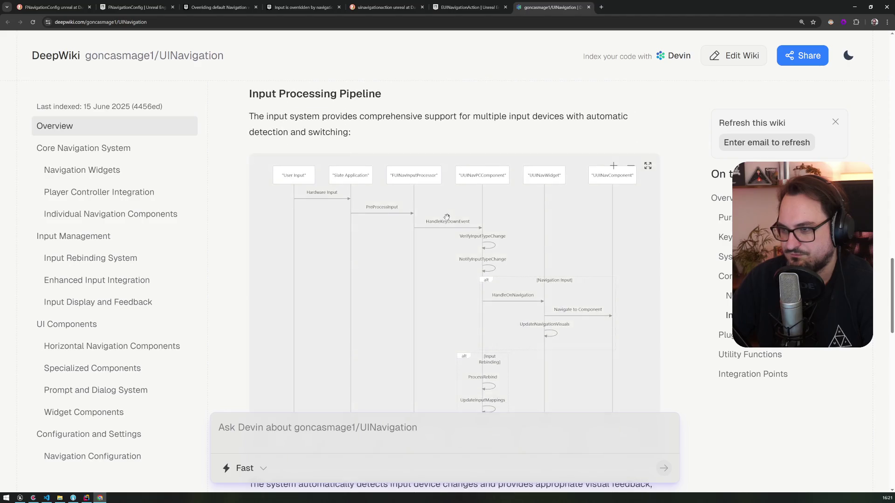
pyautogui.scroll(-9, 447, 217)
pyautogui.scroll(-5, 447, 217)
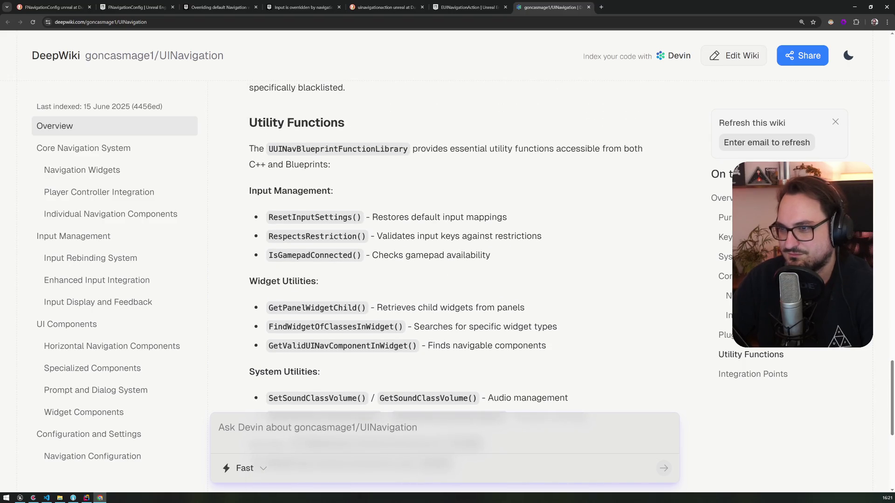
# Highlight the UUINavBlueprintFunctionLibrary description and its Input Management list
pyautogui.moveTo(274, 149)
pyautogui.mouseDown()
pyautogui.moveTo(545, 150)
pyautogui.moveTo(502, 168)
pyautogui.mouseUp()
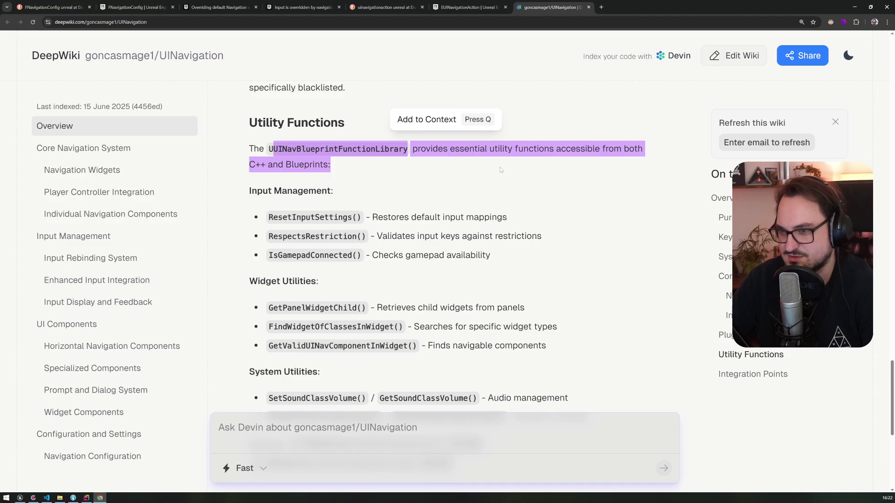
pyautogui.moveTo(501, 170); pyautogui.dragTo(428, 255)
pyautogui.scroll(-3, 429, 250)
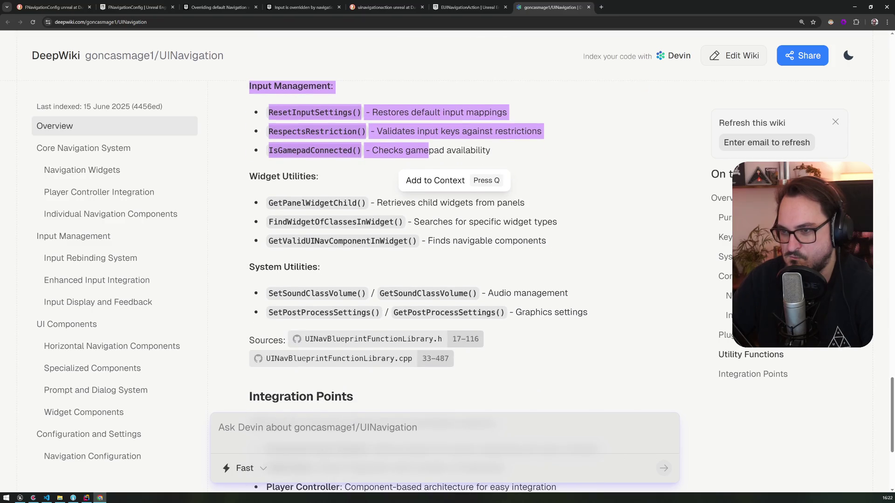
pyautogui.scroll(-5, 429, 251)
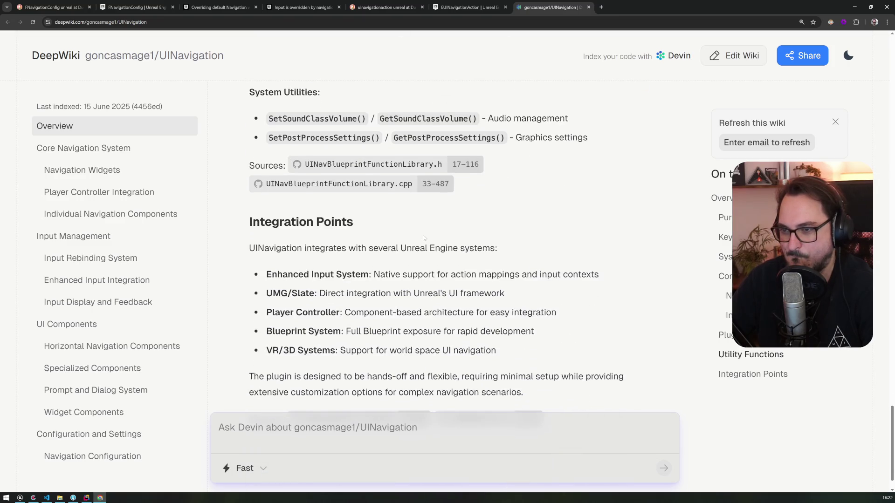
pyautogui.scroll(-1, 424, 239)
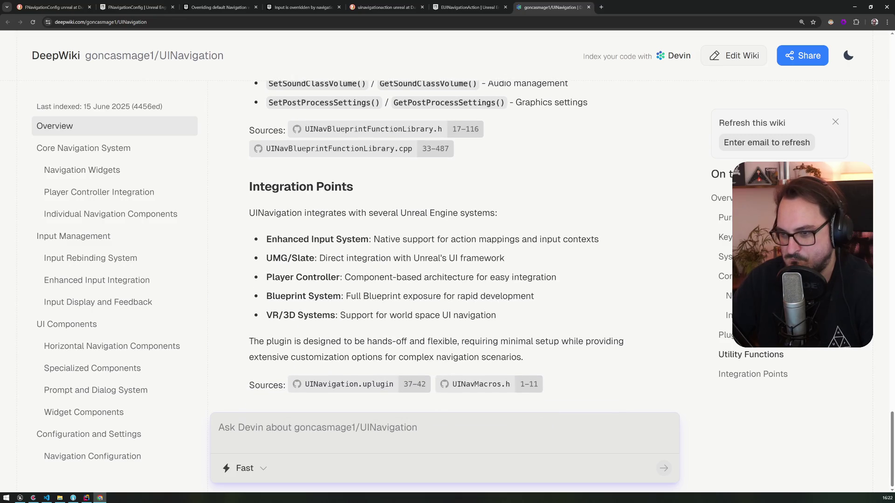
pyautogui.scroll(15, 448, 251)
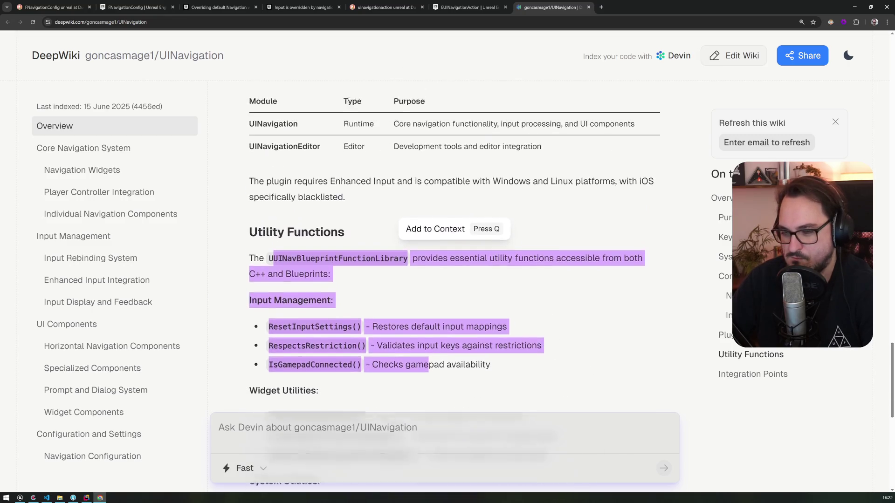
pyautogui.scroll(3, 429, 280)
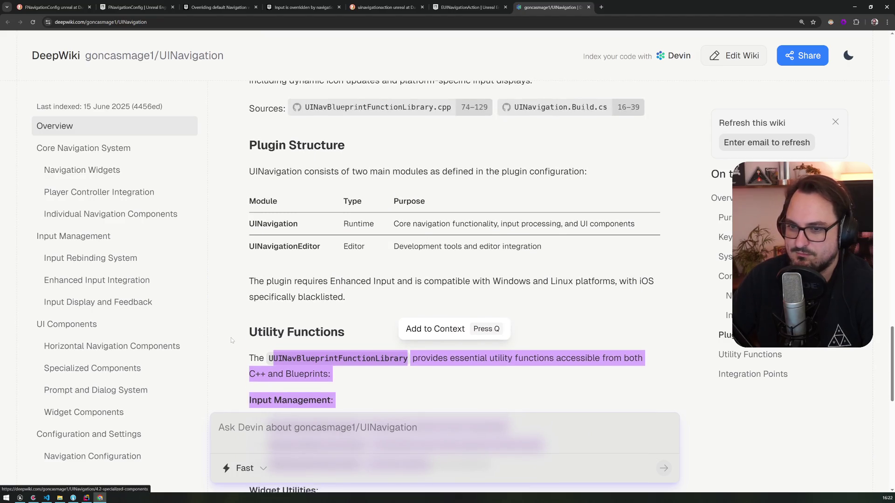
# Scroll through the Input Rebinding System page, then close the DeepWiki tab
pyautogui.click(122, 263)
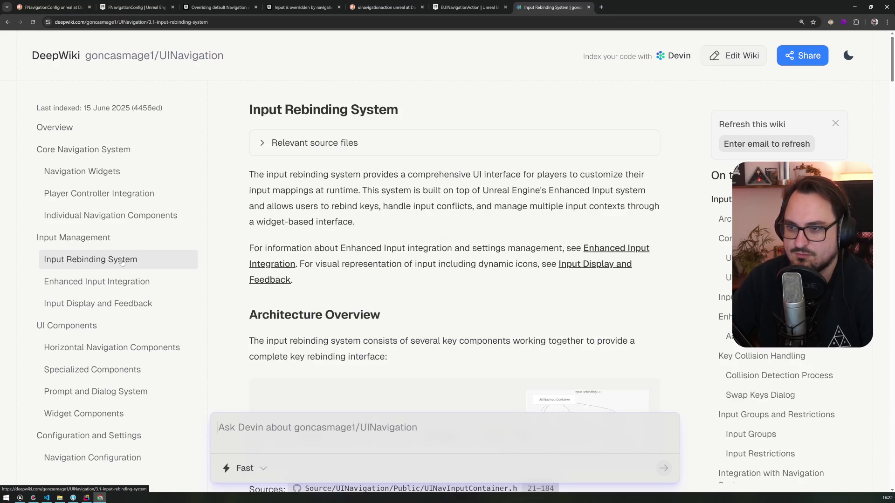
pyautogui.scroll(-4, 362, 279)
pyautogui.scroll(-4, 362, 279)
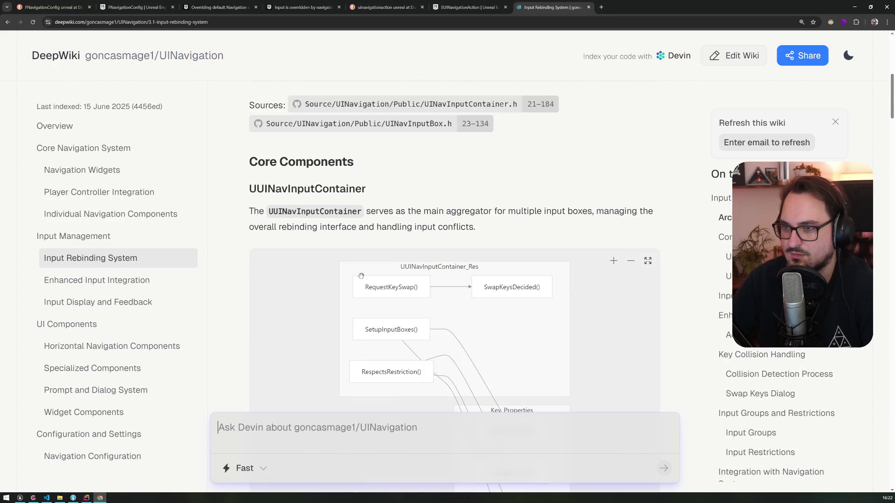
pyautogui.scroll(-3, 362, 276)
pyautogui.scroll(3, 361, 276)
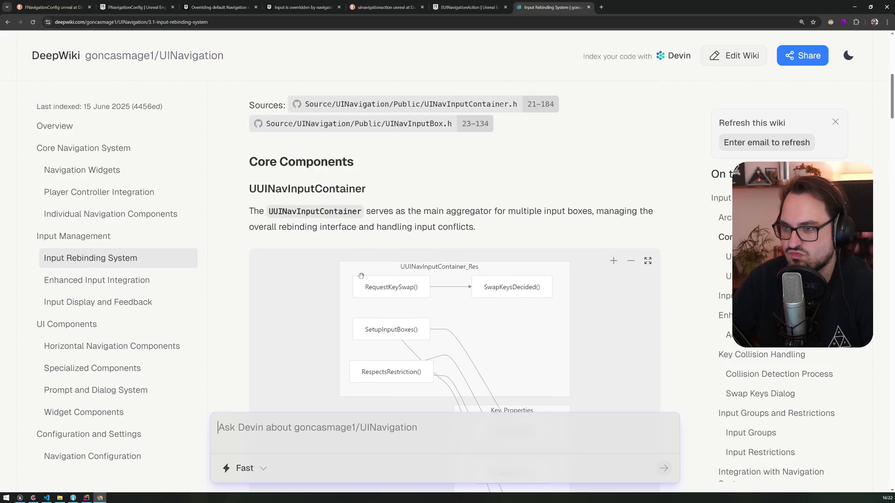
pyautogui.scroll(-12, 361, 276)
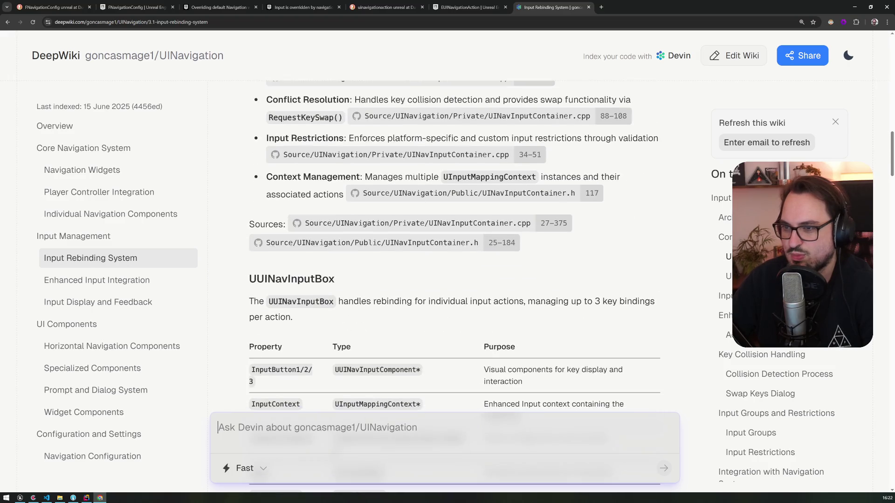
pyautogui.scroll(-3, 362, 279)
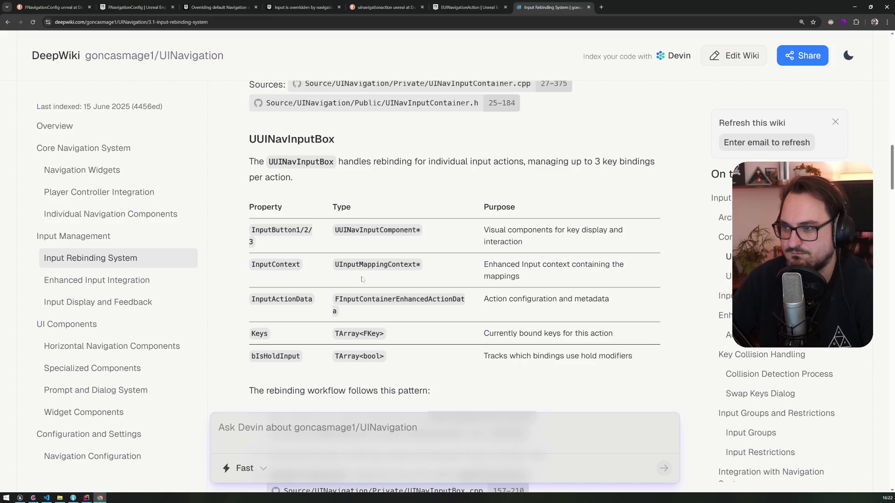
pyautogui.scroll(-7, 361, 279)
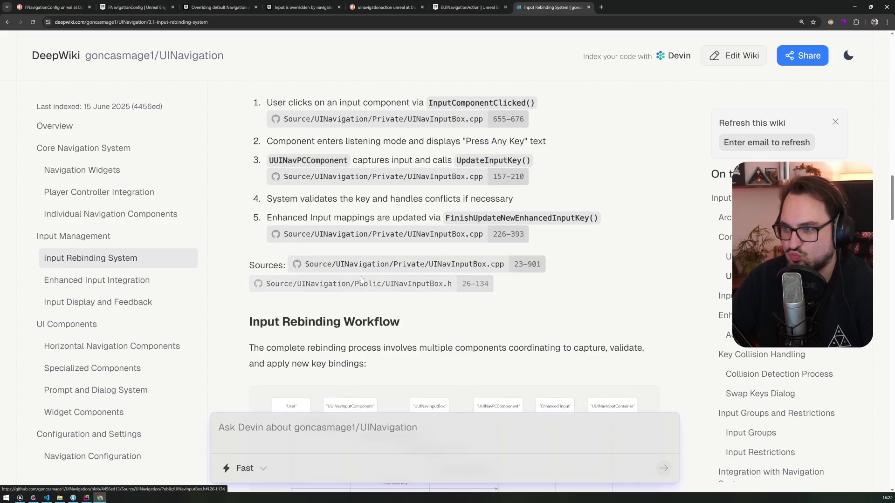
pyautogui.scroll(-15, 361, 279)
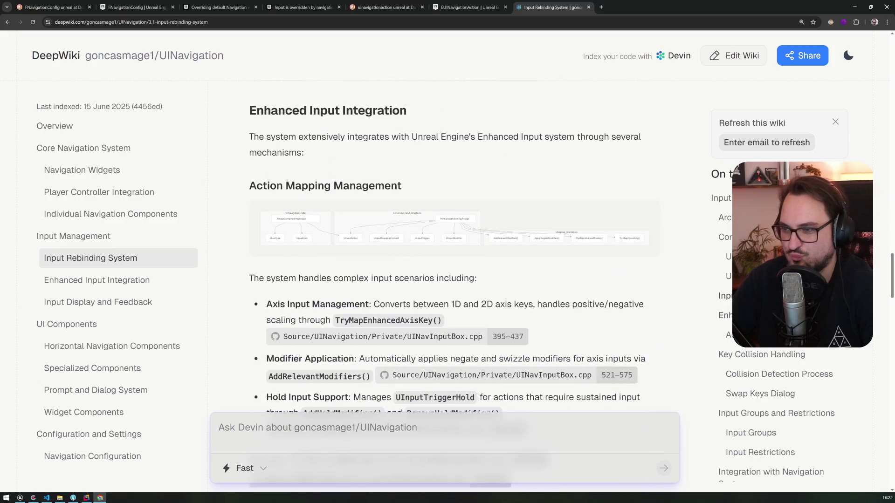
pyautogui.scroll(-7, 362, 280)
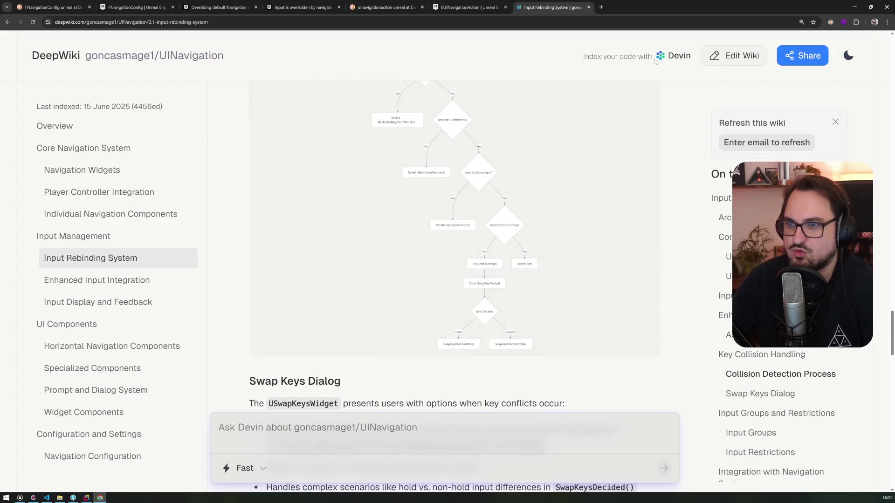
pyautogui.click(589, 7)
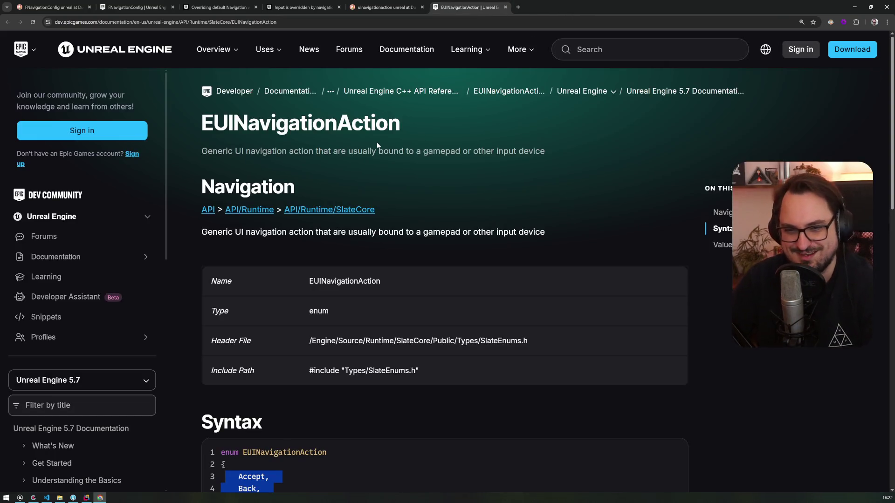
# Open Snorri Sturluson's Navigation in Unreal article from the search results and skim it
pyautogui.click(378, 7)
pyautogui.scroll(-3, 216, 301)
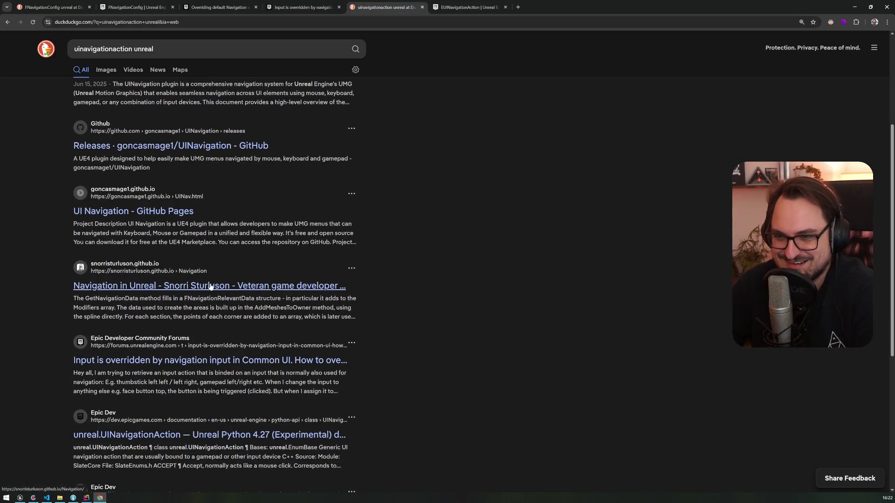
pyautogui.middleClick(210, 287)
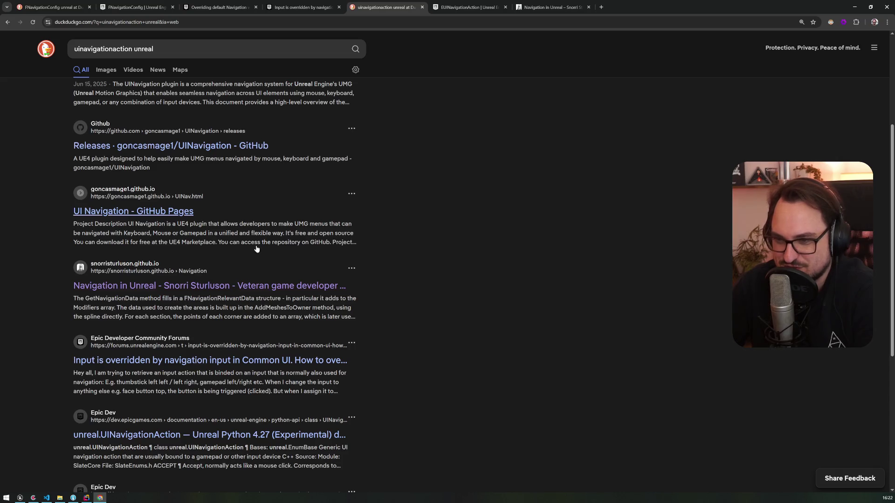
pyautogui.click(545, 8)
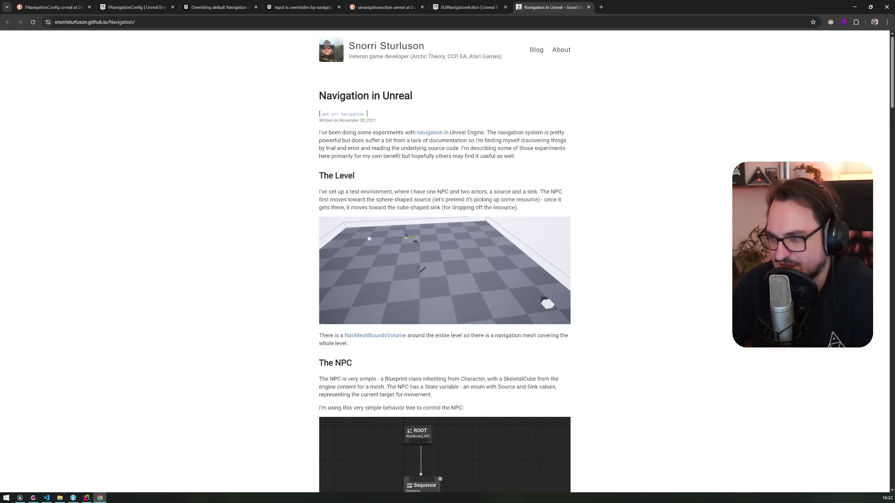
pyautogui.scroll(-12, 289, 231)
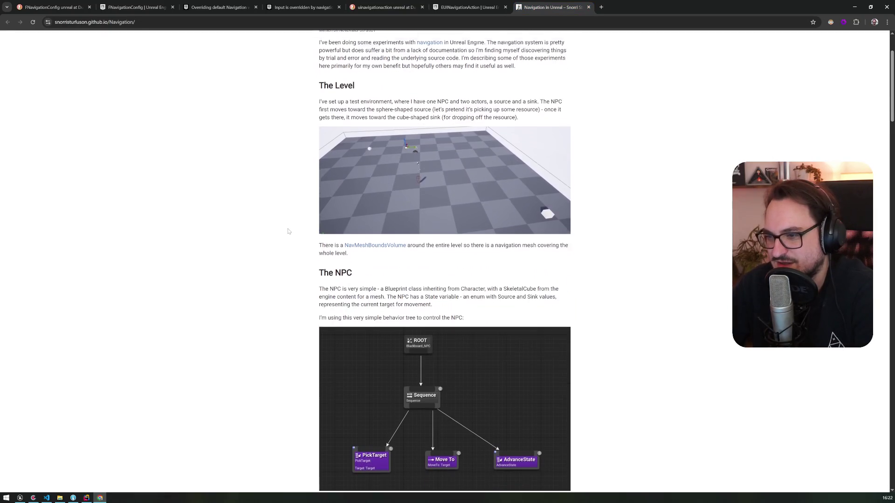
pyautogui.scroll(-15, 288, 232)
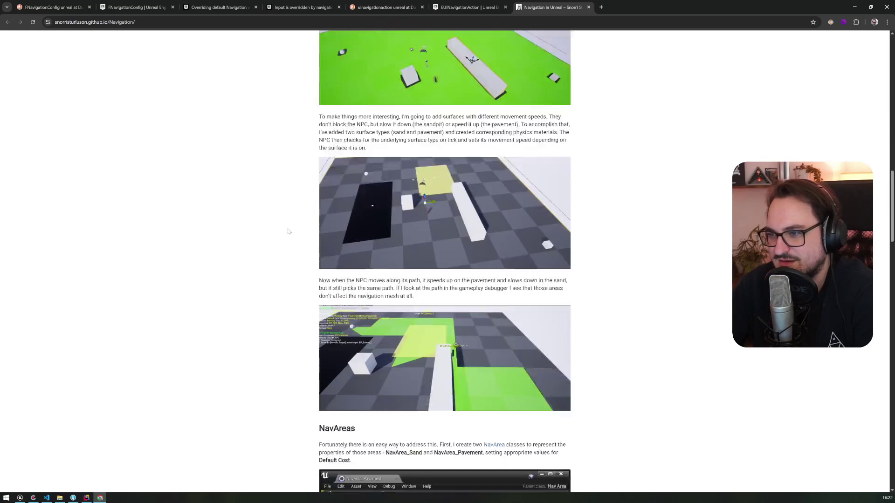
# Search the article for 'ui', then close its tab
pyautogui.hotkey('ctrl', 'f')
pyautogui.write('uinavi')
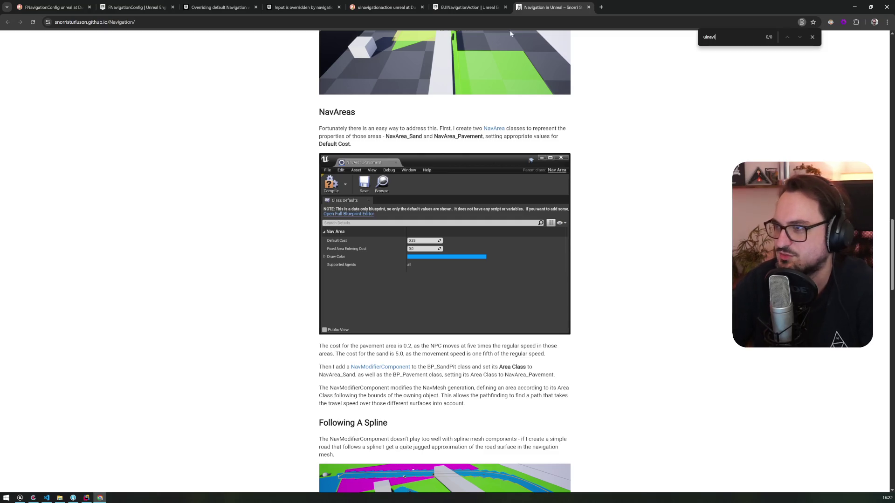
pyautogui.click(588, 7)
# Open the Common UI navigation-override forum thread from the results in a new tab
pyautogui.click(386, 7)
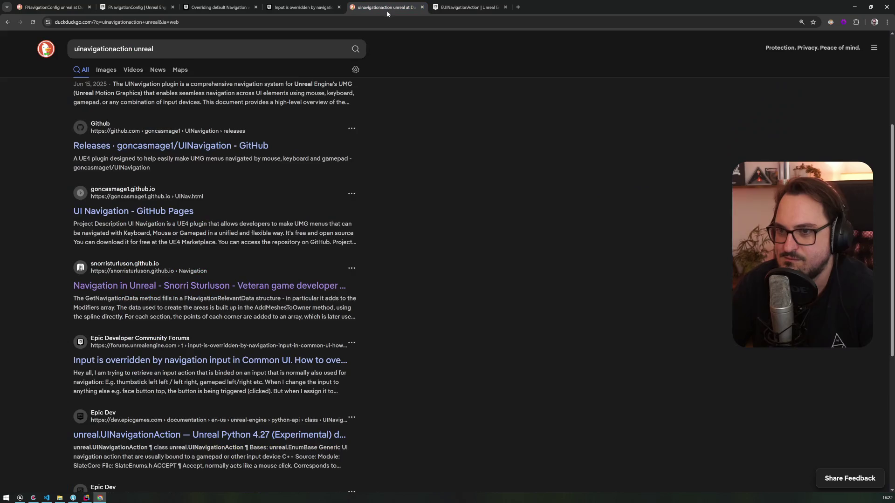
pyautogui.scroll(-1, 162, 339)
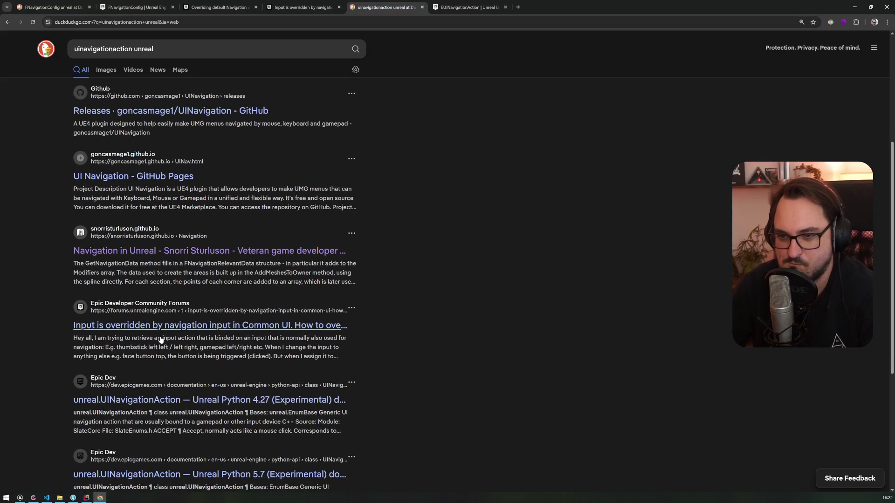
pyautogui.scroll(-3, 161, 338)
pyautogui.middleClick(142, 226)
# Read the forum thread, highlighting the problem and the FNavigationConfig / SetNavigationConfig advice
pyautogui.click(527, 11)
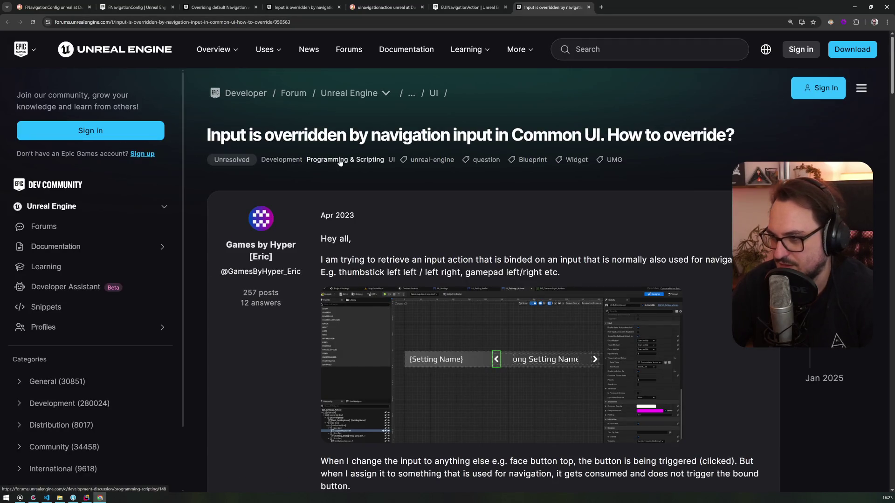
pyautogui.moveTo(379, 260)
pyautogui.mouseDown()
pyautogui.moveTo(375, 272)
pyautogui.moveTo(562, 272)
pyautogui.mouseUp()
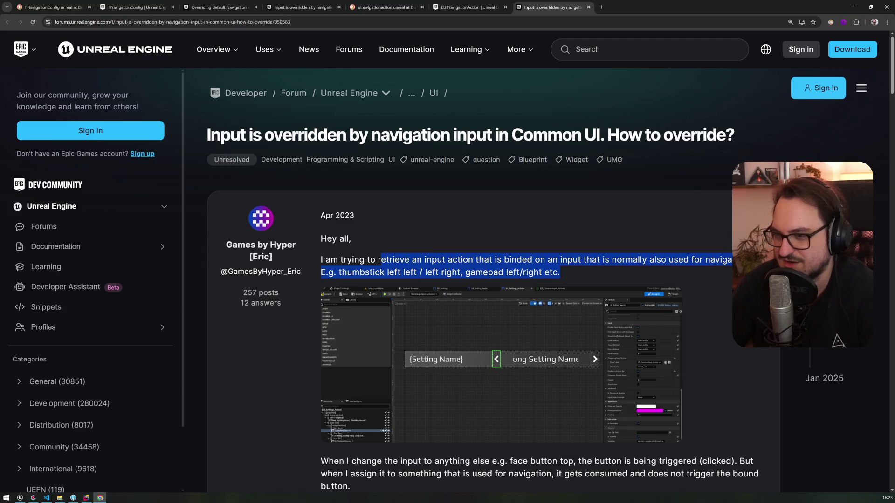
pyautogui.scroll(-8, 437, 265)
pyautogui.scroll(-10, 437, 265)
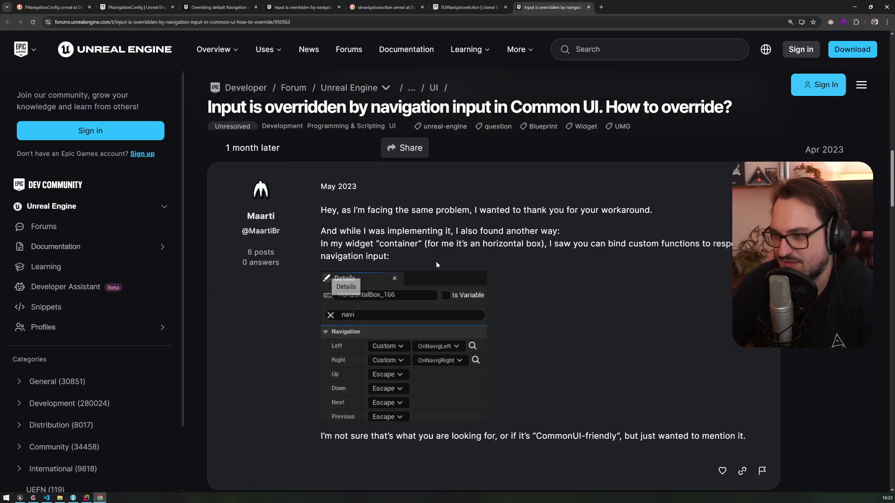
pyautogui.scroll(-15, 437, 265)
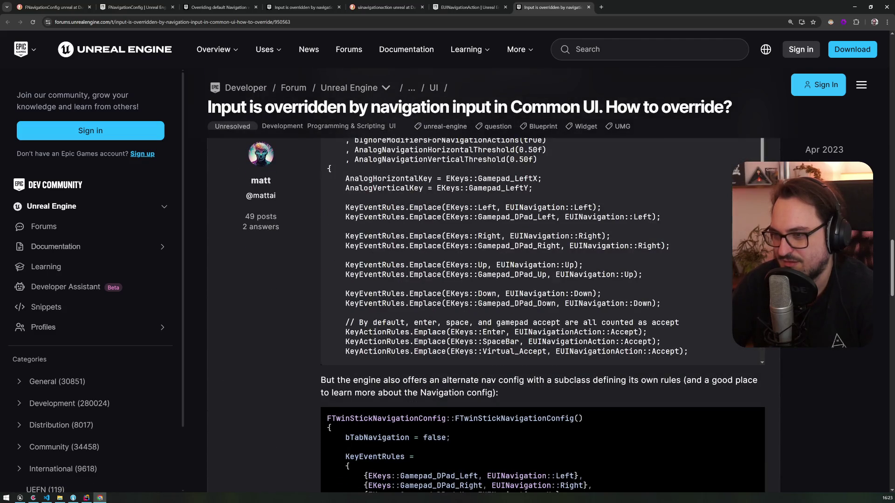
pyautogui.scroll(3, 437, 265)
pyautogui.scroll(1, 436, 265)
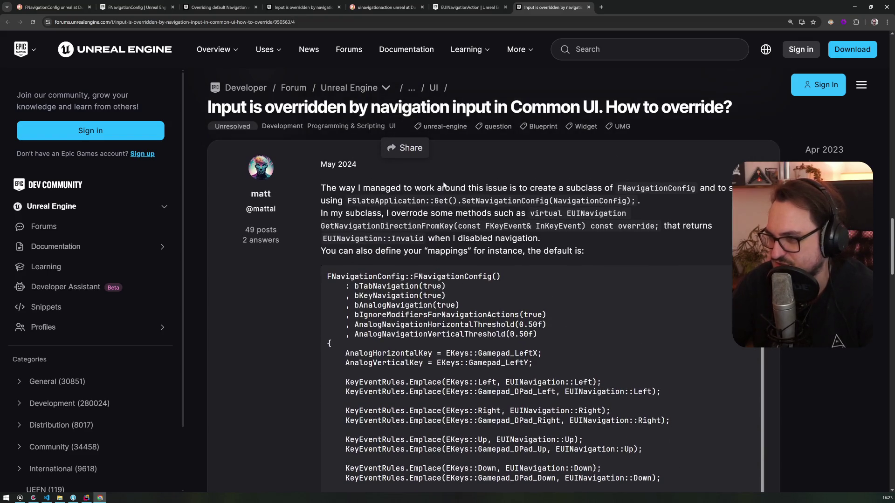
pyautogui.doubleClick(656, 188)
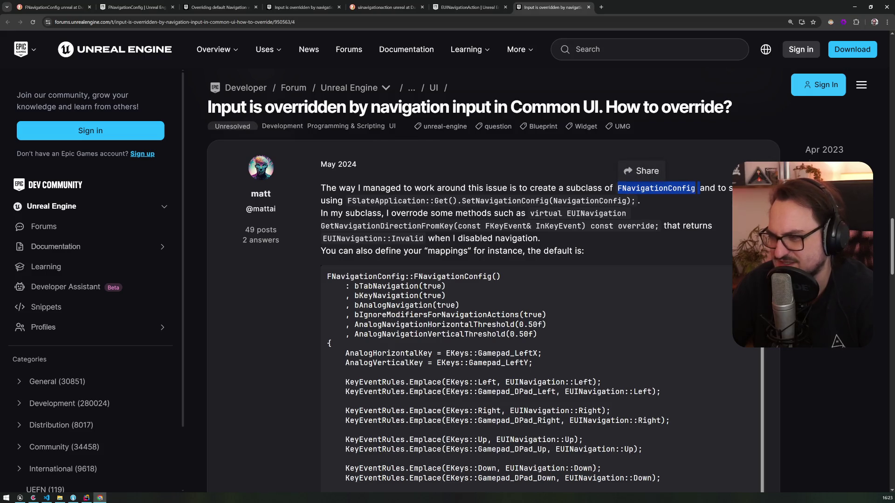
pyautogui.moveTo(362, 201)
pyautogui.mouseDown()
pyautogui.moveTo(530, 201)
pyautogui.moveTo(435, 214)
pyautogui.mouseUp()
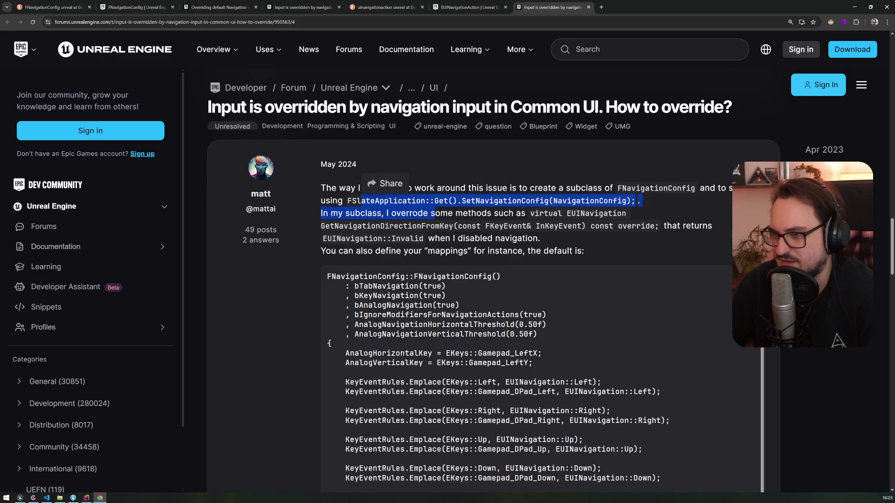
pyautogui.click(435, 214)
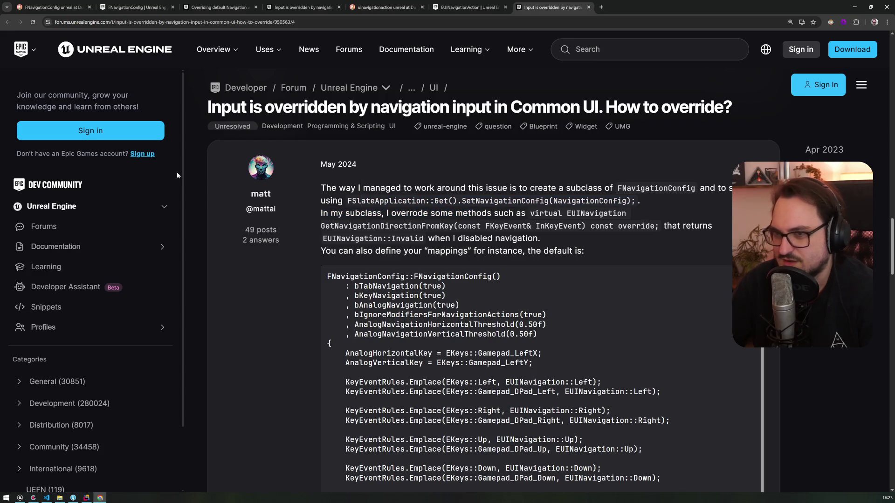
# Collapse the forum sidebar and highlight the SetNavigationConfig call and GetNavigationDirectionFromKey override sentences
pyautogui.scroll(3, 164, 121)
pyautogui.scroll(-5, 164, 117)
pyautogui.scroll(-1, 176, 161)
pyautogui.scroll(-3, 176, 160)
pyautogui.click(23, 471)
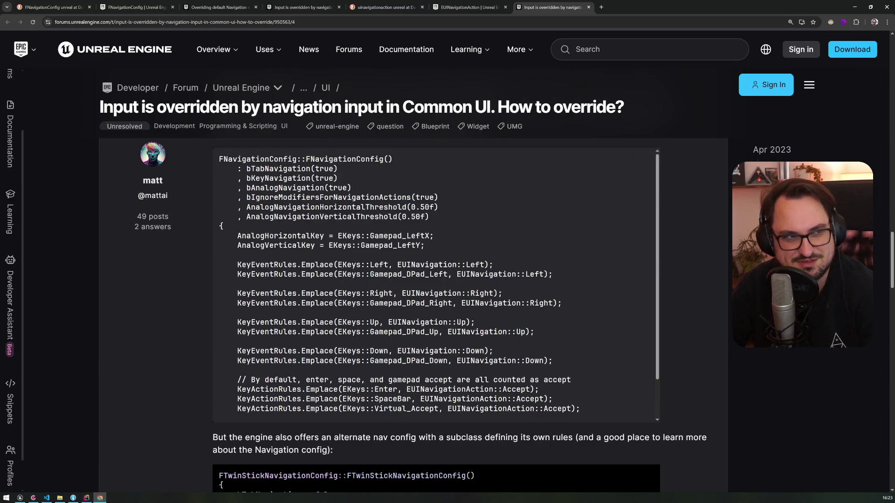
pyautogui.scroll(2, 400, 221)
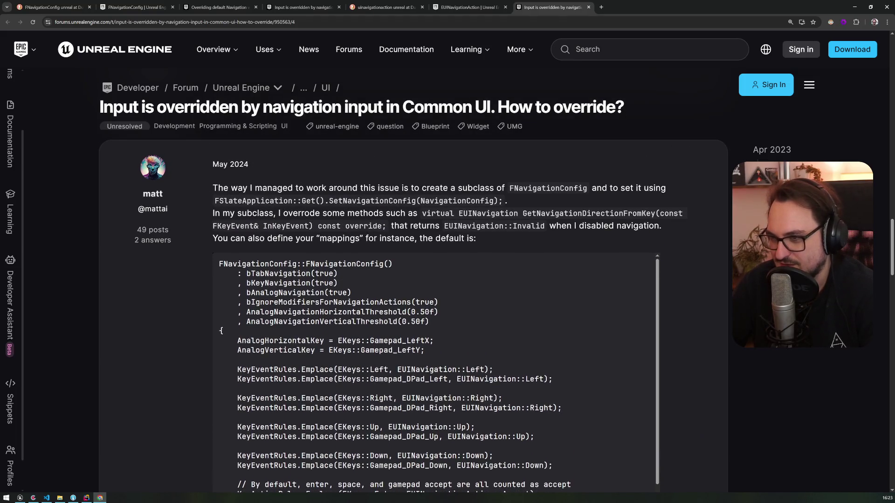
pyautogui.moveTo(214, 202); pyautogui.dragTo(498, 202)
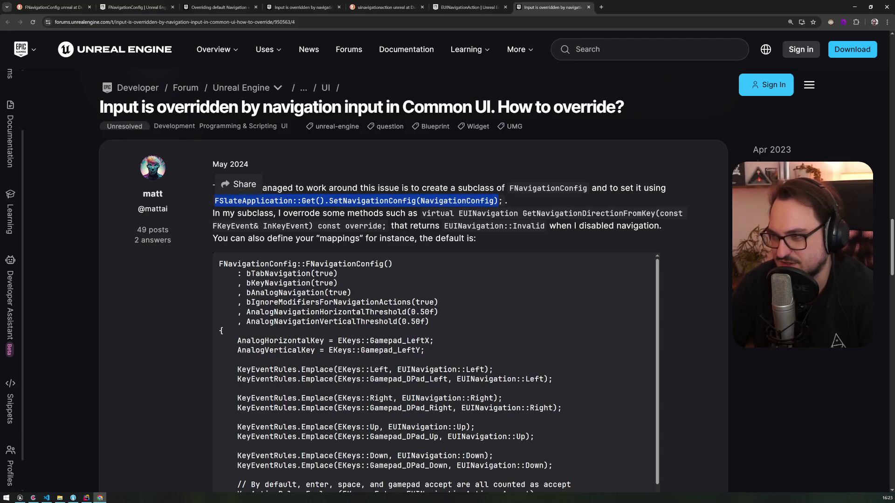
pyautogui.moveTo(269, 213); pyautogui.dragTo(436, 213)
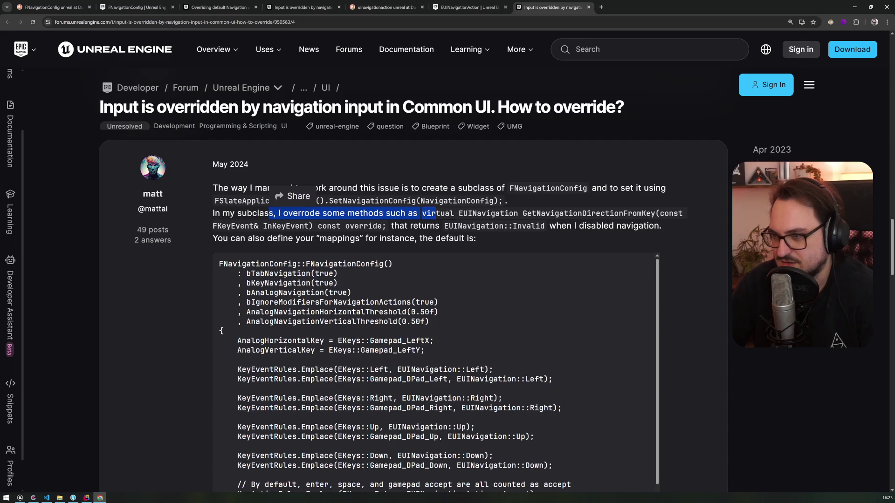
pyautogui.moveTo(268, 213)
pyautogui.mouseDown()
pyautogui.moveTo(420, 213)
pyautogui.moveTo(368, 225)
pyautogui.mouseUp()
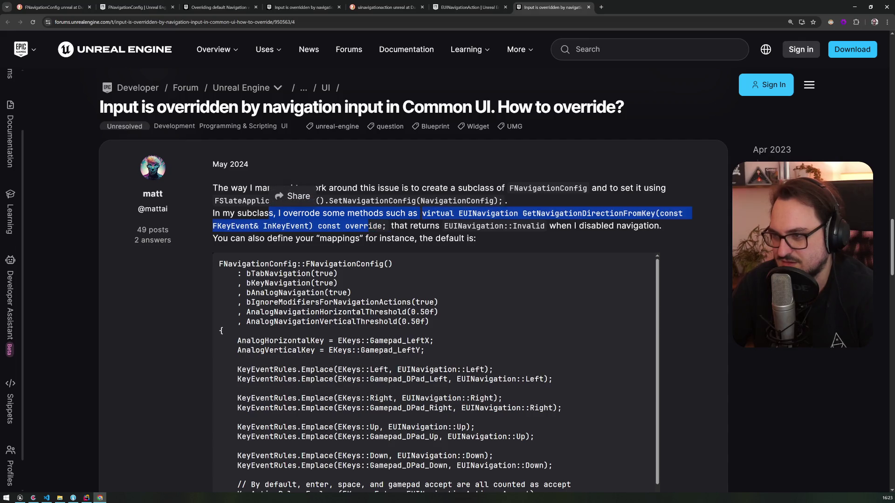
pyautogui.moveTo(268, 213); pyautogui.dragTo(365, 239)
pyautogui.moveTo(268, 213)
pyautogui.mouseDown()
pyautogui.moveTo(277, 239)
pyautogui.moveTo(465, 238)
pyautogui.mouseUp()
# Return to FWSBNavigationConfig.h in Rider and place the cursor on empty line 17
pyautogui.scroll(-3, 464, 238)
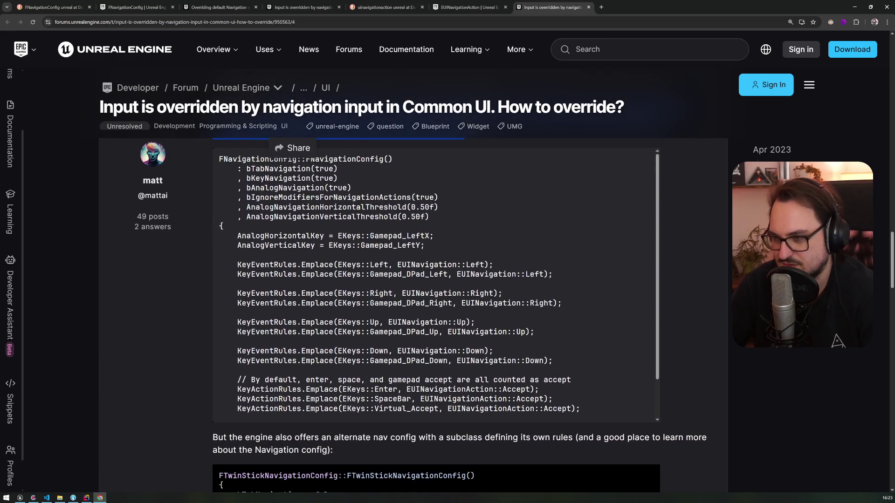
pyautogui.scroll(1, 460, 315)
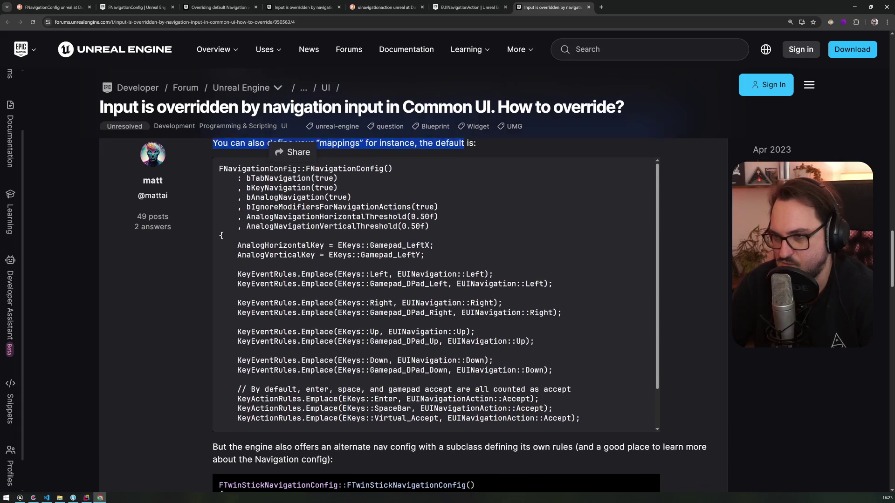
pyautogui.click(86, 497)
pyautogui.click(195, 163)
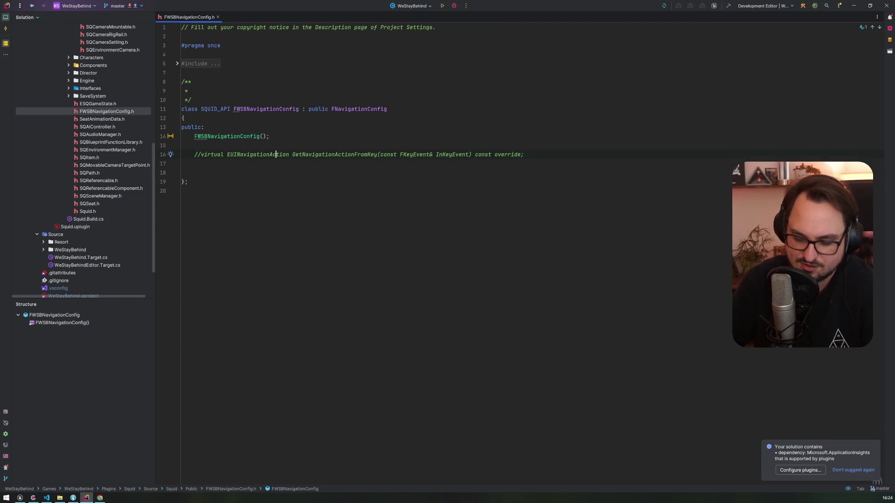
# Open FWSBNavigationConfig.cpp and review its German TODO comment
pyautogui.hotkey('alt', 'o')
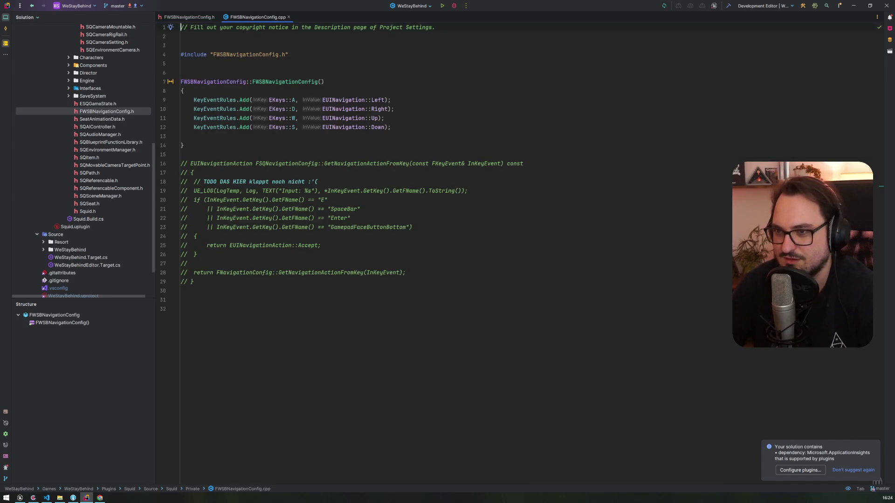
pyautogui.keyDown('ctrl'); pyautogui.scroll(9, 354, 210); pyautogui.keyUp('ctrl')
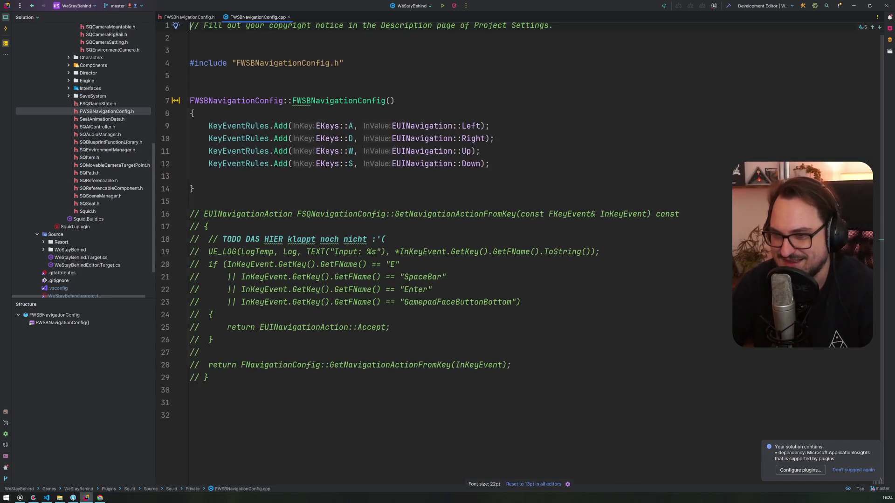
pyautogui.keyDown('ctrl'); pyautogui.scroll(2, 354, 209); pyautogui.keyUp('ctrl')
pyautogui.moveTo(255, 245); pyautogui.dragTo(409, 245)
pyautogui.click(194, 202)
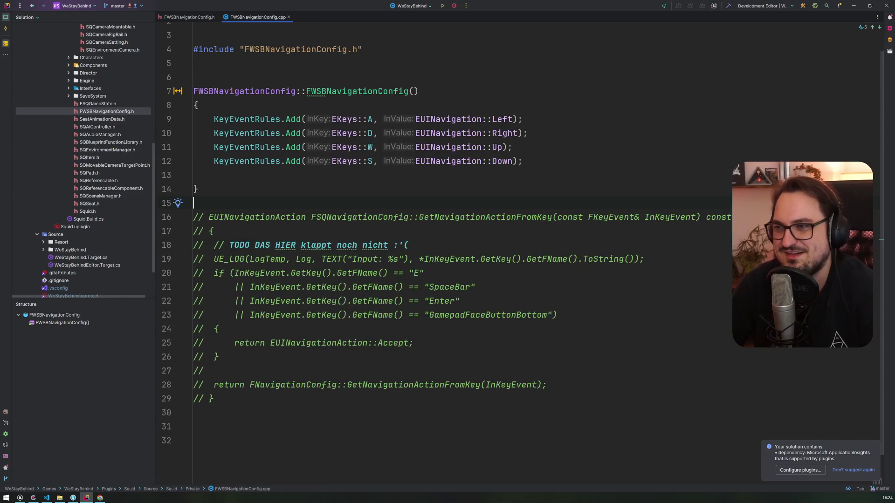
pyautogui.keyDown('ctrl'); pyautogui.scroll(-7, 354, 210); pyautogui.keyUp('ctrl')
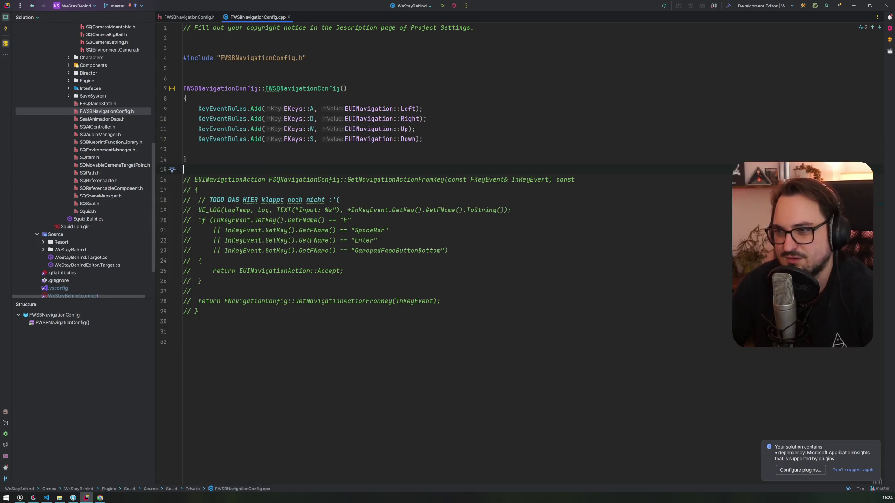
# Check the forum post's SetNavigationConfig(NavigationConfig) call against the constructor body
pyautogui.click(100, 498)
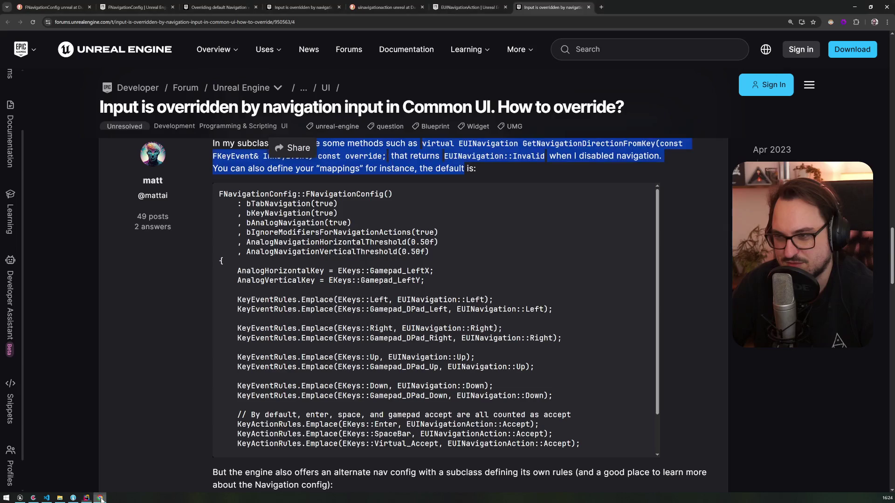
pyautogui.scroll(1, 338, 271)
pyautogui.click(379, 256)
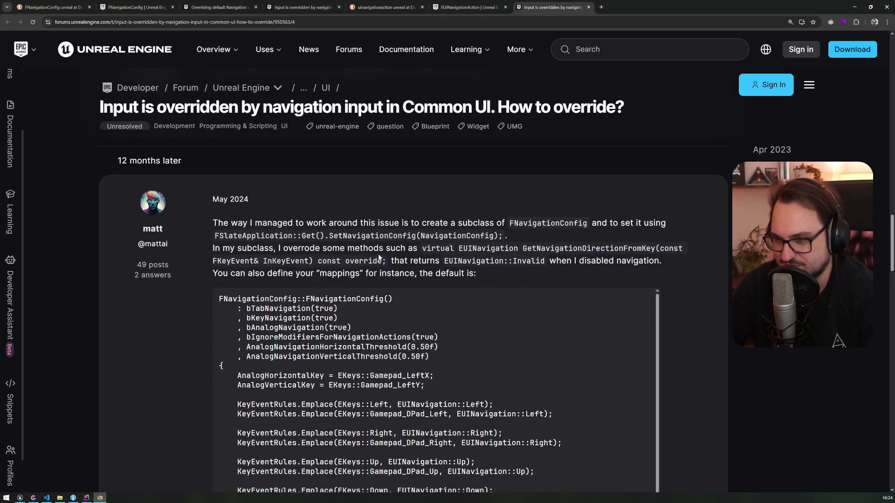
pyautogui.moveTo(329, 236); pyautogui.dragTo(498, 236)
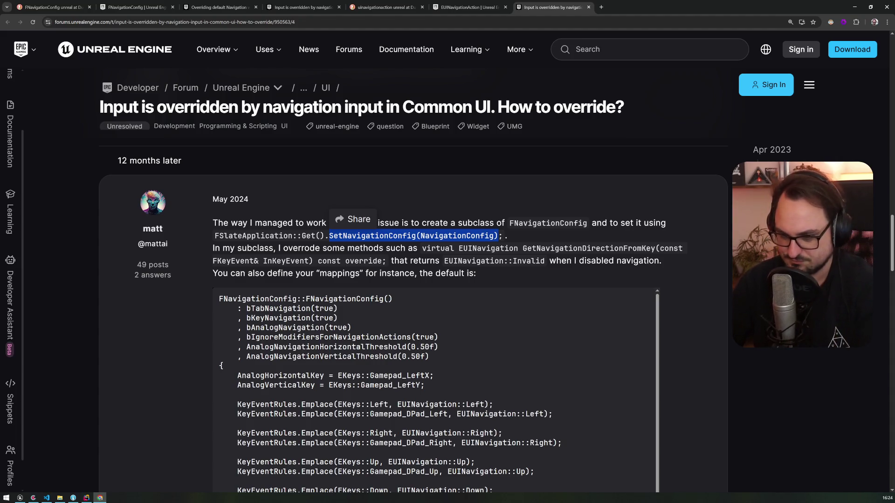
pyautogui.click(86, 498)
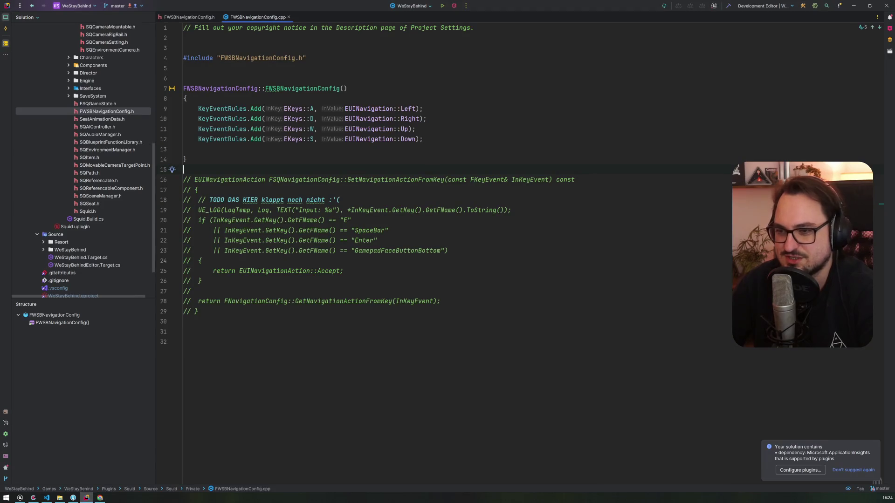
pyautogui.hotkey('shift', 'Up')
pyautogui.hotkey('shift', 'Up')
pyautogui.hotkey('shift', 'Up')
pyautogui.click(198, 150)
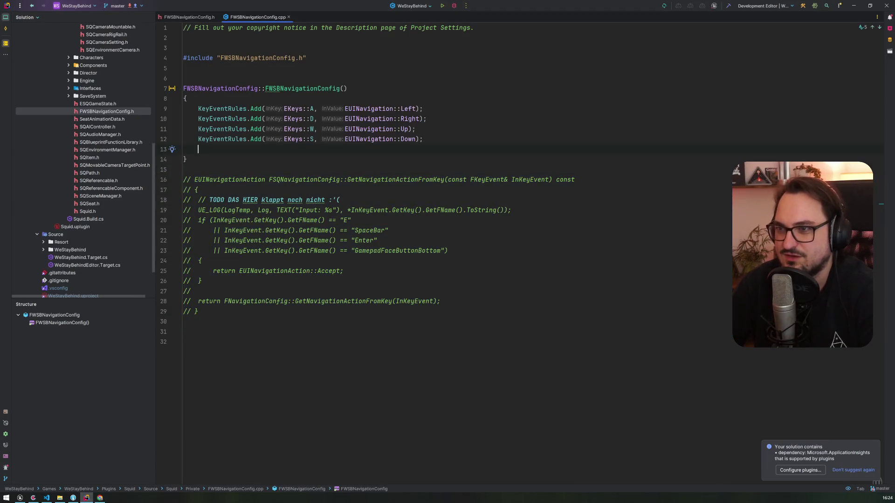
# Delete the commented-out GetNavigationActionFromKey override from both the .h header and the .cpp source
pyautogui.click(198, 19)
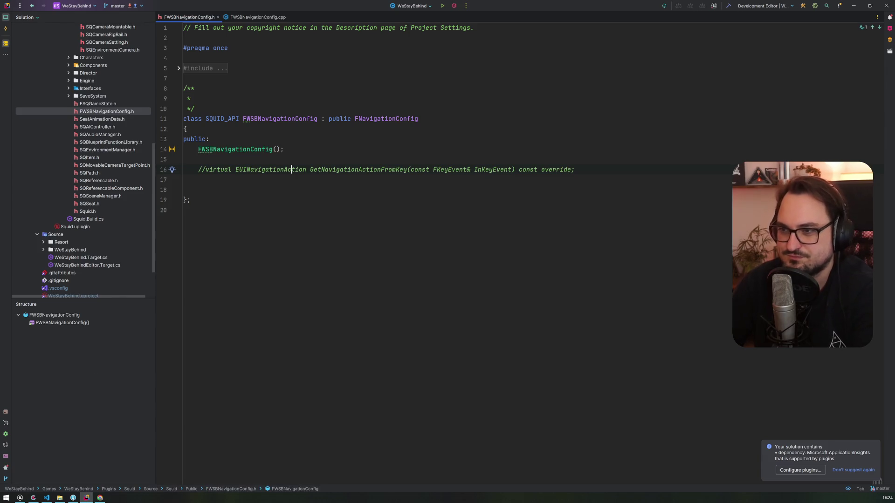
pyautogui.moveTo(187, 190); pyautogui.dragTo(184, 160)
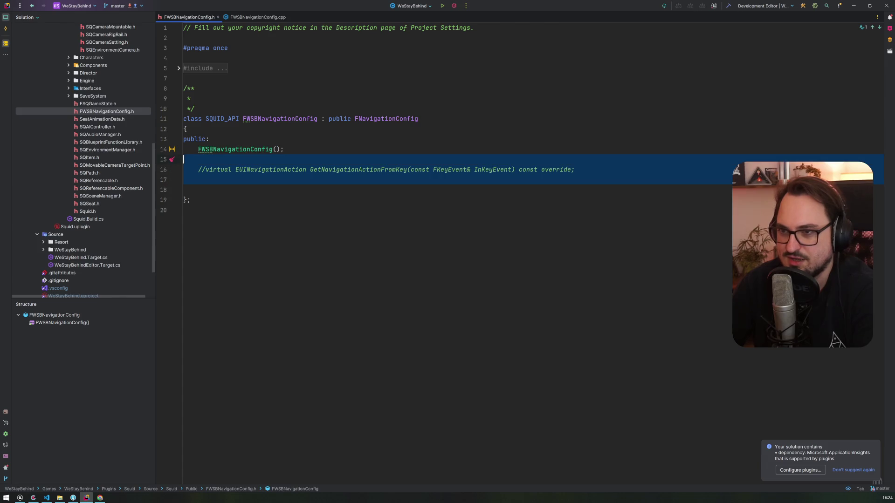
pyautogui.press('Delete')
pyautogui.click(244, 19)
pyautogui.moveTo(170, 198); pyautogui.dragTo(169, 177)
pyautogui.press('Delete')
# Try removing the KeyEventRules lines, restore them, and compare with the forum example
pyautogui.moveTo(172, 139); pyautogui.dragTo(168, 112)
pyautogui.hotkey('ctrl', 'c')
pyautogui.press('Delete')
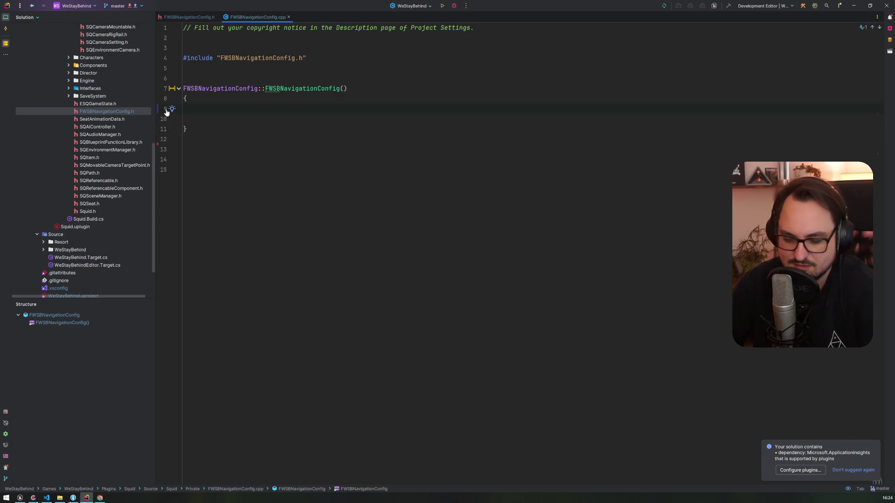
pyautogui.hotkey('ctrl', 'v')
pyautogui.hotkey('alt', 'Tab')
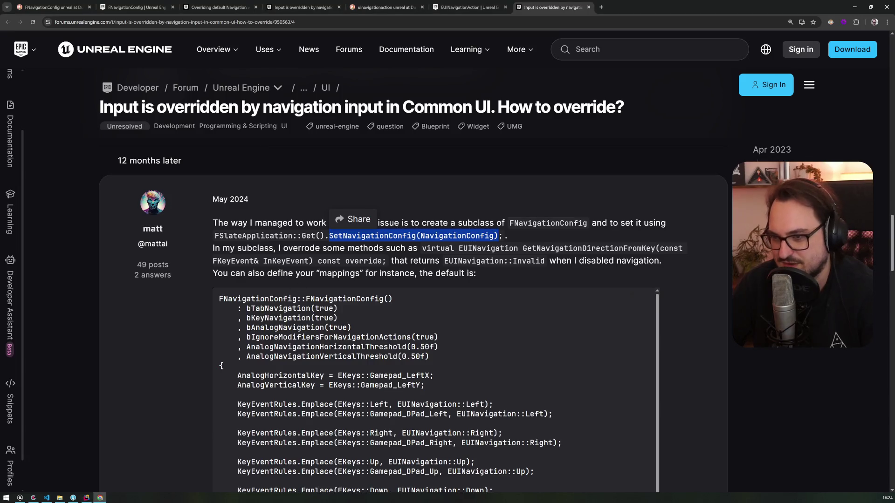
pyautogui.scroll(-1, 434, 391)
pyautogui.scroll(3, 173, 326)
pyautogui.hotkey('alt', 'Tab')
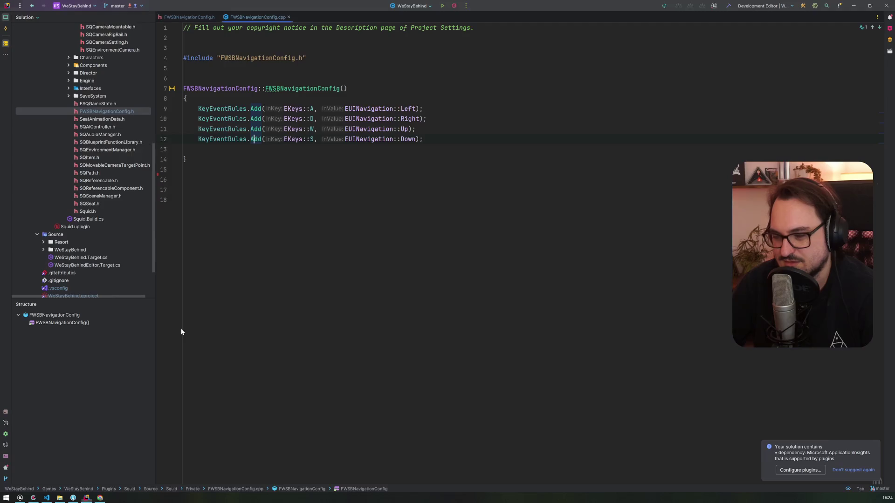
# Delete the four WASD KeyEventRules.Add lines, leaving an empty constructor
pyautogui.click(284, 139)
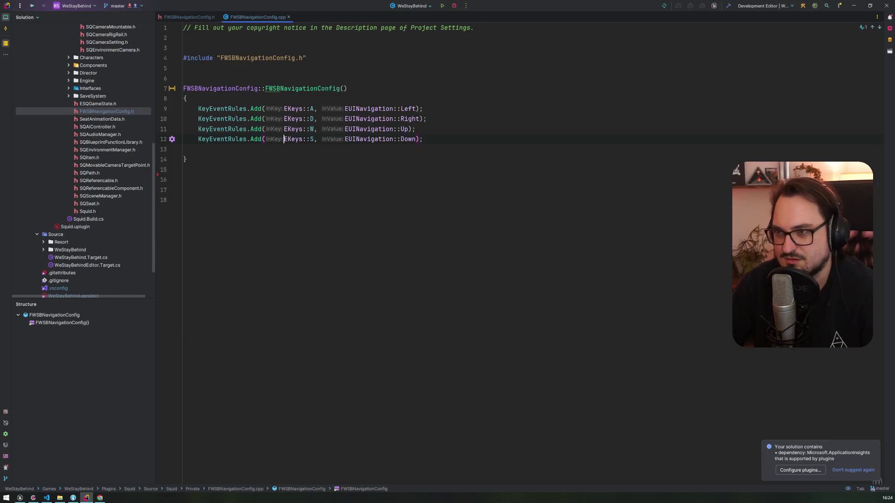
pyautogui.click(379, 108)
pyautogui.press('Down')
pyautogui.press('Down')
pyautogui.press('Down')
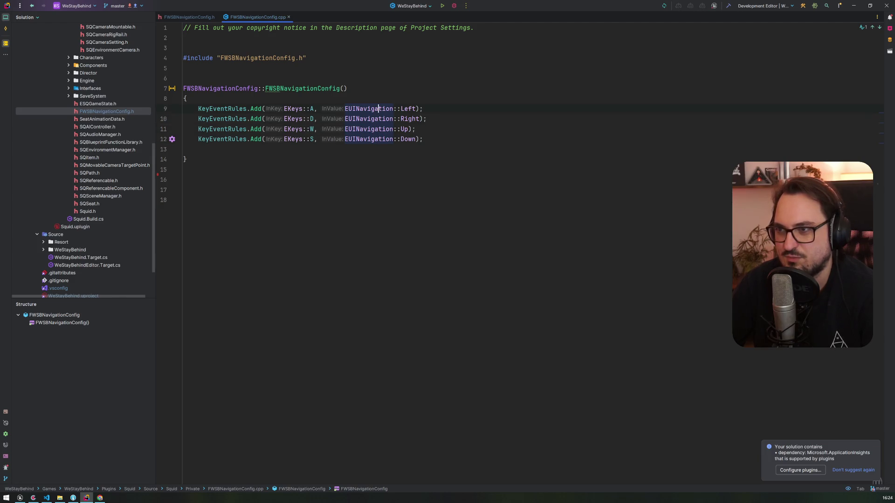
pyautogui.press('Down')
pyautogui.hotkey('shift', 'Up')
pyautogui.hotkey('shift', 'Up')
pyautogui.hotkey('shift', 'Up')
pyautogui.press('BackSpace')
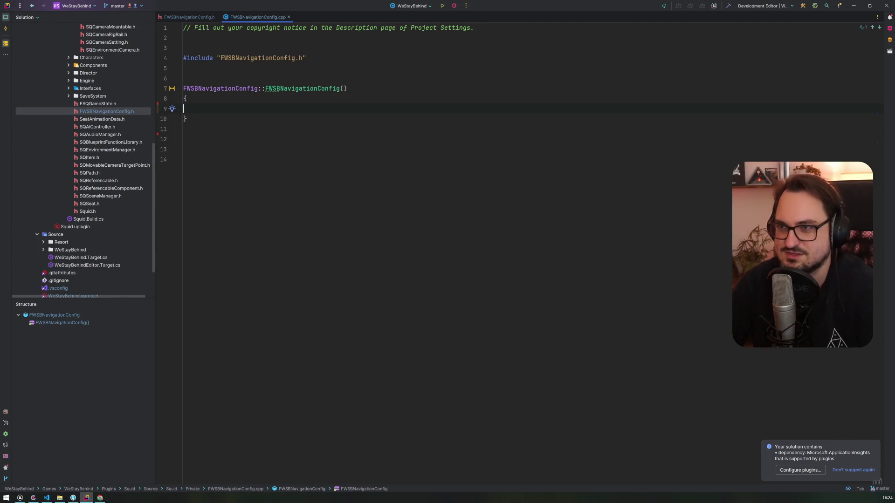
pyautogui.hotkey('alt', 'Tab')
pyautogui.scroll(-2, 201, 334)
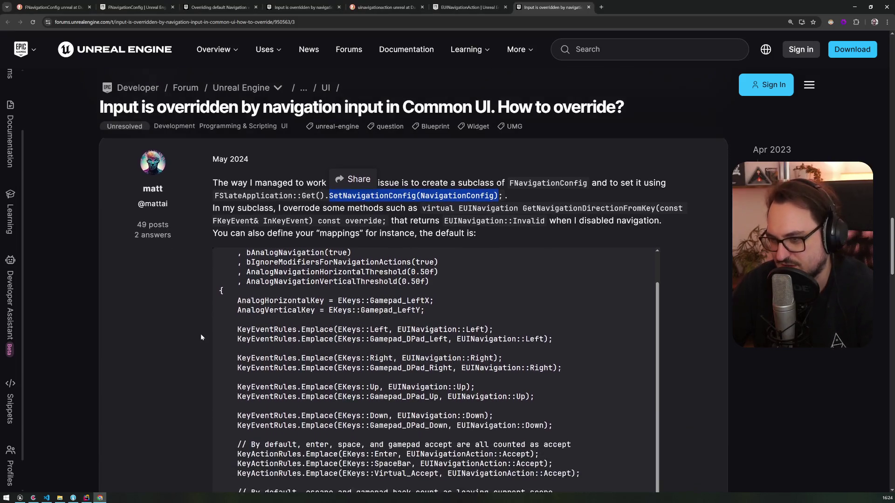
# Read through the thread's navigation-config code, marking the gamepad D-pad key rules example
pyautogui.scroll(2, 201, 334)
pyautogui.scroll(-6, 186, 342)
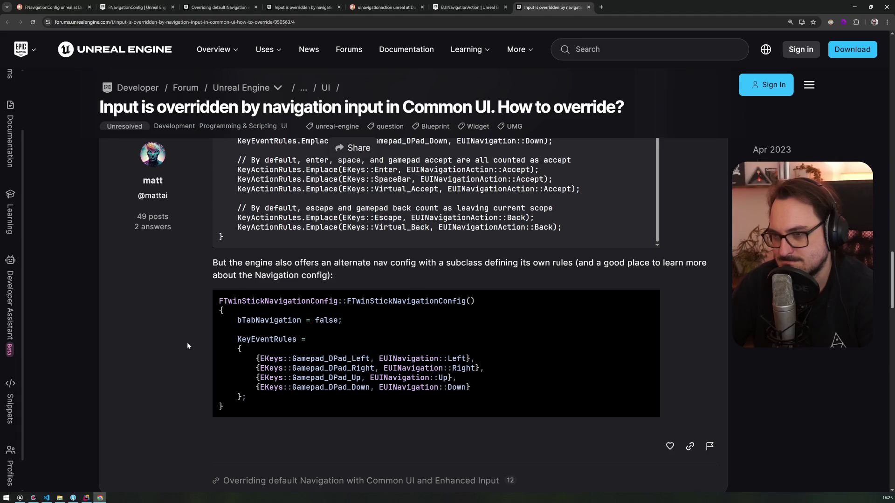
pyautogui.scroll(-2, 188, 346)
pyautogui.scroll(3, 187, 346)
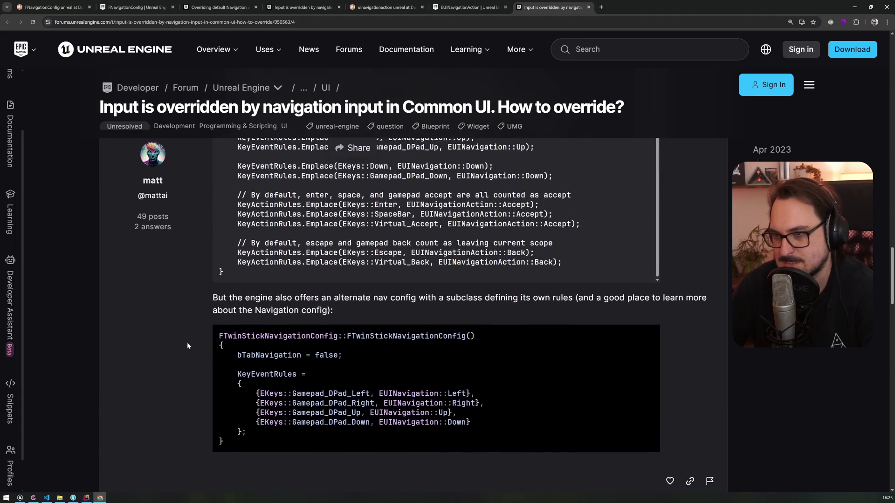
pyautogui.scroll(-7, 187, 346)
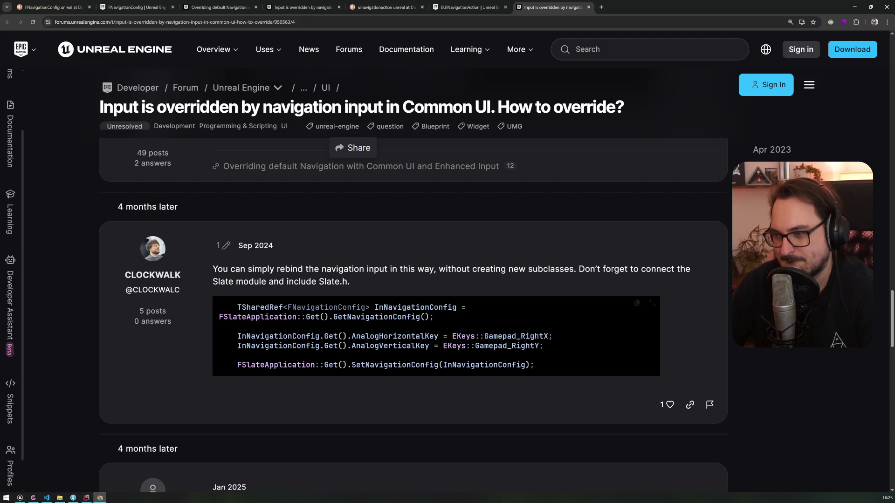
pyautogui.scroll(-8, 498, 349)
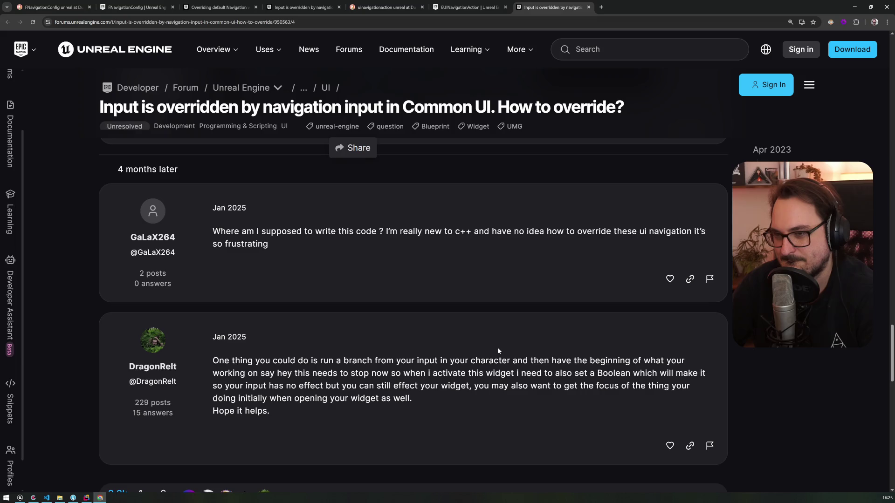
pyautogui.scroll(10, 498, 351)
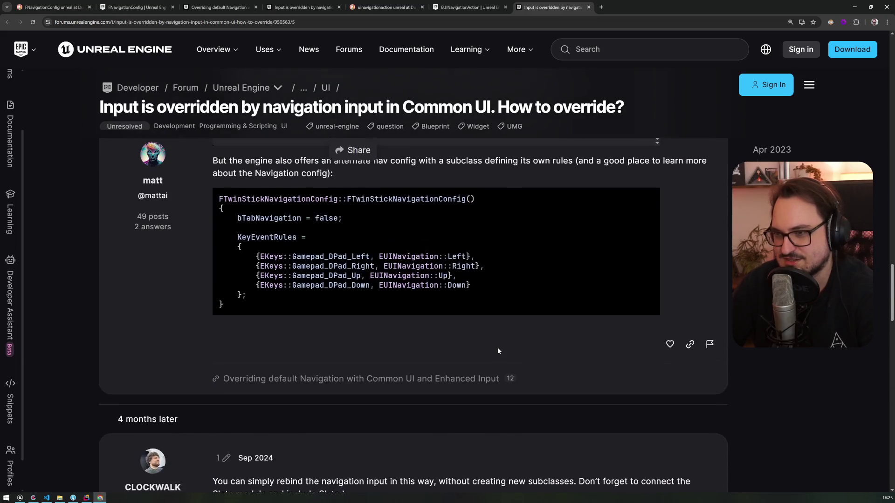
pyautogui.scroll(1, 498, 351)
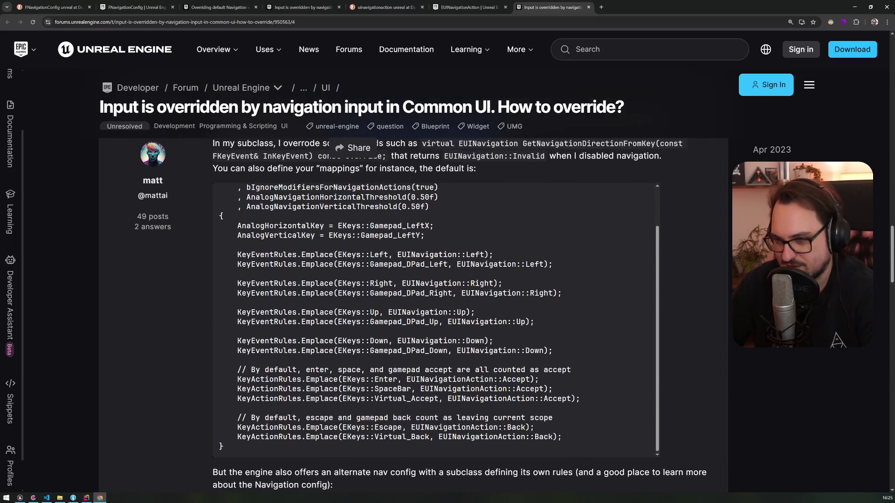
pyautogui.moveTo(393, 264)
pyautogui.mouseDown()
pyautogui.moveTo(407, 283)
pyautogui.moveTo(477, 312)
pyautogui.moveTo(497, 341)
pyautogui.moveTo(422, 350)
pyautogui.moveTo(383, 379)
pyautogui.moveTo(387, 437)
pyautogui.moveTo(369, 369)
pyautogui.mouseUp()
pyautogui.scroll(1, 370, 370)
# Check the EUINavigationAction docs and search results, then return to the Unreal Editor graph
pyautogui.click(463, 8)
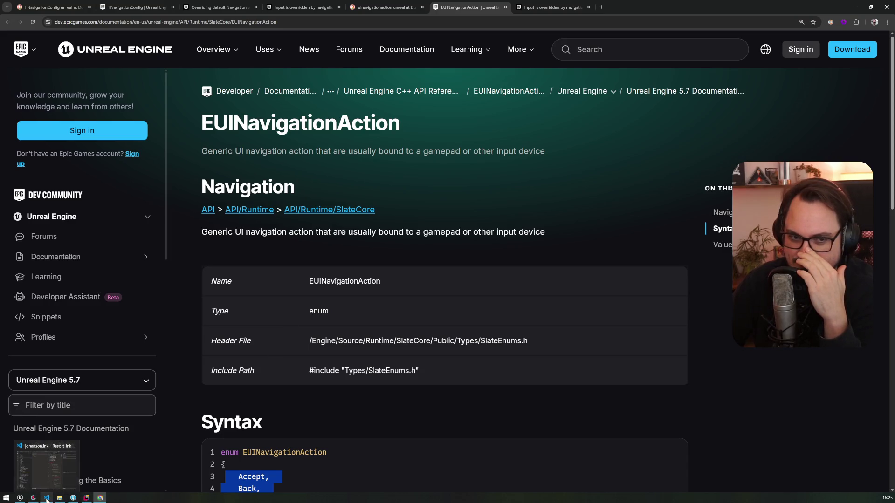
pyautogui.click(387, 7)
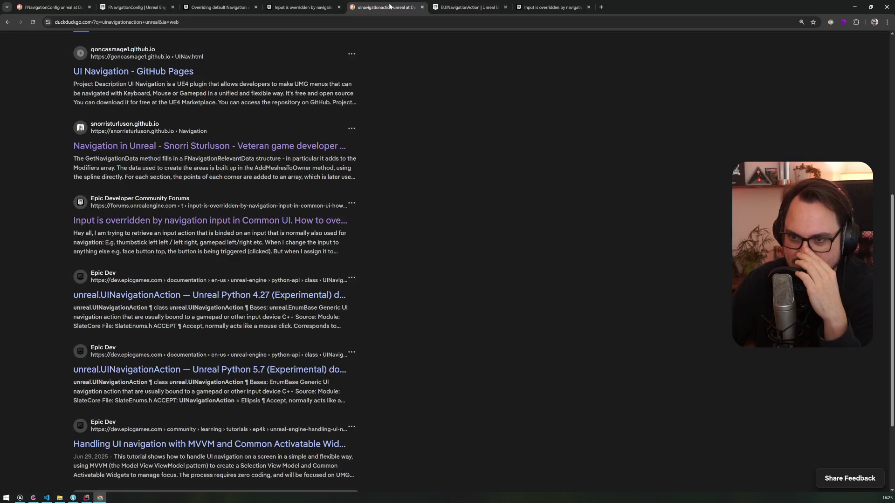
pyautogui.scroll(-3, 220, 247)
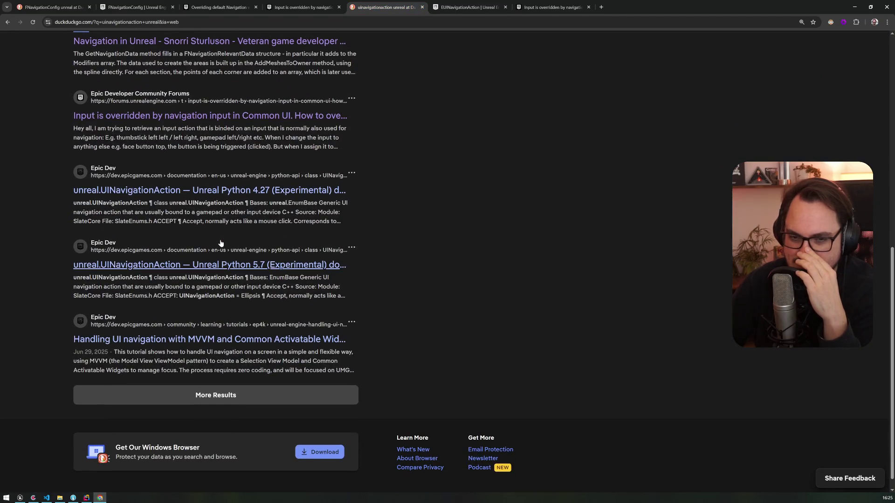
pyautogui.click(19, 498)
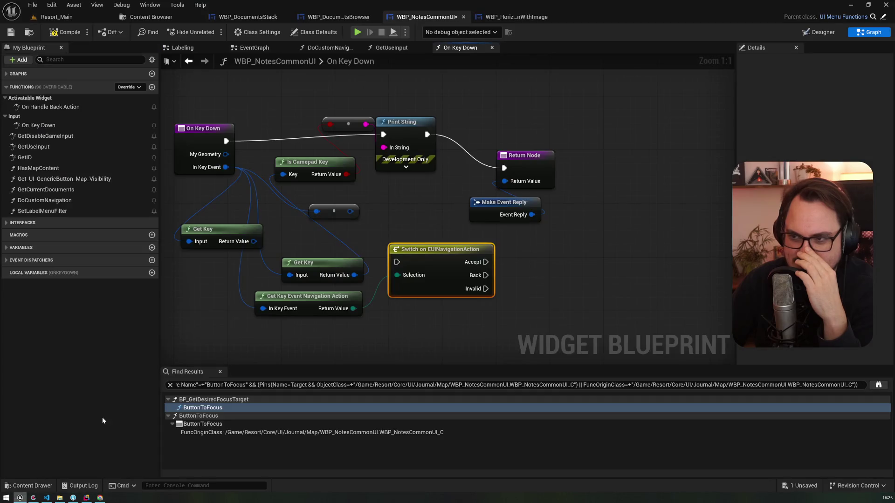
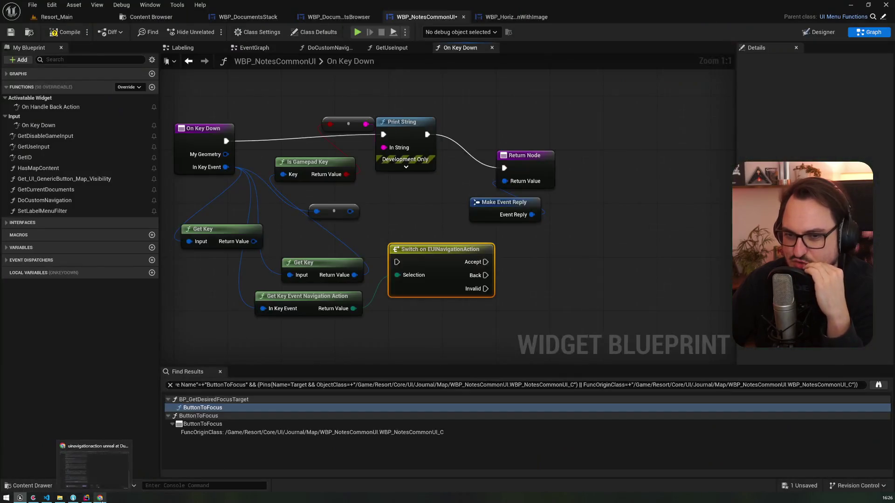
# Return to Chrome's 'uinavigationaction unreal' results, back at the top, with the search query selected
pyautogui.click(101, 498)
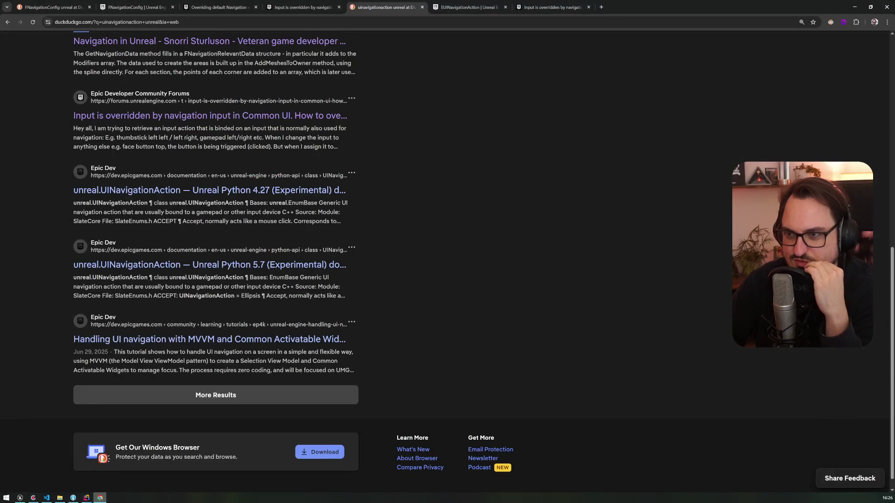
pyautogui.scroll(3, 276, 250)
pyautogui.scroll(1, 276, 249)
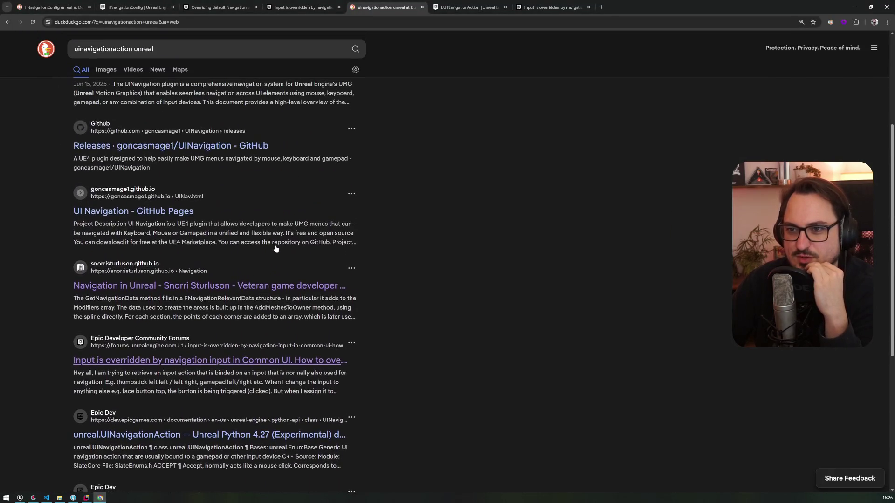
pyautogui.scroll(2, 276, 249)
pyautogui.scroll(2, 275, 248)
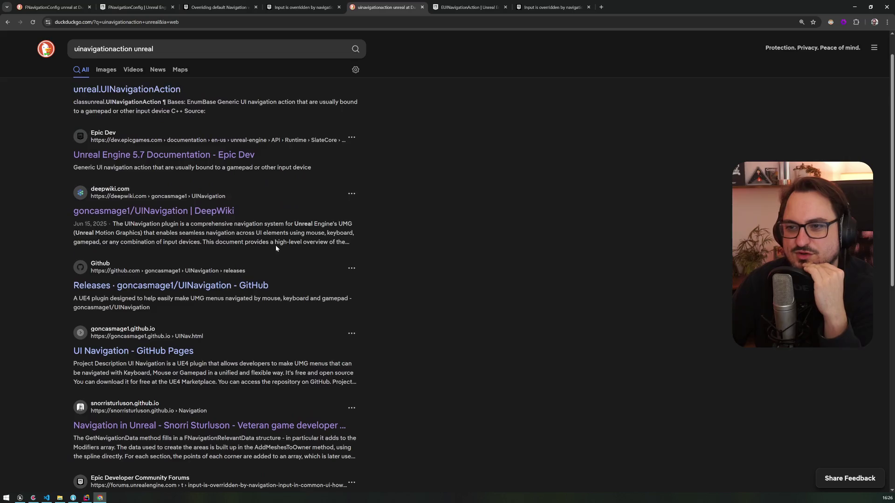
pyautogui.click(154, 49)
# Search DuckDuckGo for 'unreal umg input gamepad'
pyautogui.write('unreal u')
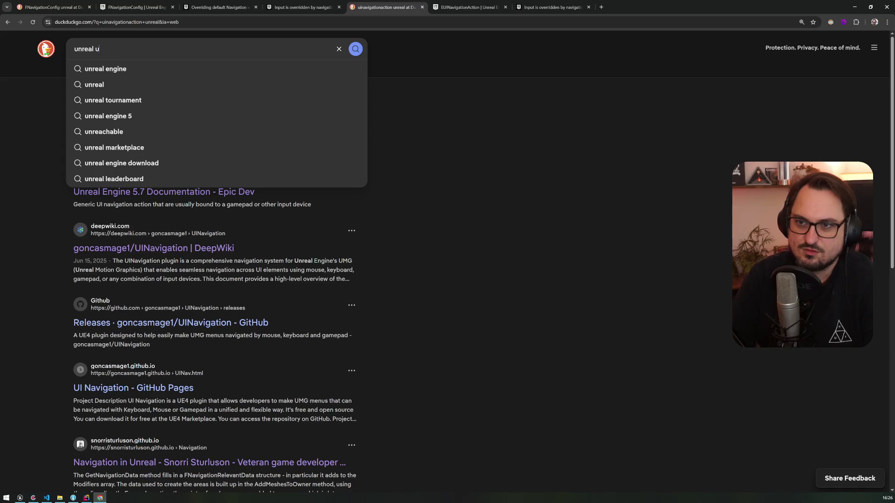
pyautogui.write('mg navigation')
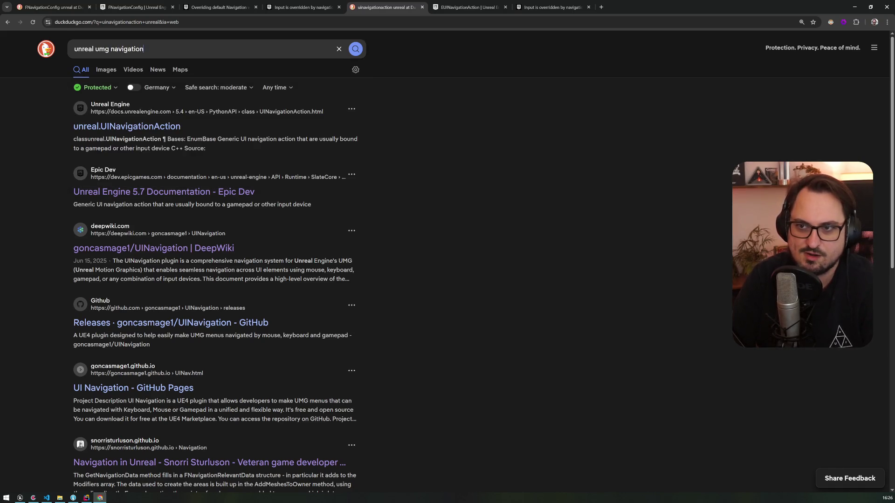
pyautogui.press('BackSpace')
pyautogui.press('BackSpace')
pyautogui.press('BackSpace')
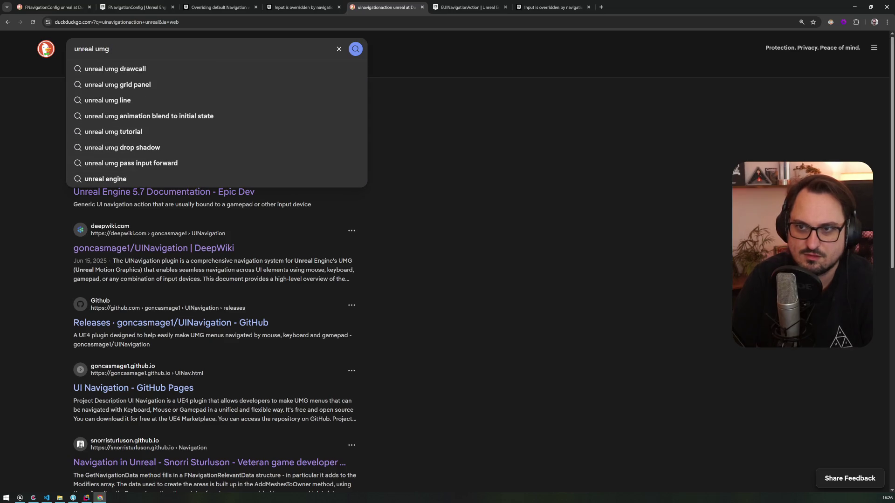
pyautogui.write(' inpu')
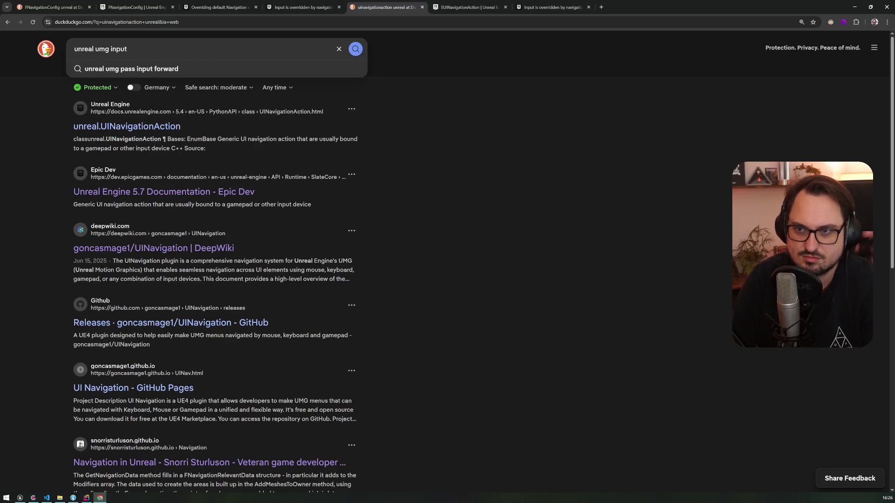
pyautogui.write('t game')
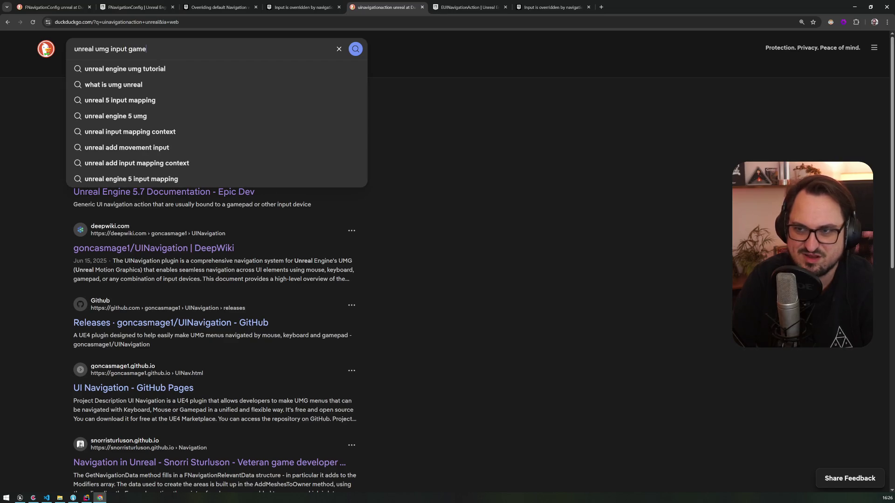
pyautogui.write('pad')
pyautogui.press('Return')
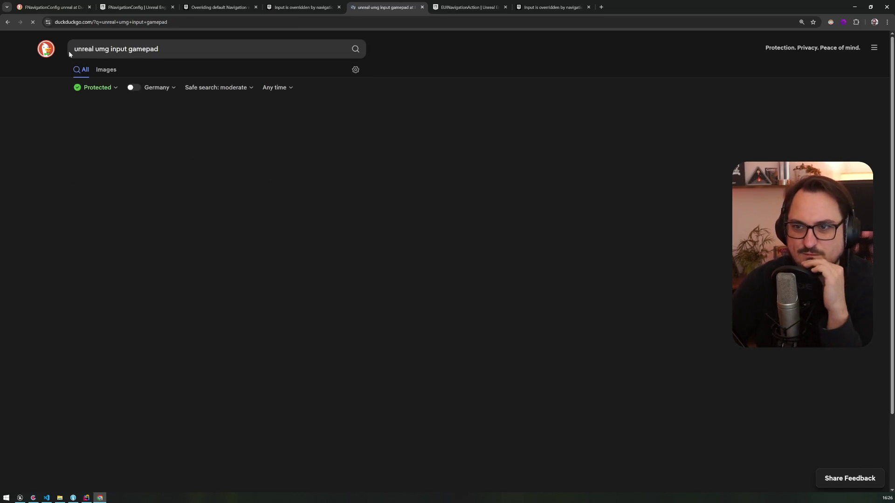
# Open the Medium gamepad UI navigation article in a background tab and browse the other results
pyautogui.middleClick(173, 127)
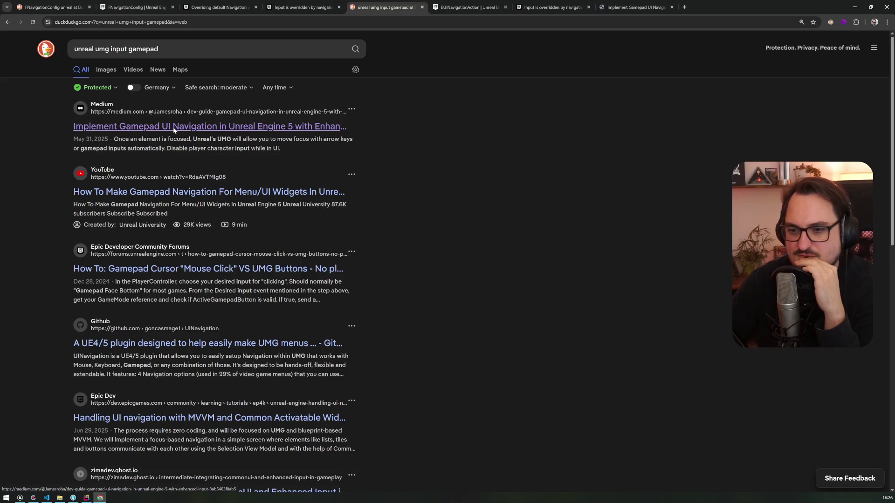
pyautogui.scroll(-4, 174, 130)
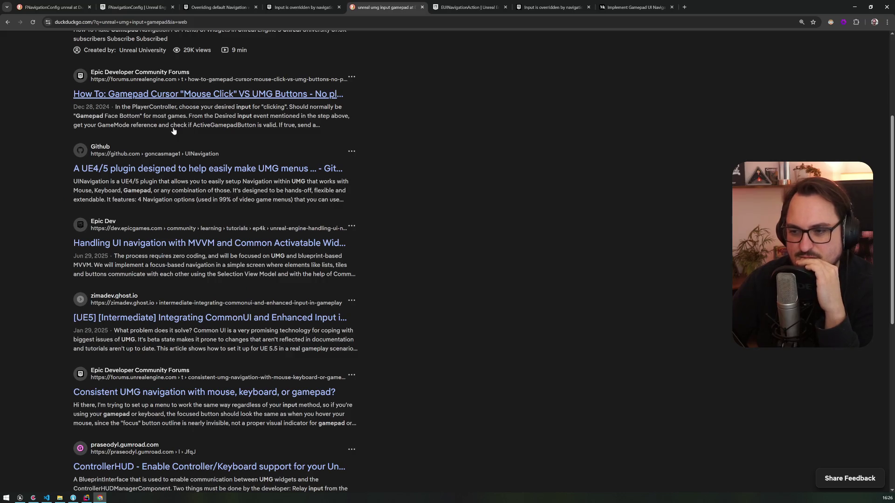
pyautogui.scroll(-2, 174, 131)
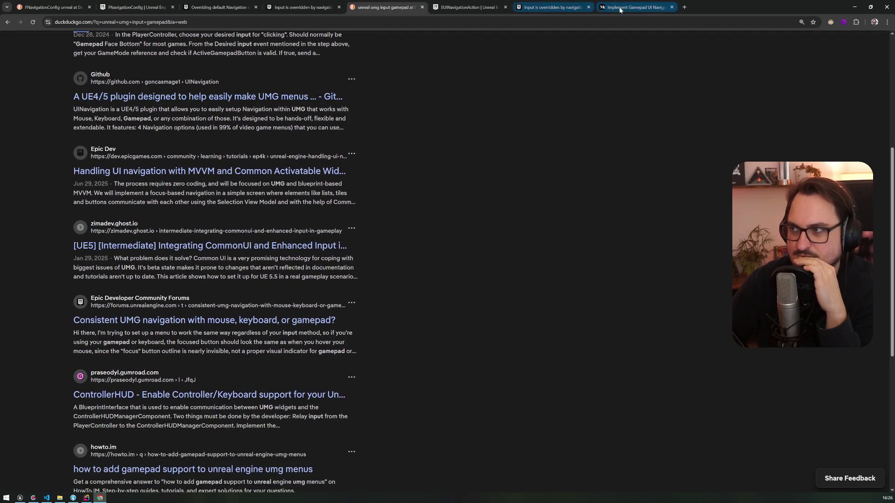
# Switch to the Medium article tab and dismiss the sign-up prompt
pyautogui.click(624, 7)
pyautogui.scroll(-5, 237, 271)
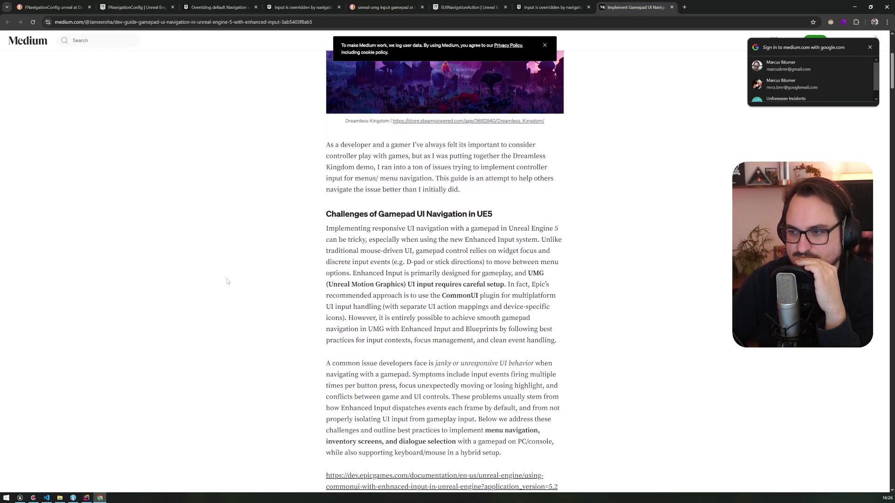
pyautogui.scroll(-4, 227, 281)
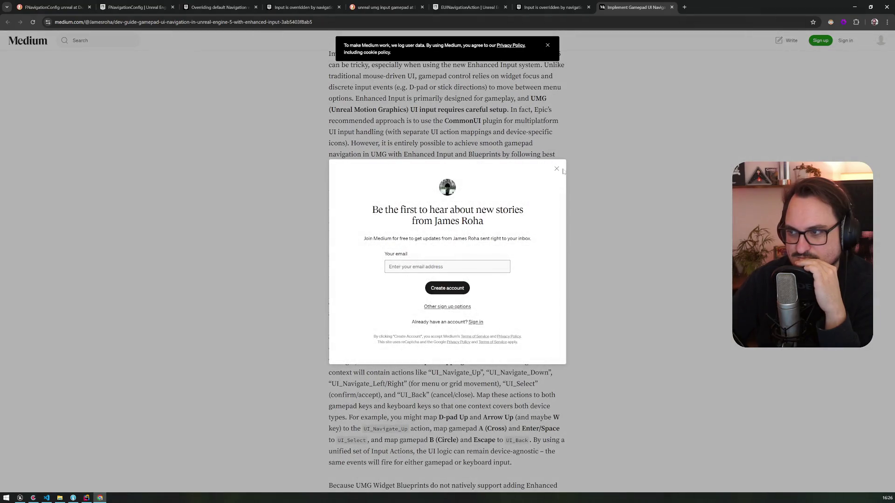
pyautogui.click(557, 169)
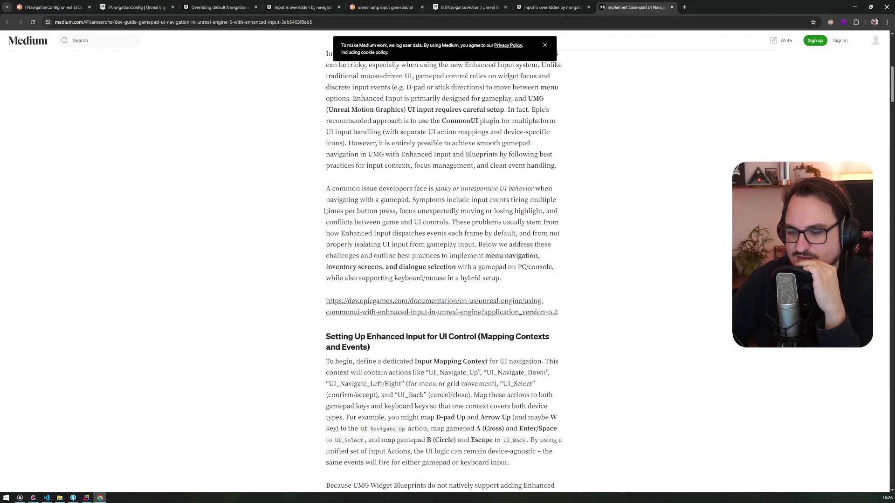
# Read down the article to the 'Best Practices for a Smooth Experience' section
pyautogui.scroll(-5, 325, 210)
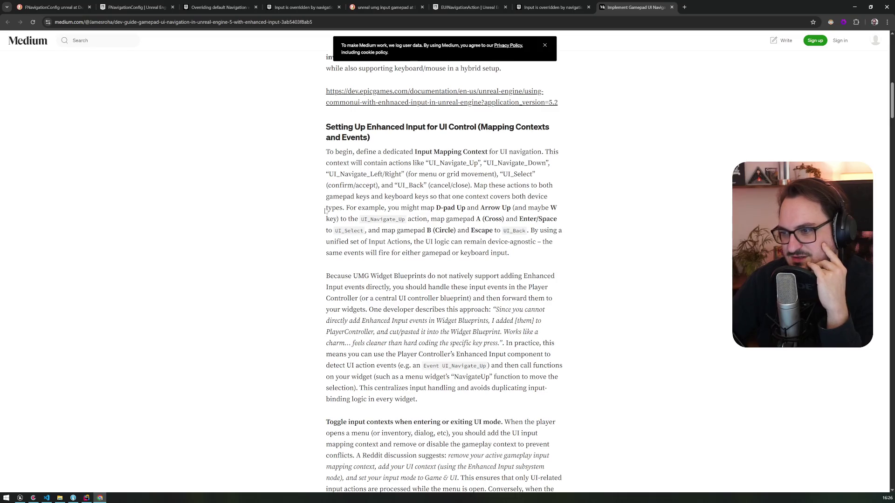
pyautogui.scroll(-2, 325, 211)
pyautogui.scroll(-4, 321, 212)
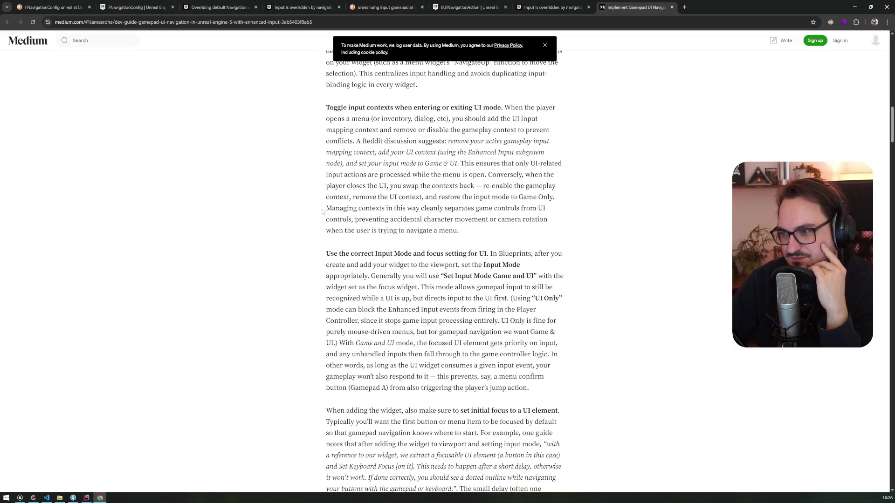
pyautogui.scroll(-4, 322, 212)
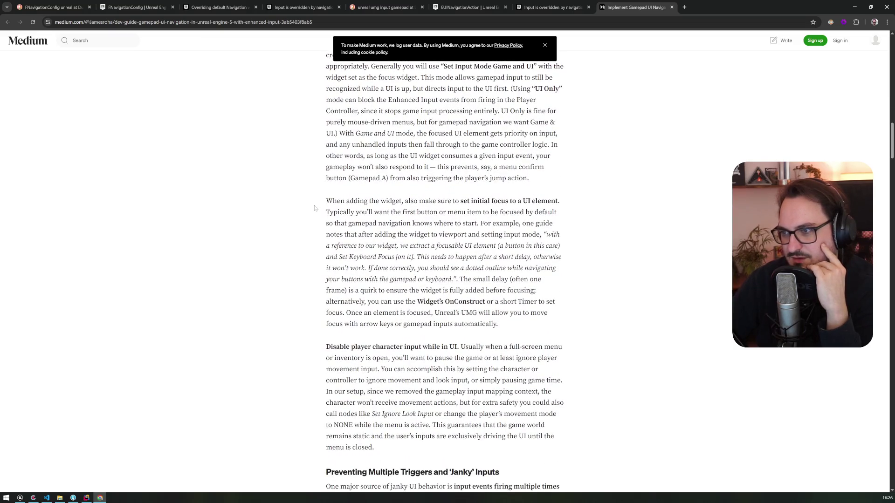
pyautogui.scroll(-2, 315, 209)
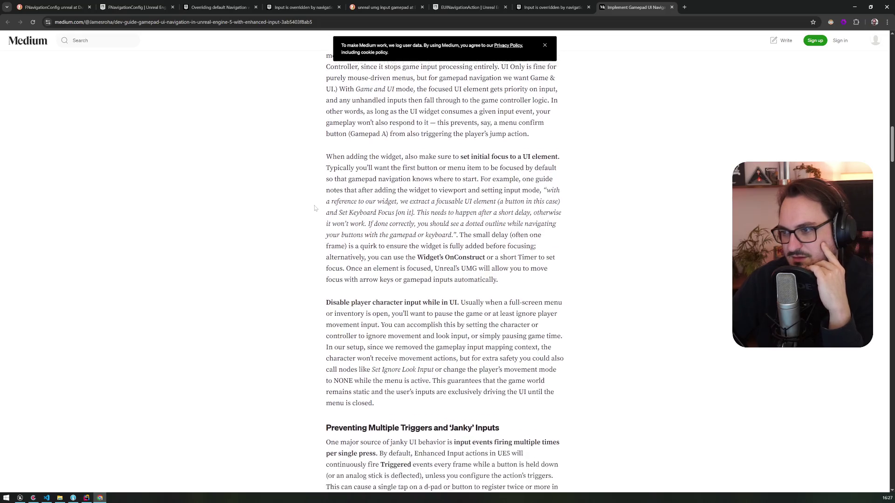
pyautogui.scroll(-2, 314, 208)
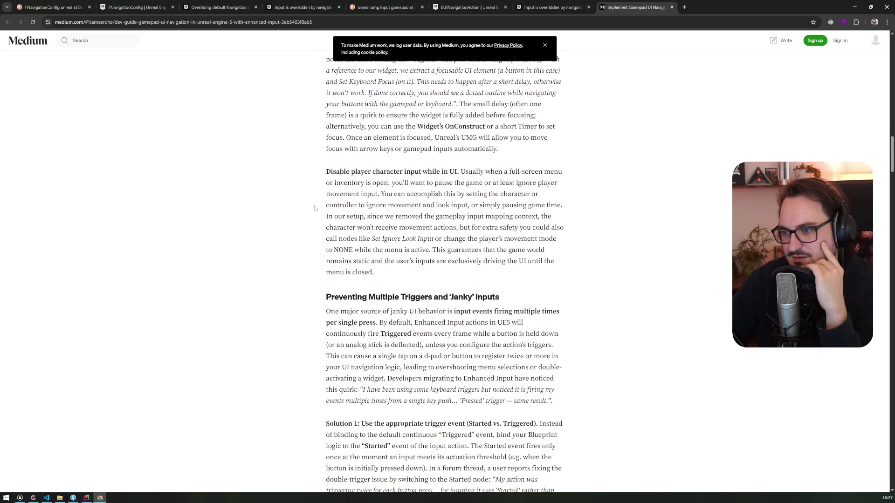
pyautogui.scroll(-2, 315, 209)
pyautogui.scroll(-3, 314, 209)
pyautogui.scroll(-1, 315, 208)
pyautogui.scroll(-6, 315, 209)
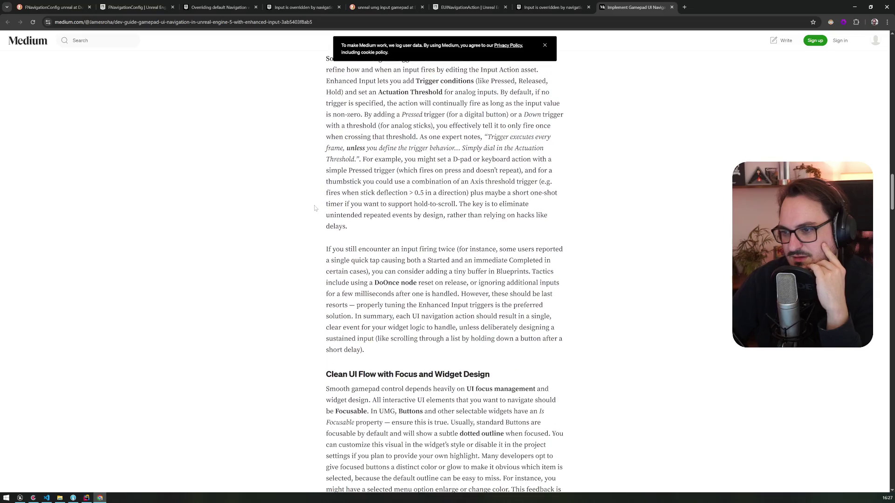
pyautogui.scroll(-2, 314, 209)
pyautogui.scroll(-3, 314, 208)
pyautogui.scroll(-1, 315, 208)
pyautogui.scroll(-5, 315, 208)
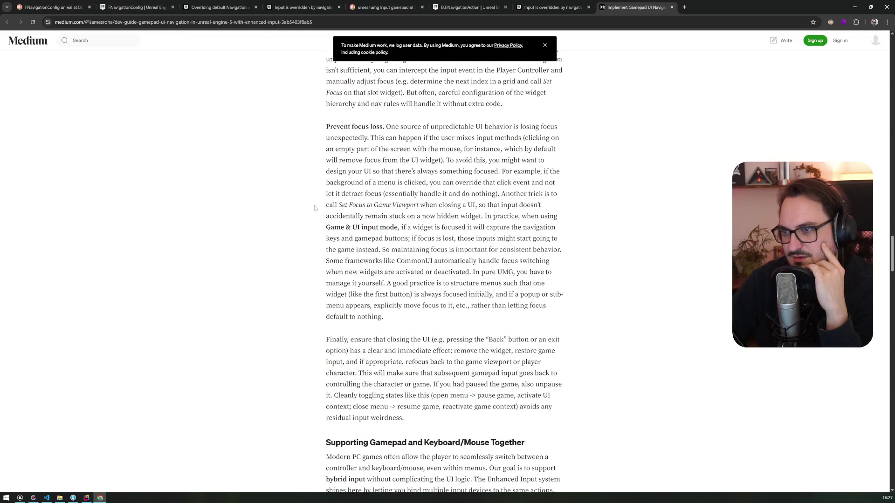
pyautogui.scroll(-9, 315, 209)
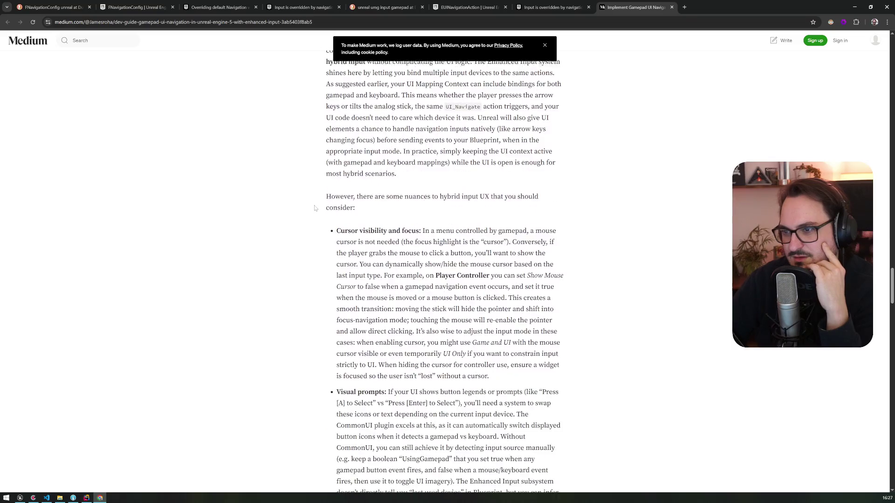
pyautogui.scroll(-4, 314, 208)
pyautogui.scroll(-9, 314, 208)
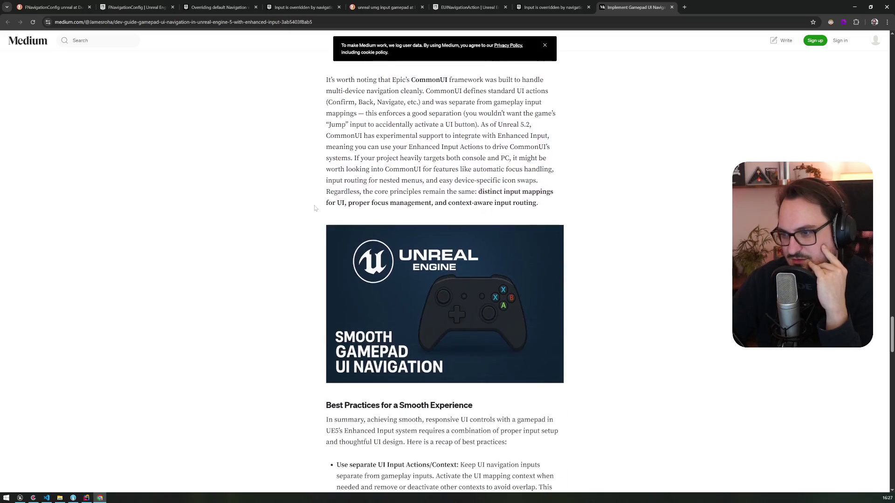
pyautogui.scroll(-5, 315, 209)
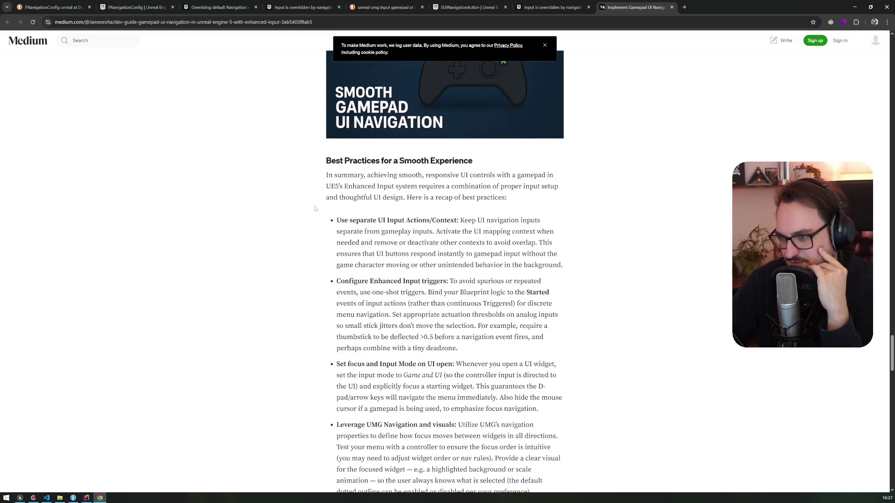
pyautogui.scroll(-1, 314, 208)
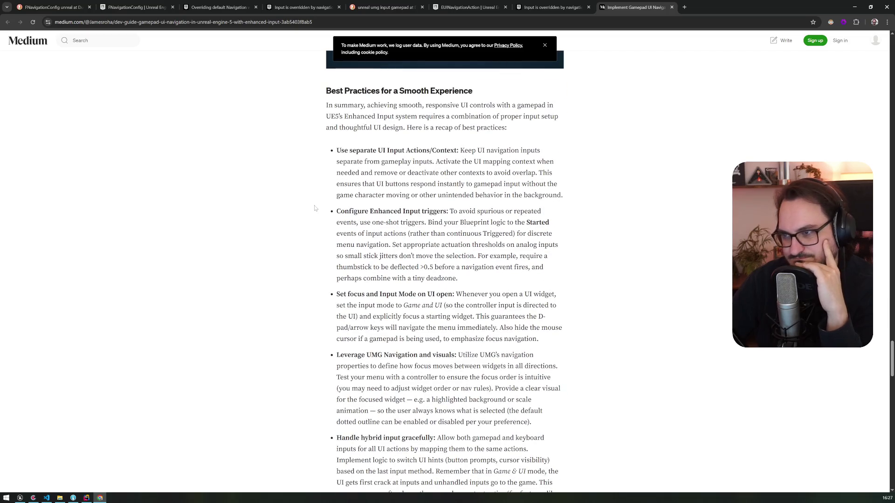
# Highlight the best-practice tips on separating UI navigation inputs and handling hybrid input
pyautogui.moveTo(469, 150)
pyautogui.mouseDown()
pyautogui.moveTo(398, 161)
pyautogui.moveTo(394, 173)
pyautogui.mouseUp()
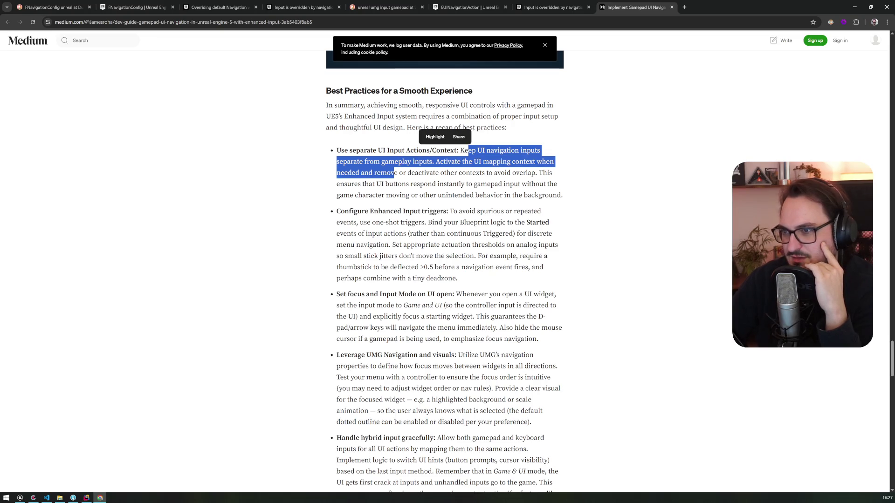
pyautogui.moveTo(393, 173)
pyautogui.mouseDown()
pyautogui.moveTo(386, 195)
pyautogui.moveTo(570, 188)
pyautogui.moveTo(576, 201)
pyautogui.mouseUp()
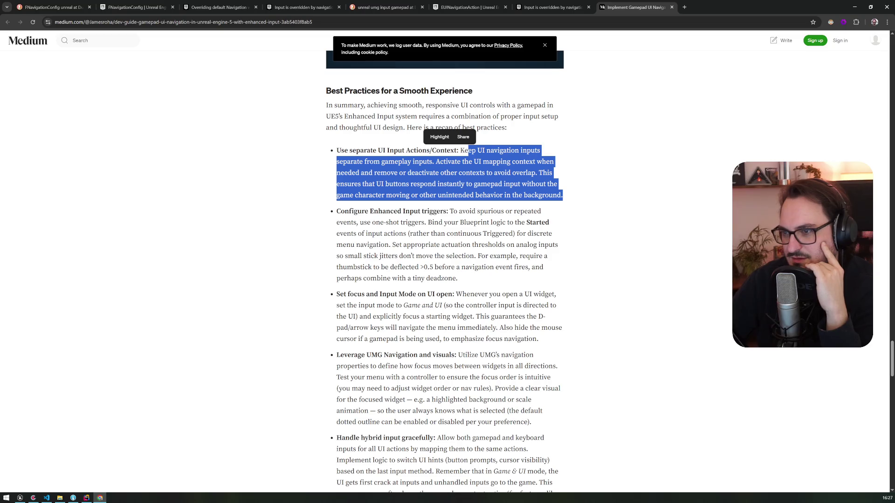
pyautogui.scroll(-3, 445, 272)
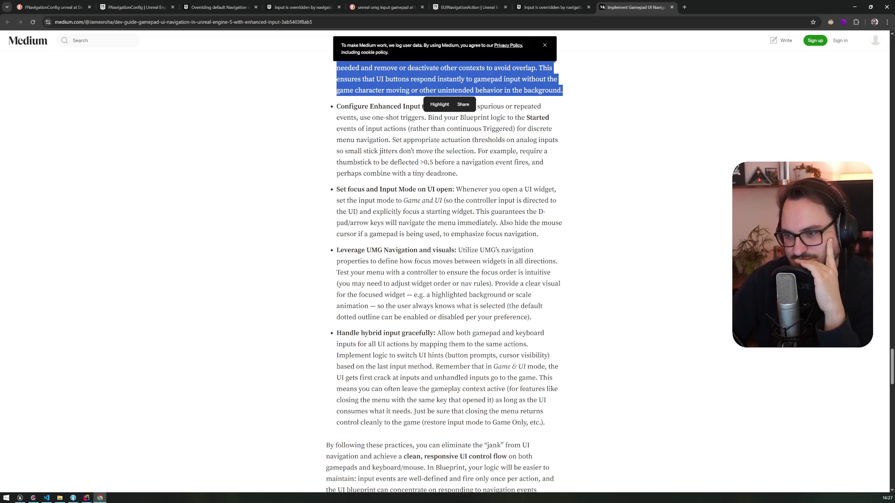
pyautogui.moveTo(446, 333); pyautogui.dragTo(417, 378)
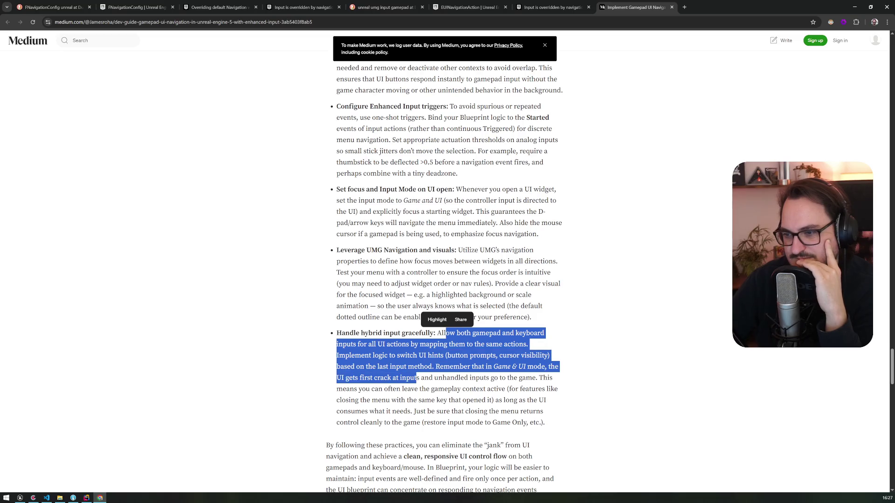
pyautogui.scroll(-3, 418, 378)
pyautogui.scroll(-6, 443, 280)
pyautogui.scroll(10, 443, 280)
pyautogui.scroll(8, 404, 351)
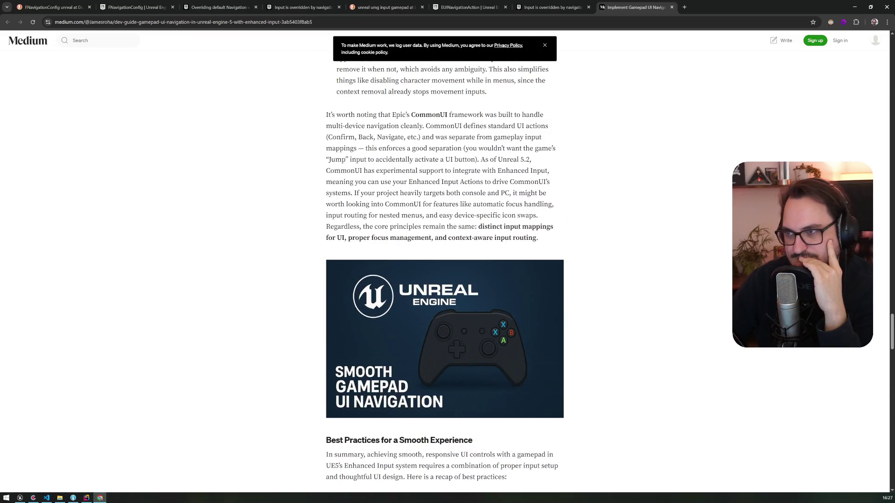
# Go back via the EUINavigationAction page to the 'unreal umg input gamepad' search results
pyautogui.click(455, 4)
pyautogui.click(384, 7)
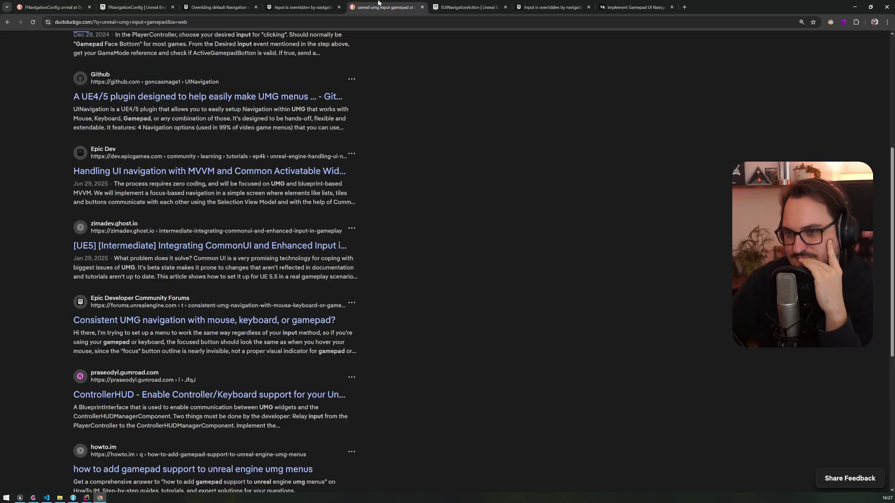
pyautogui.scroll(-4, 332, 181)
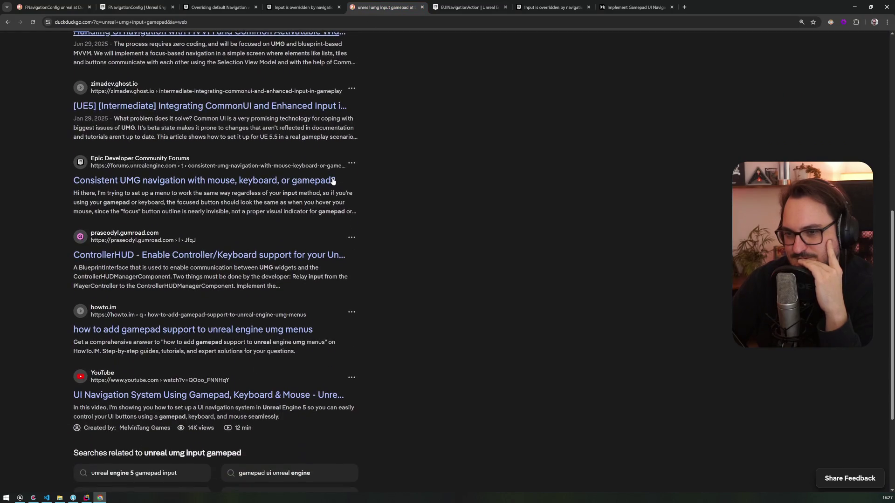